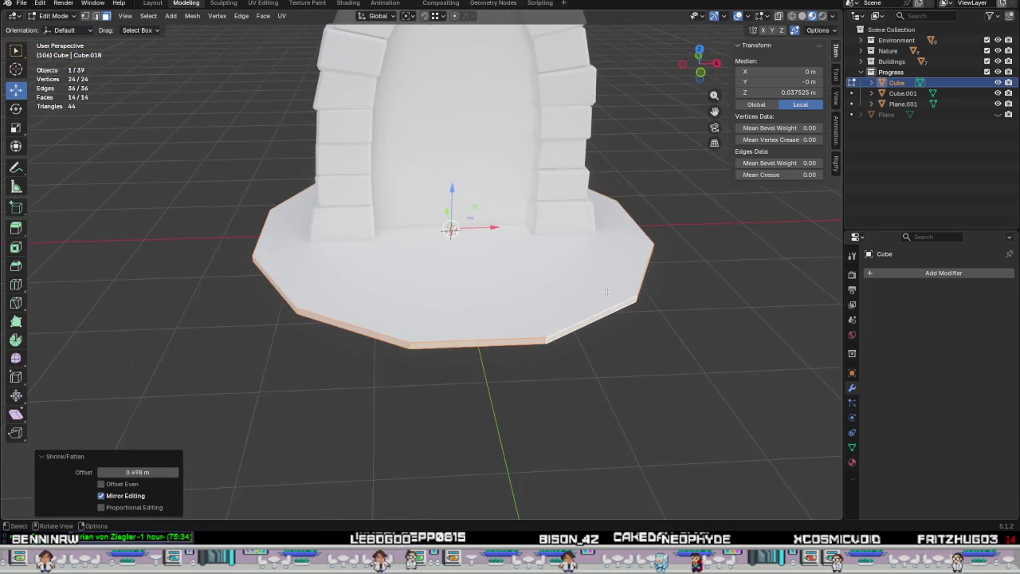
Inset the twelve-sided platform's top face by 0.313 m to form the outer rim.
click(575, 317)
mouse_move(674, 358)
middle_down()
mouse_move(630, 348)
mouse_move(636, 361)
middle_up()
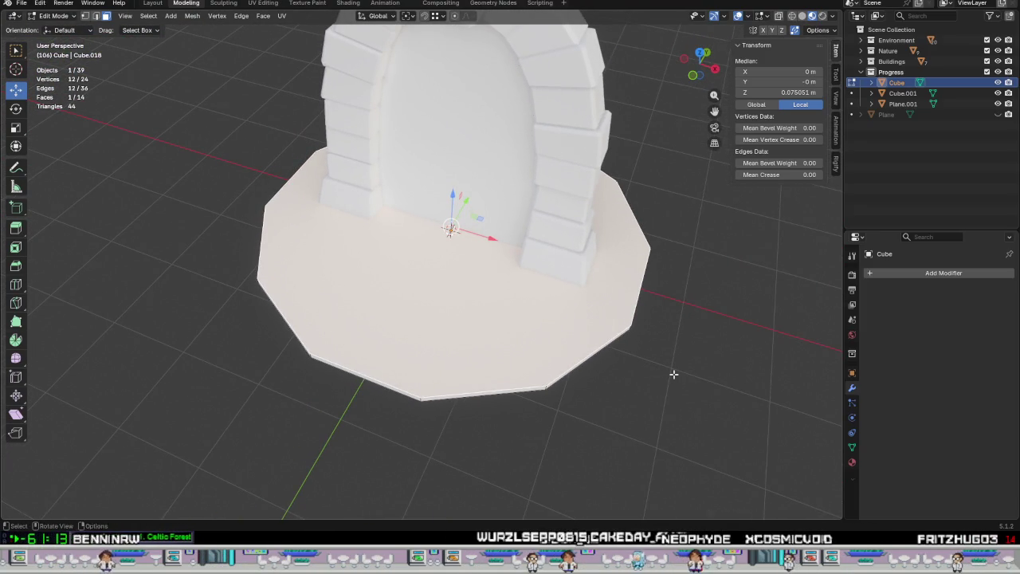
key(i)
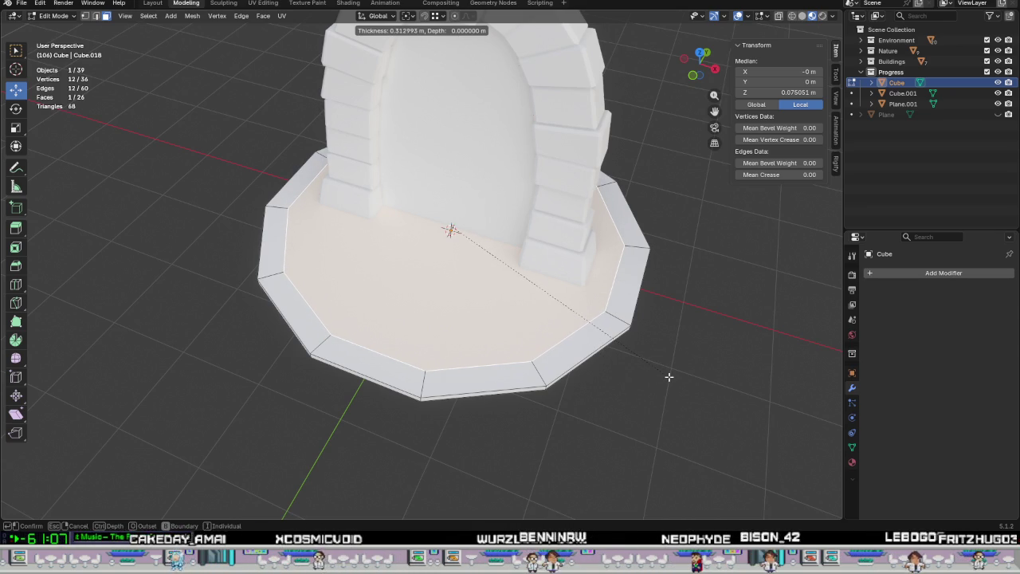
click(669, 376)
mouse_move(653, 391)
middle_down()
mouse_move(656, 401)
mouse_move(672, 393)
mouse_move(515, 412)
mouse_move(569, 429)
mouse_move(643, 417)
middle_up()
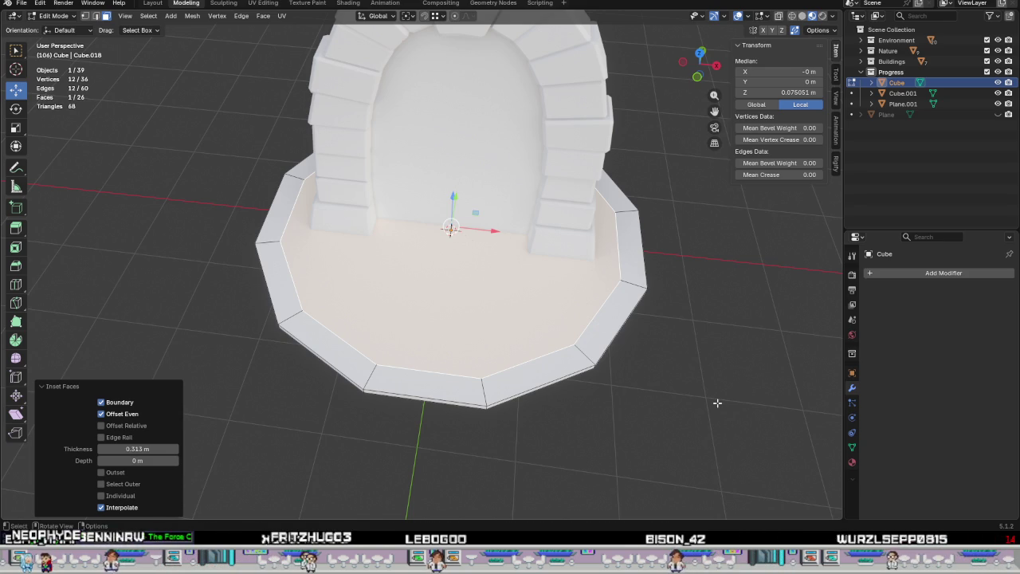
Scale the inner top face down to 0.936 of its size.
key(s)
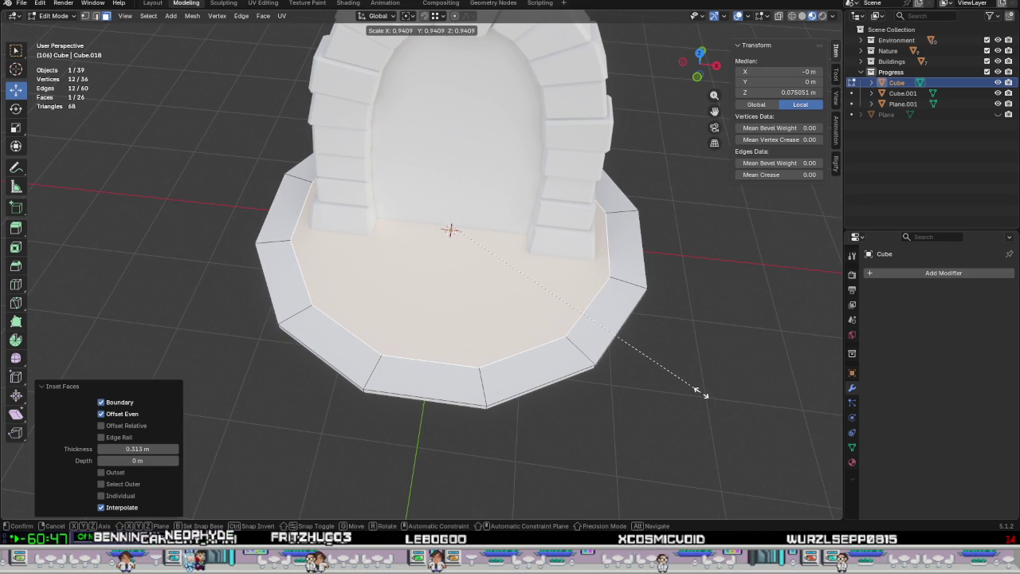
click(688, 384)
mouse_move(689, 384)
middle_down()
mouse_move(677, 386)
mouse_move(718, 405)
middle_up()
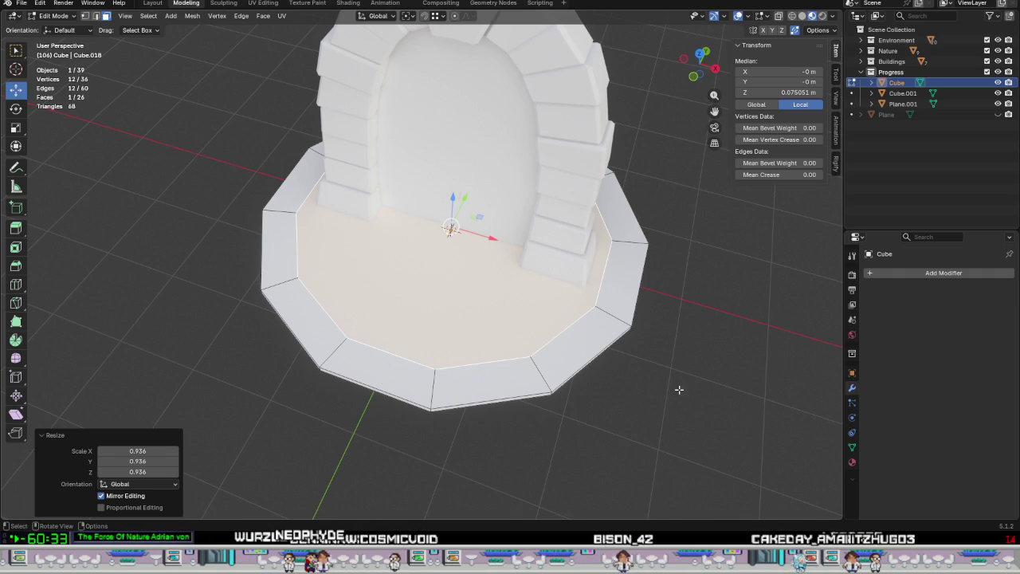
key(i)
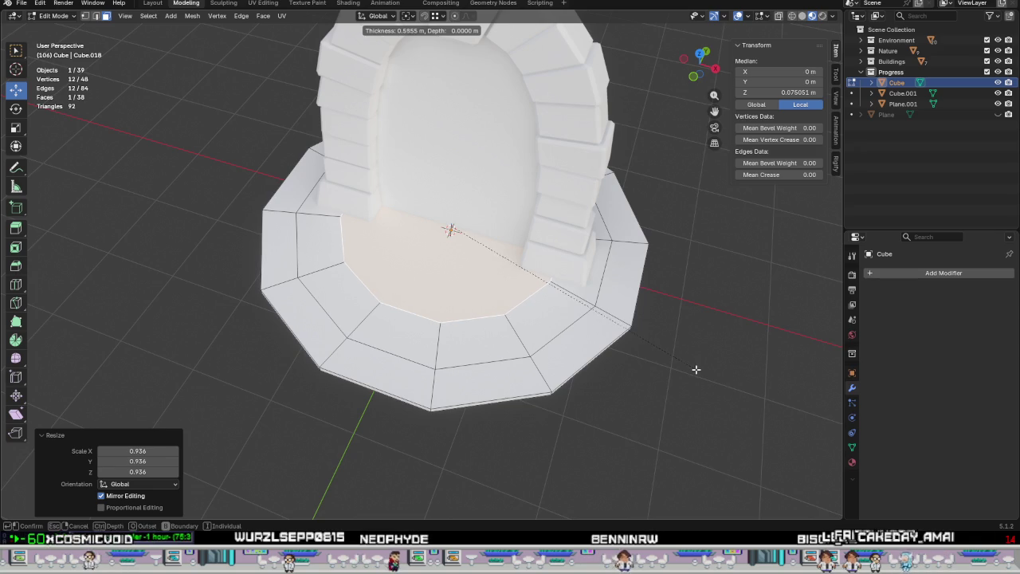
click(744, 392)
mouse_move(744, 393)
middle_down()
mouse_move(654, 388)
mouse_move(712, 385)
middle_up()
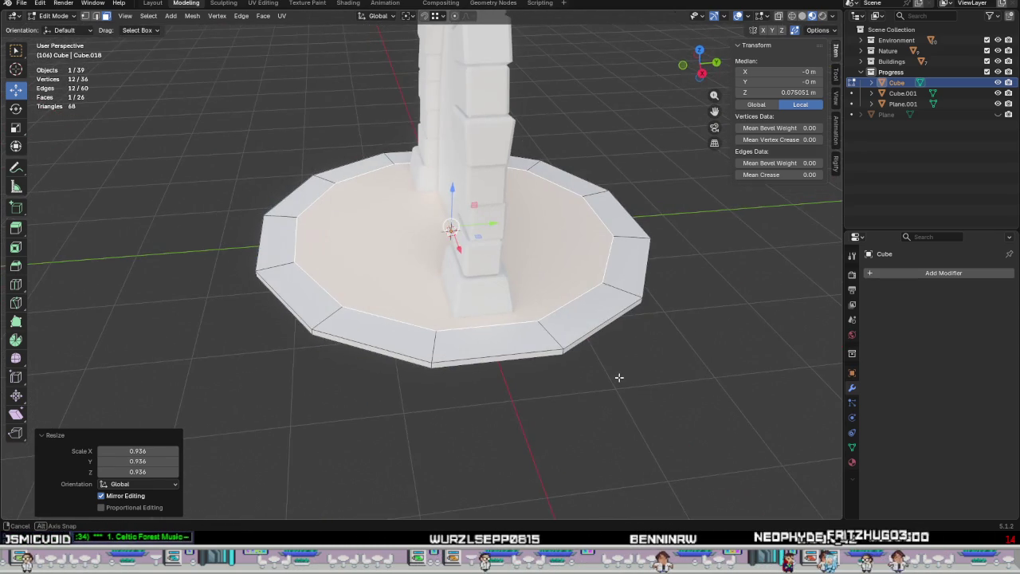
scroll(712, 385, up, 1)
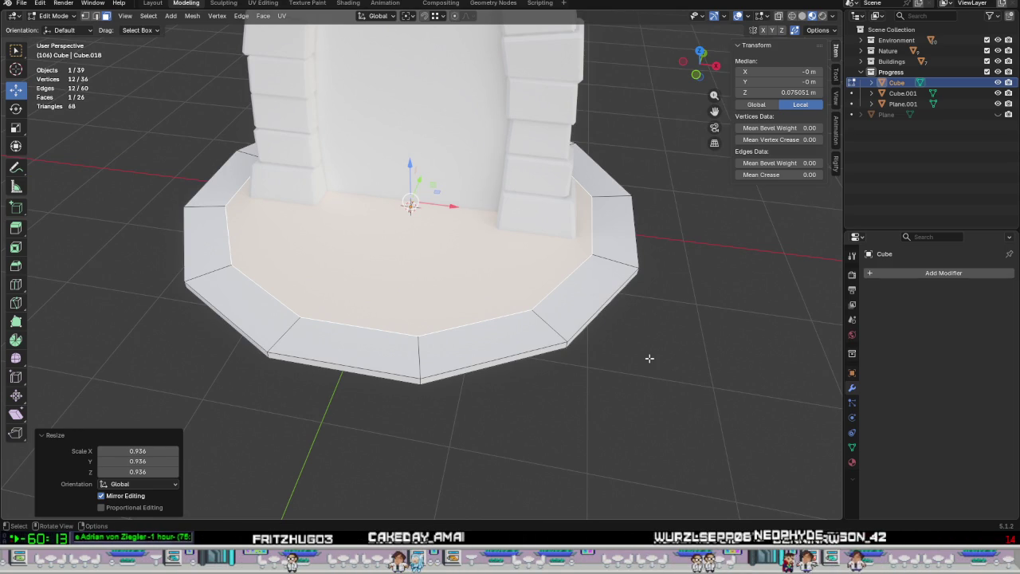
middle_drag(649, 359, 573, 321)
middle_drag(607, 359, 603, 384)
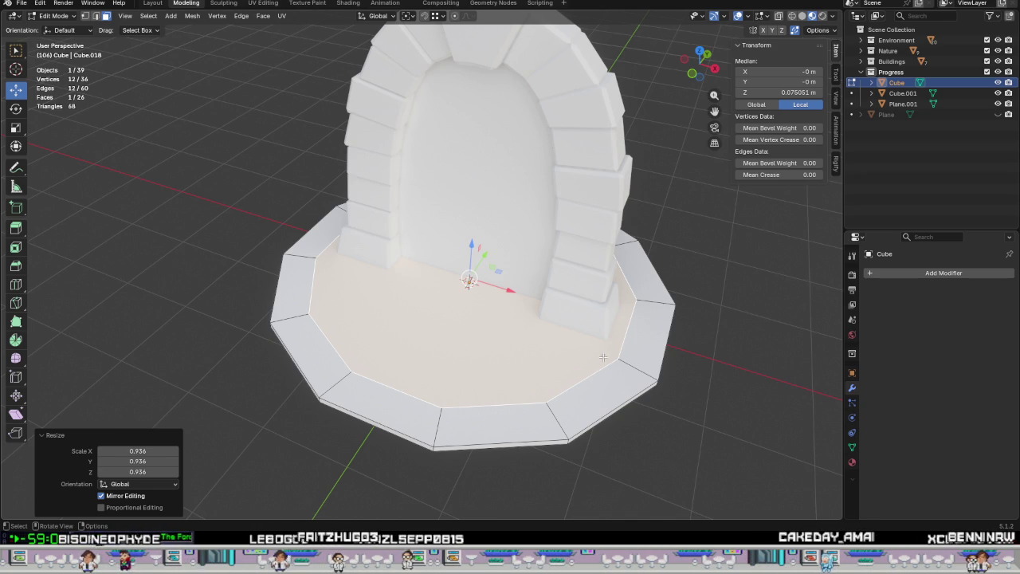
Scale the inner face to 0.969 and begin a new inset ring.
middle_drag(671, 368, 646, 397)
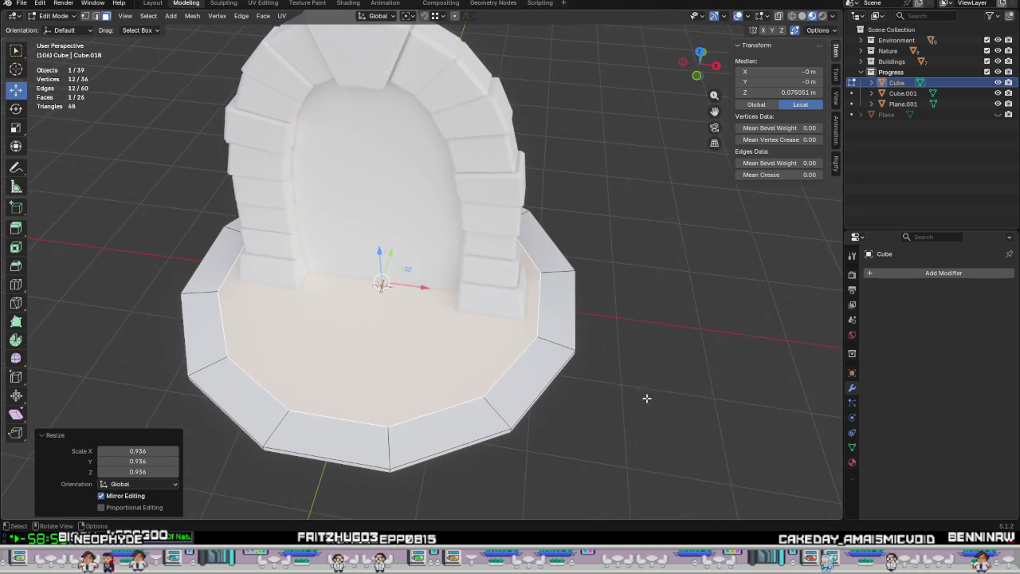
key(s)
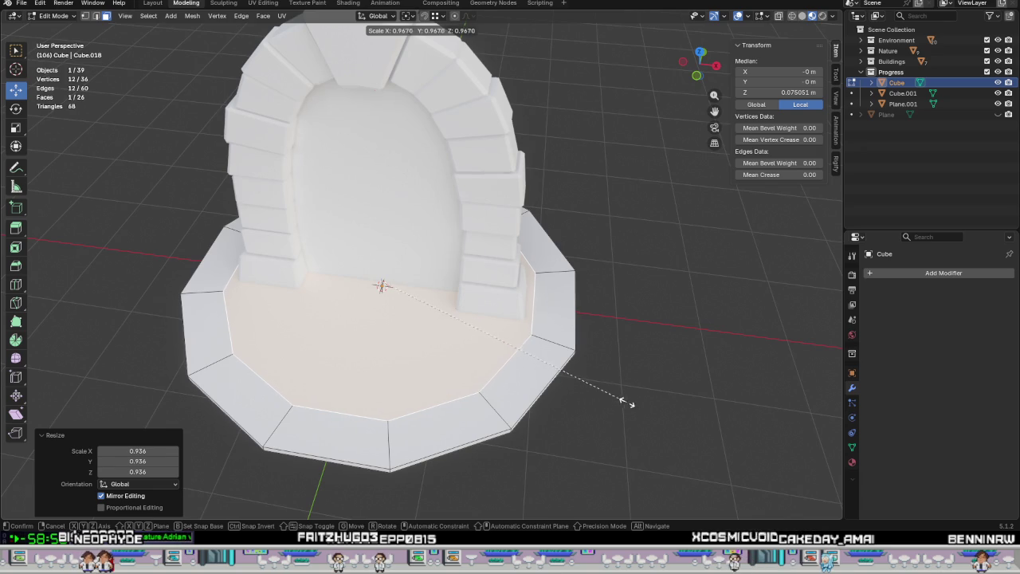
click(633, 404)
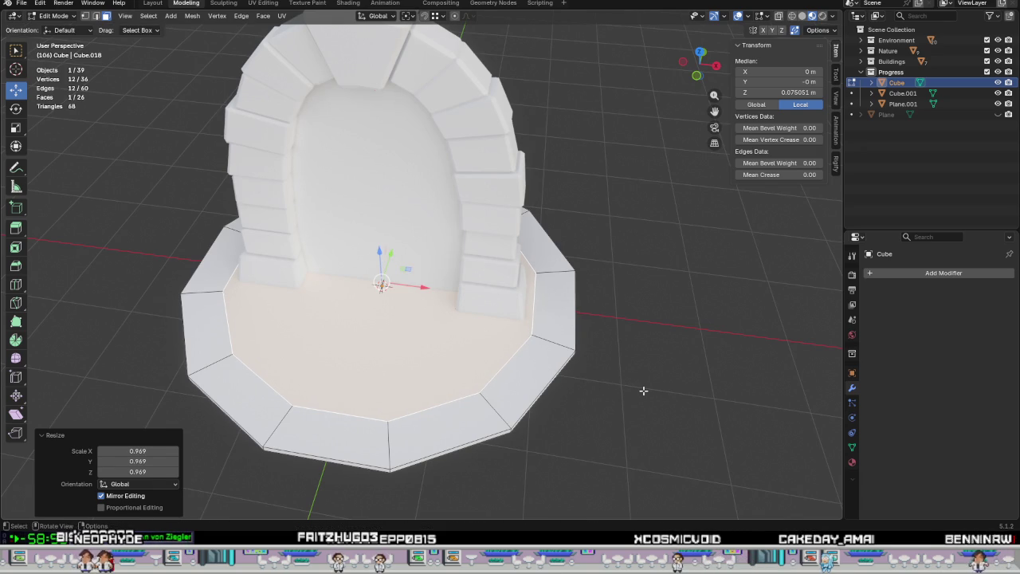
key(s)
key(Escape)
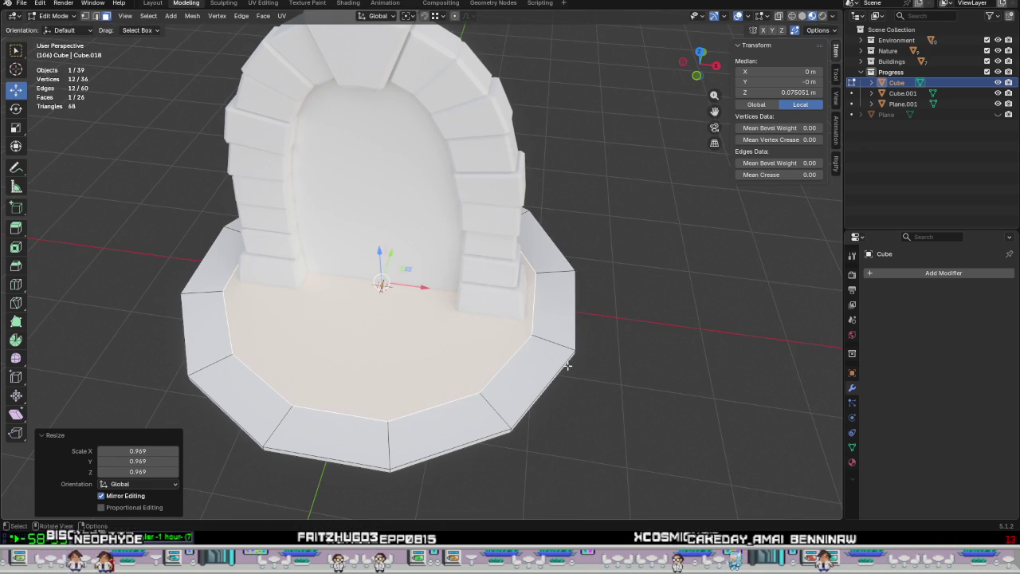
key(i)
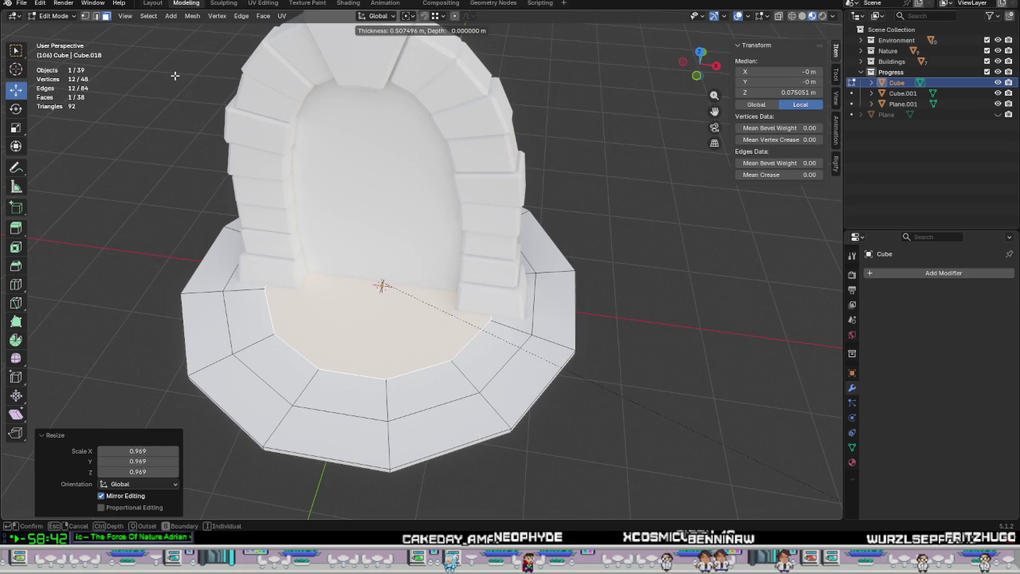
Add inset rings of 0.5075 m and 0.5258 m on the inner face.
click(174, 76)
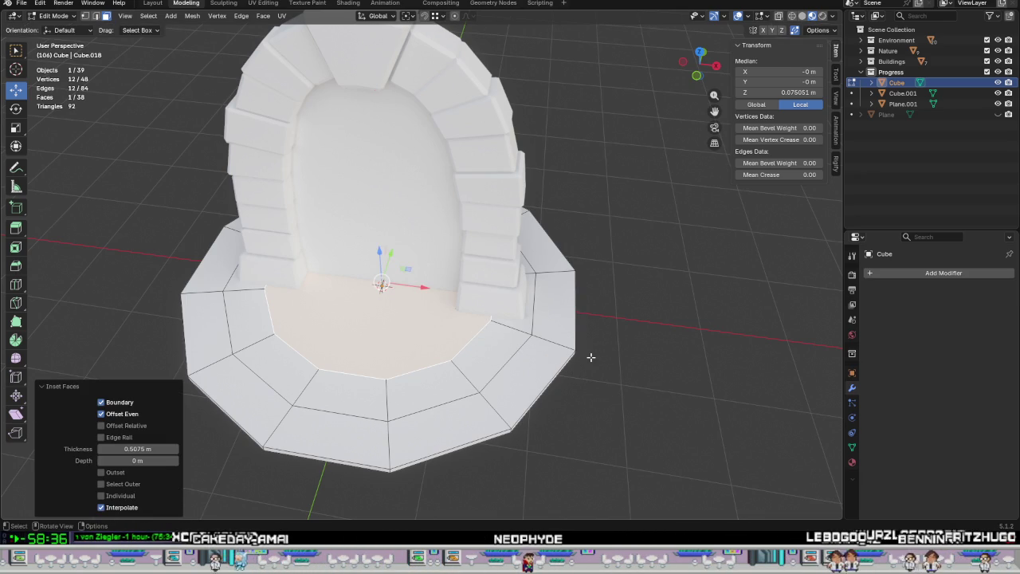
key(i)
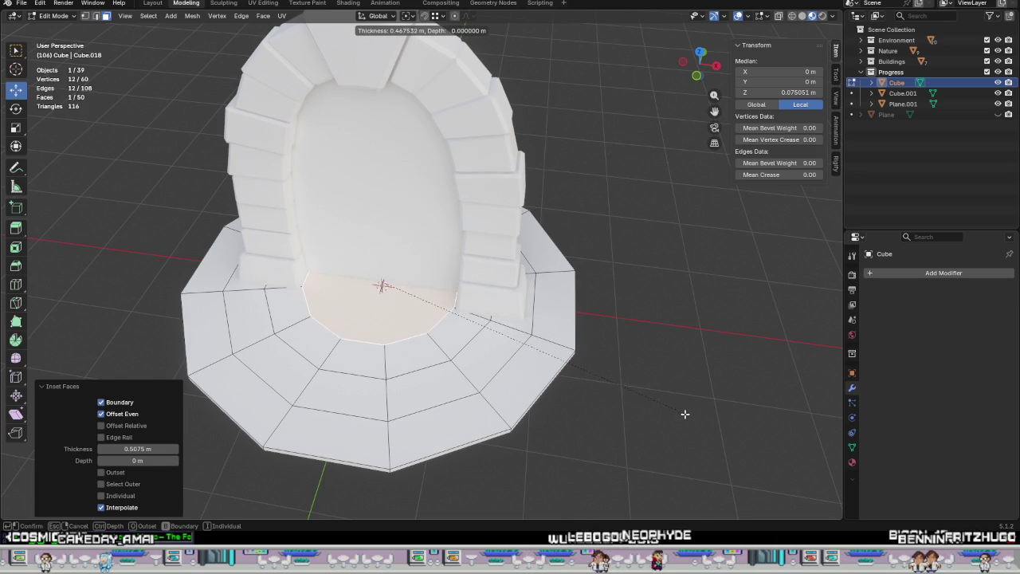
click(646, 388)
mouse_move(646, 388)
middle_down()
mouse_move(416, 358)
mouse_move(623, 380)
mouse_move(518, 361)
middle_up()
scroll(623, 380, up, 2)
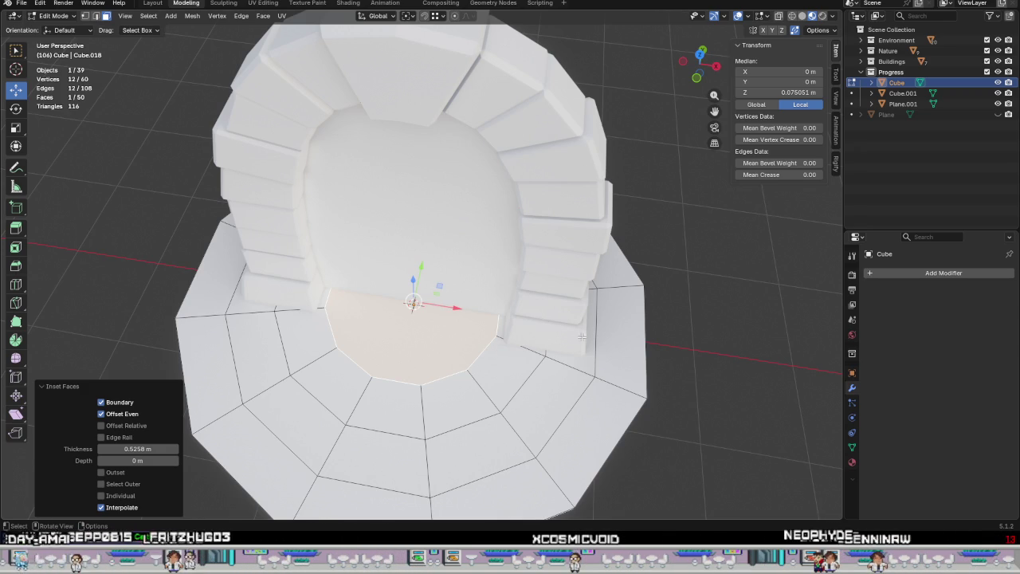
Inset the centre face three more times, by 0.1709 m, 0.2206 m and 0.1679 m.
middle_drag(611, 365, 605, 382)
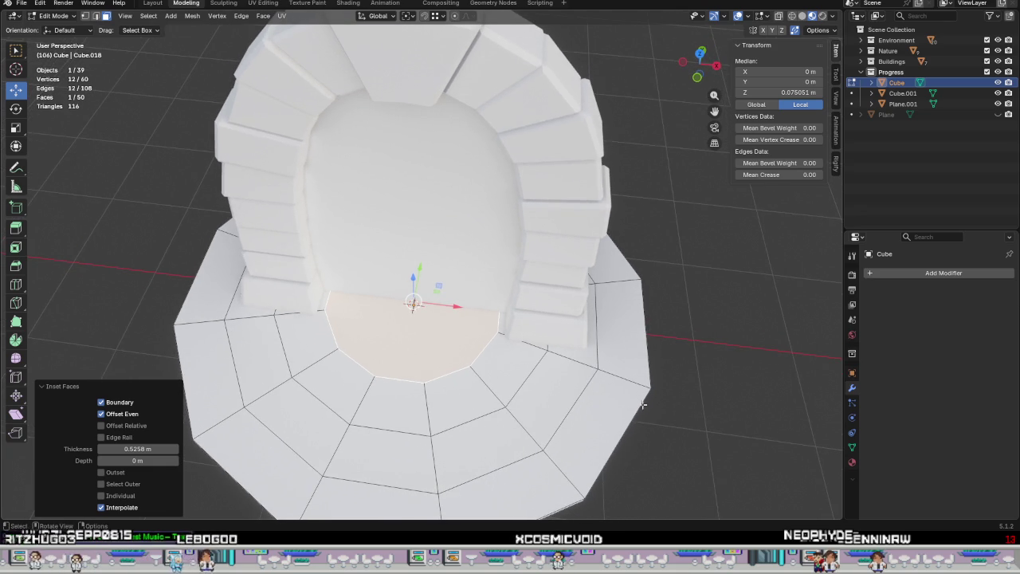
key(i)
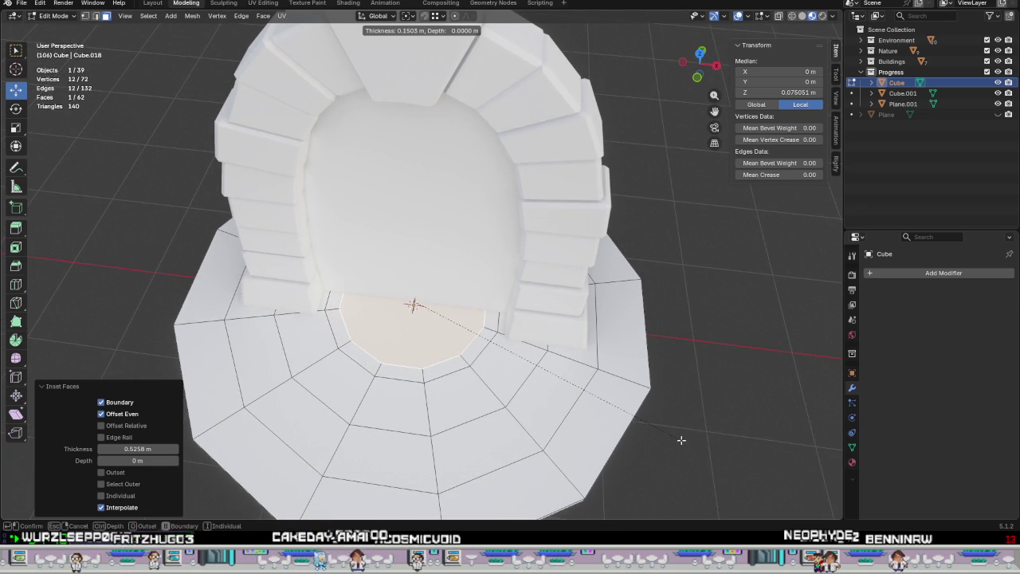
click(679, 440)
key(i)
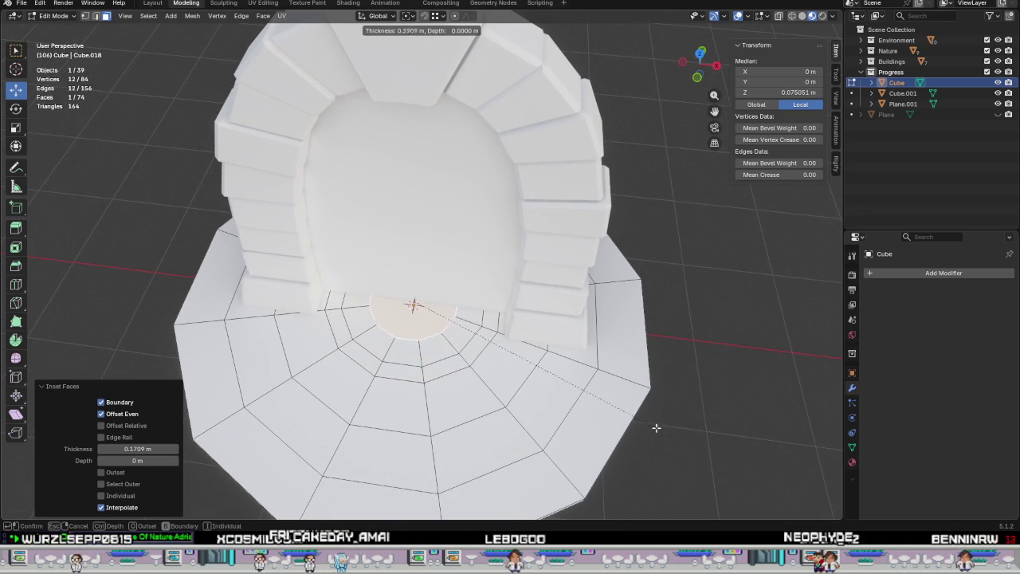
click(660, 430)
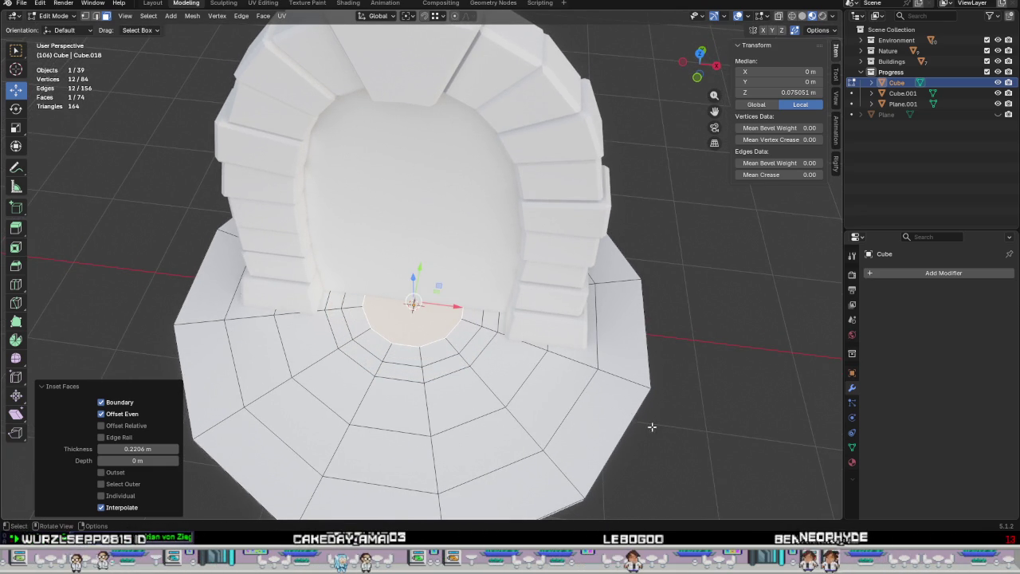
middle_drag(620, 399, 630, 403)
key(i)
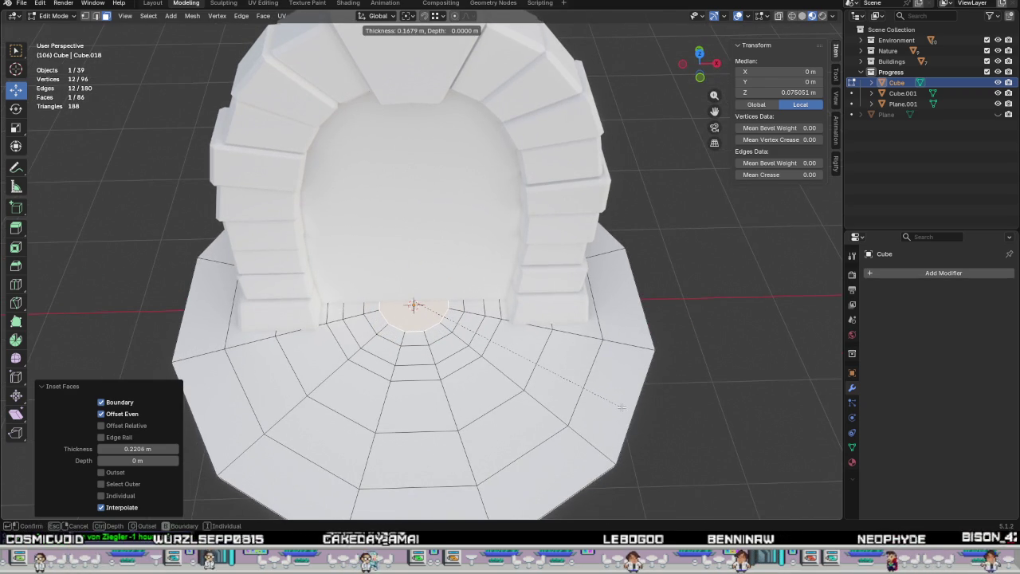
click(515, 389)
middle_drag(514, 389, 512, 409)
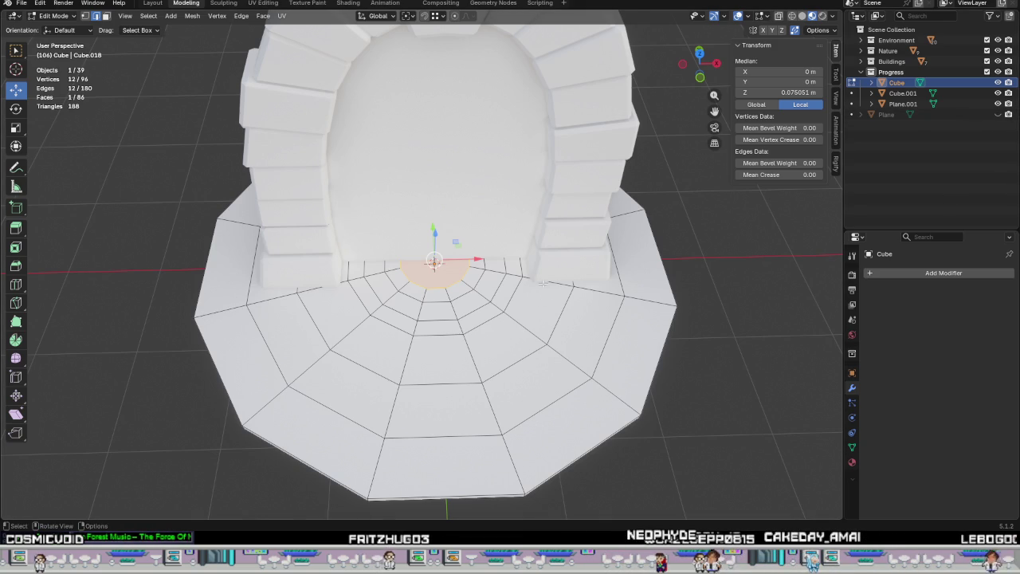
scroll(541, 283, up, 3)
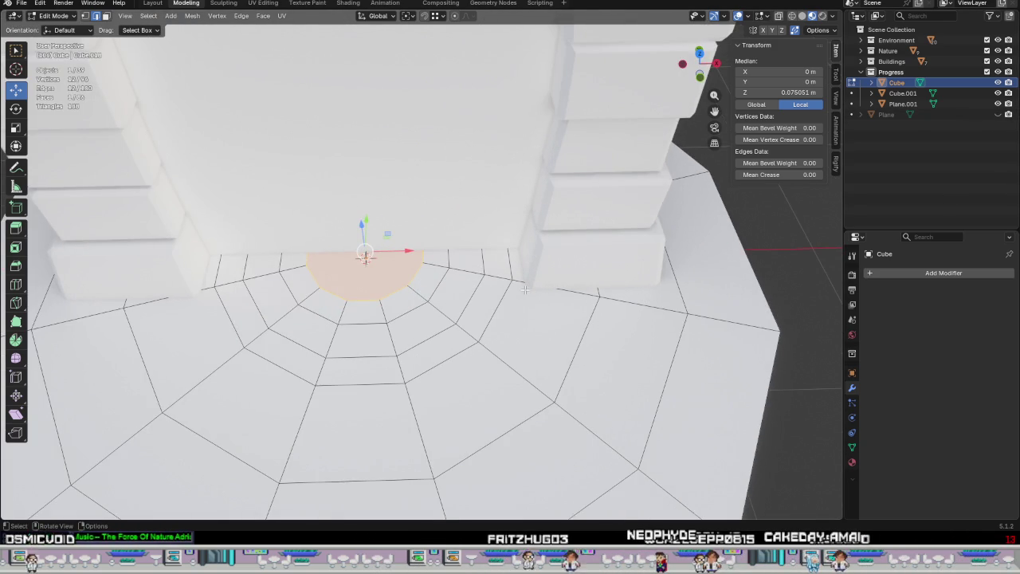
middle_drag(525, 290, 520, 316)
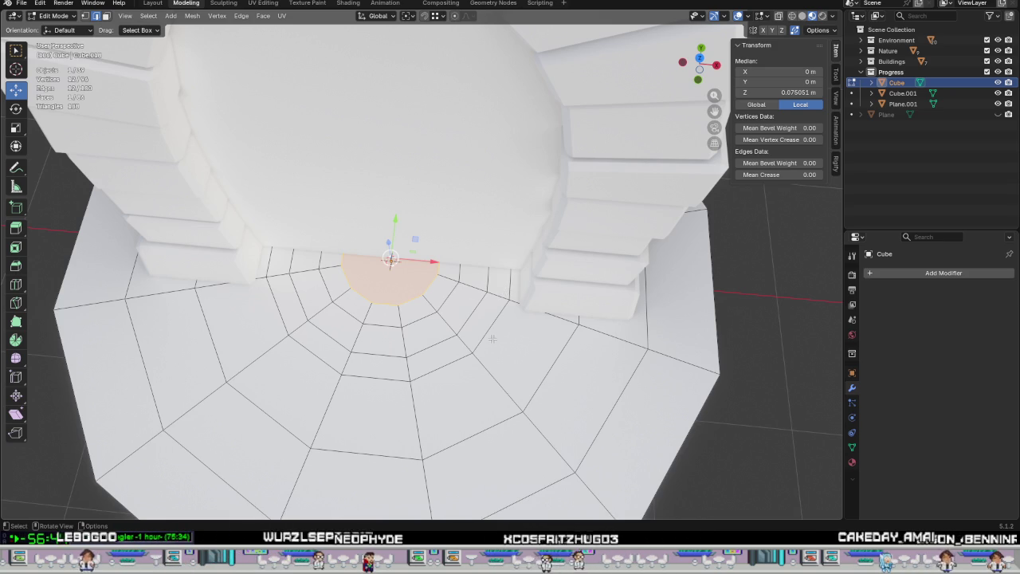
mouse_move(487, 338)
middle_down()
mouse_move(486, 236)
mouse_move(500, 273)
middle_up()
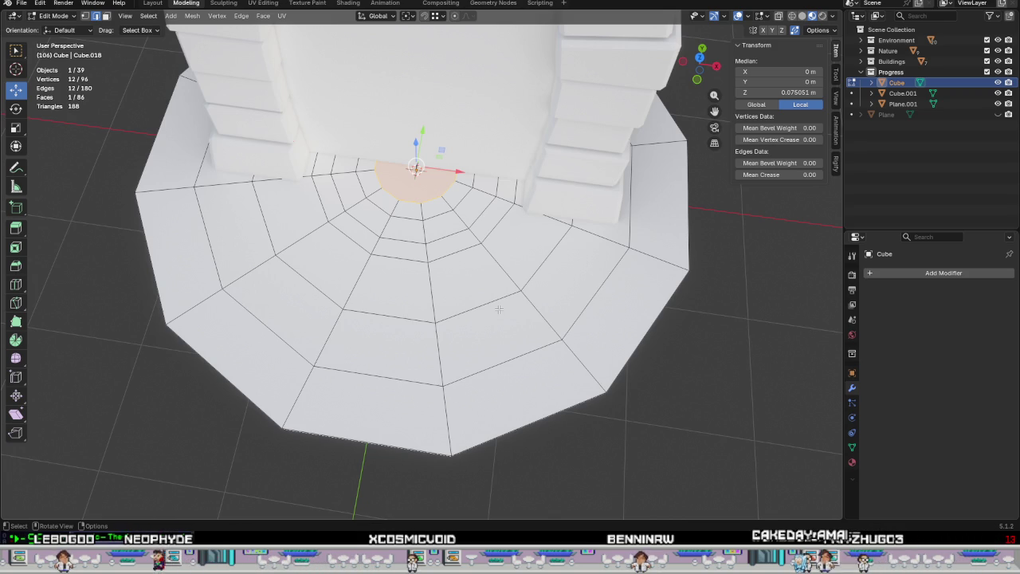
mouse_move(501, 317)
middle_down()
mouse_move(499, 230)
mouse_move(498, 268)
middle_up()
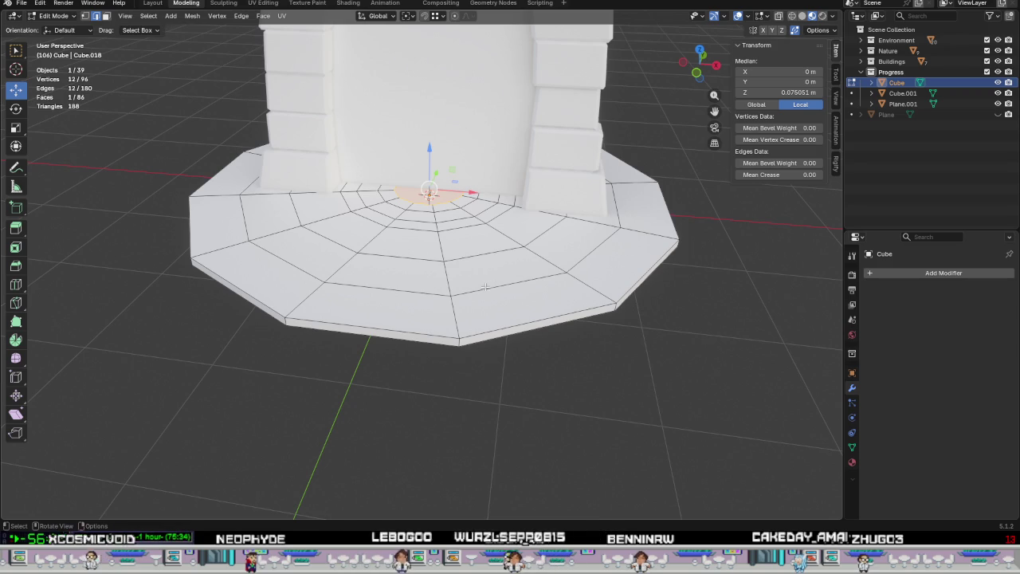
middle_drag(473, 332, 511, 176)
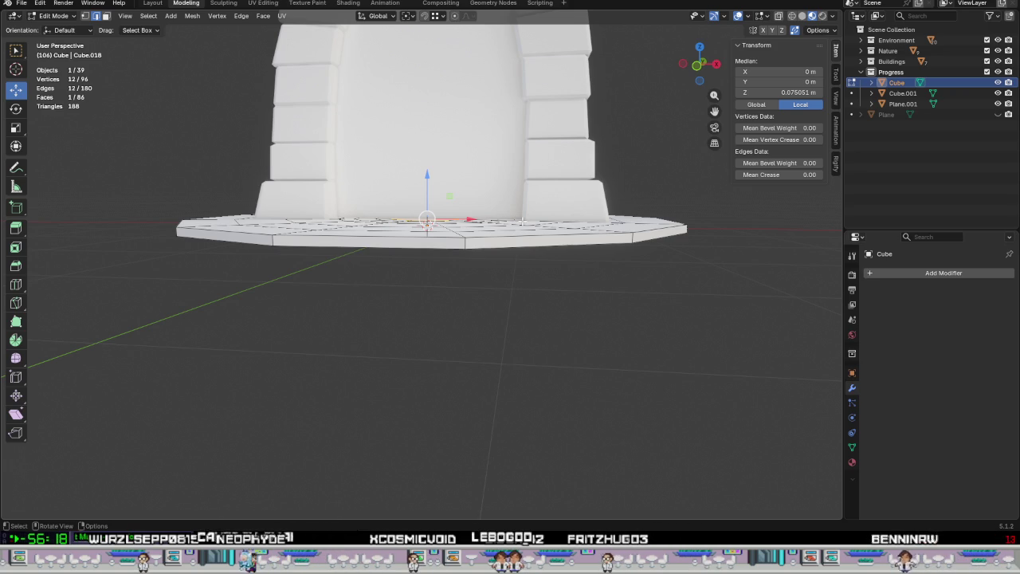
Sink the small central face about 0.11 m below the surrounding rings.
mouse_move(517, 224)
middle_down()
mouse_move(510, 250)
mouse_move(489, 214)
middle_up()
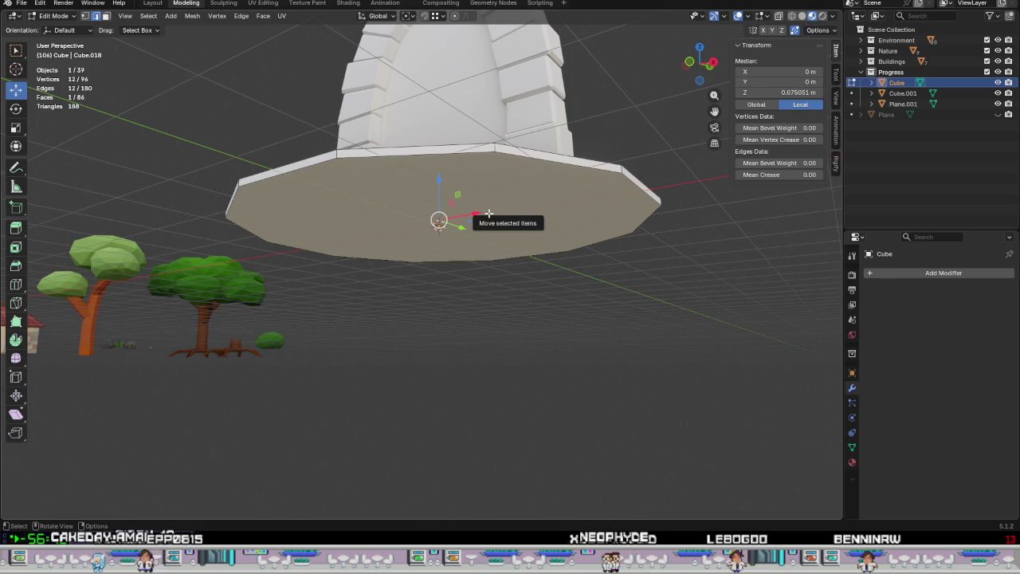
key(ctrl+z)
middle_drag(439, 221, 437, 190)
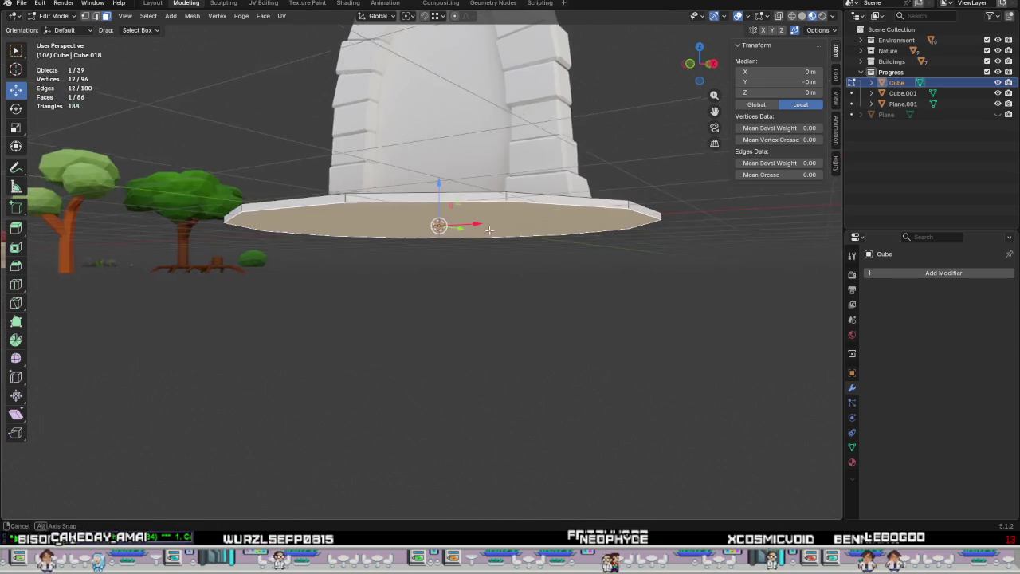
drag(436, 190, 439, 232)
middle_drag(439, 232, 478, 237)
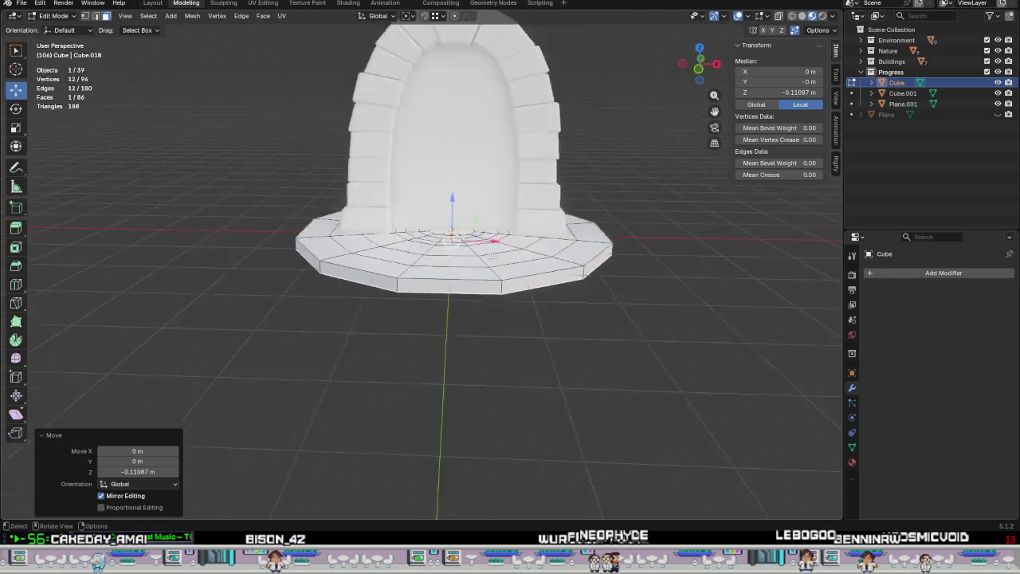
scroll(478, 237, up, 5)
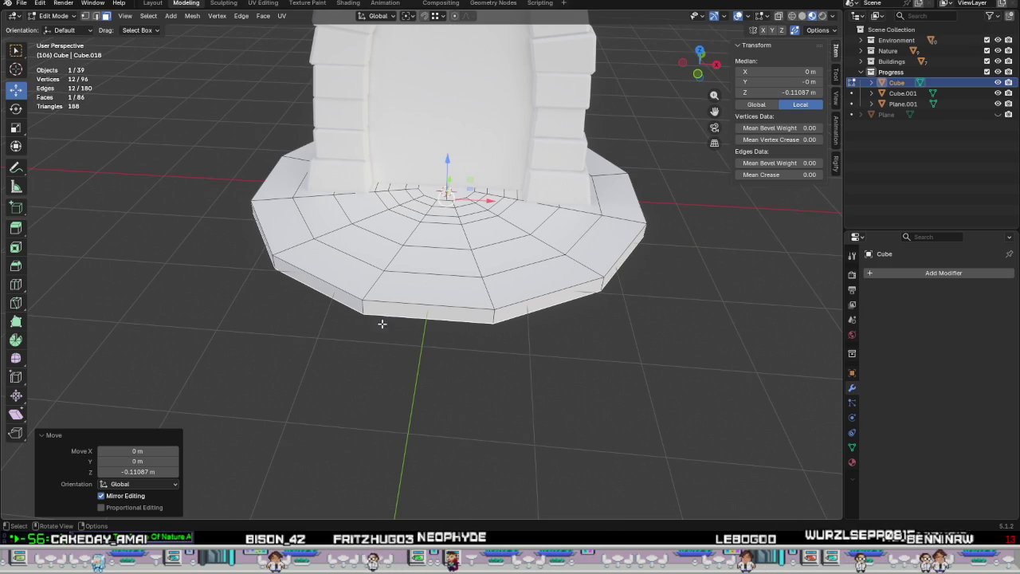
Return to Object Mode and box-select the base with Cube, Cube.001 and Plane.001.
mouse_move(460, 370)
middle_down()
mouse_move(480, 338)
mouse_move(497, 351)
mouse_move(505, 329)
middle_up()
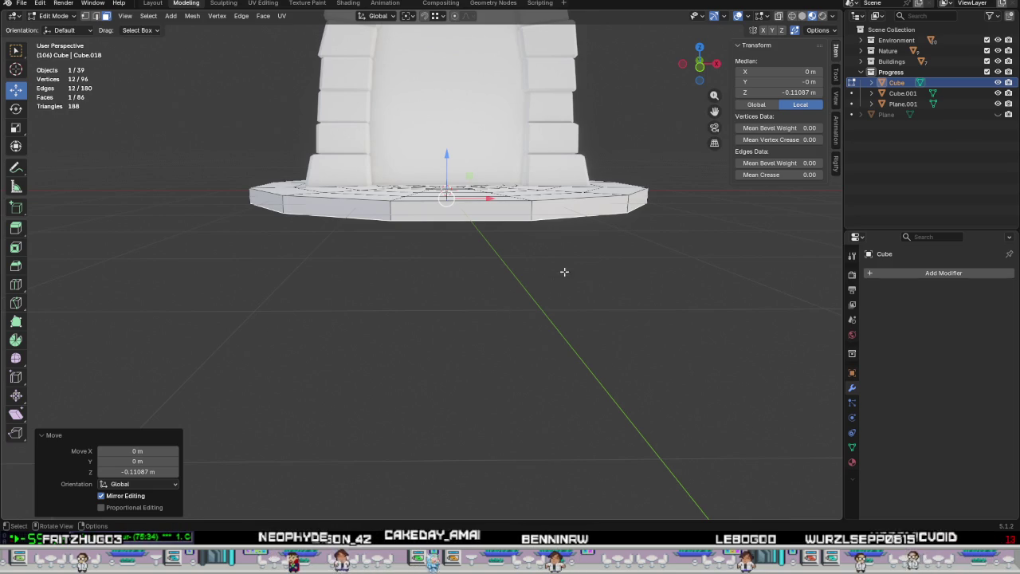
mouse_move(467, 278)
middle_down()
mouse_move(493, 305)
mouse_move(570, 304)
mouse_move(526, 289)
middle_up()
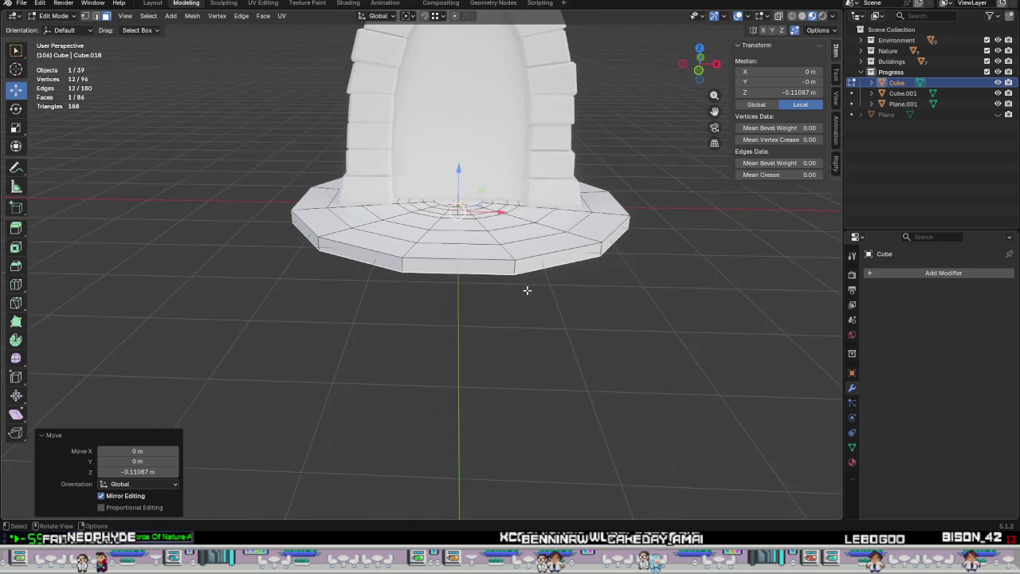
scroll(526, 282, down, 2)
scroll(486, 115, up, 2)
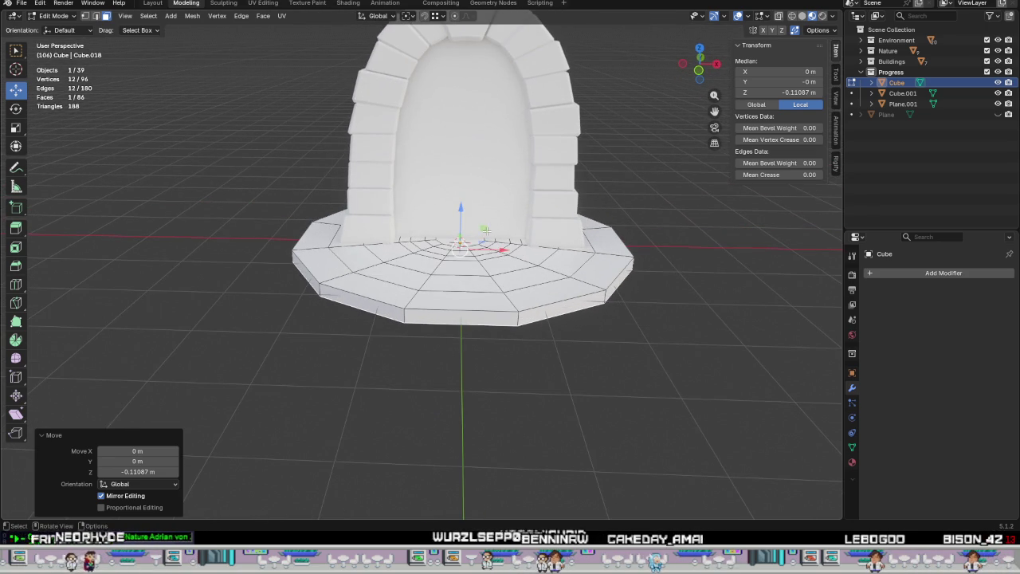
key(Tab)
drag(611, 408, 338, 168)
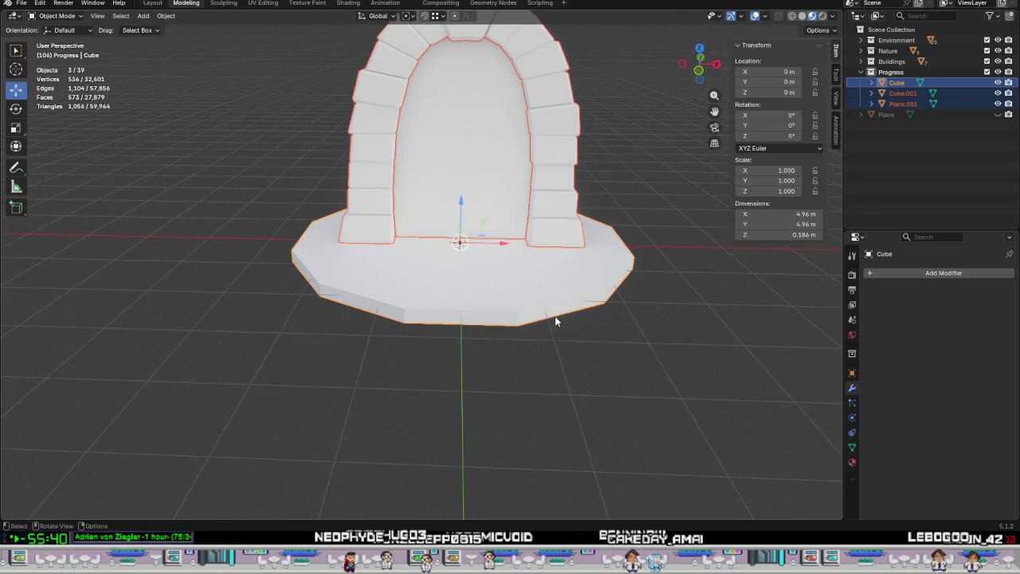
In front view, select all geometry of the three objects and raise it about 0.11 m.
key(Tab)
key(KP_1)
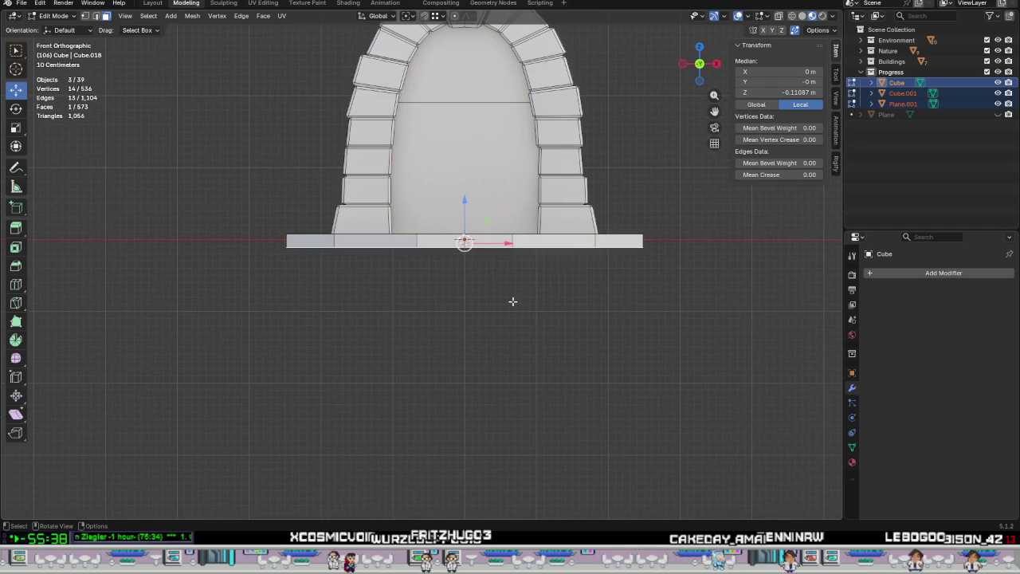
key(a)
scroll(433, 287, up, 3)
scroll(433, 287, up, 2)
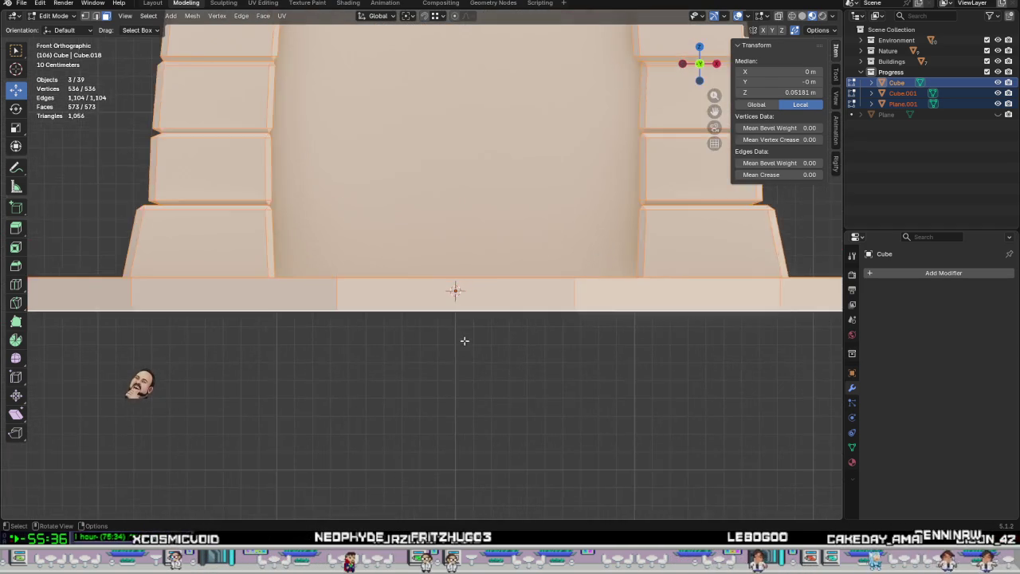
scroll(465, 341, up, 2)
scroll(464, 341, up, 1)
scroll(480, 345, up, 2)
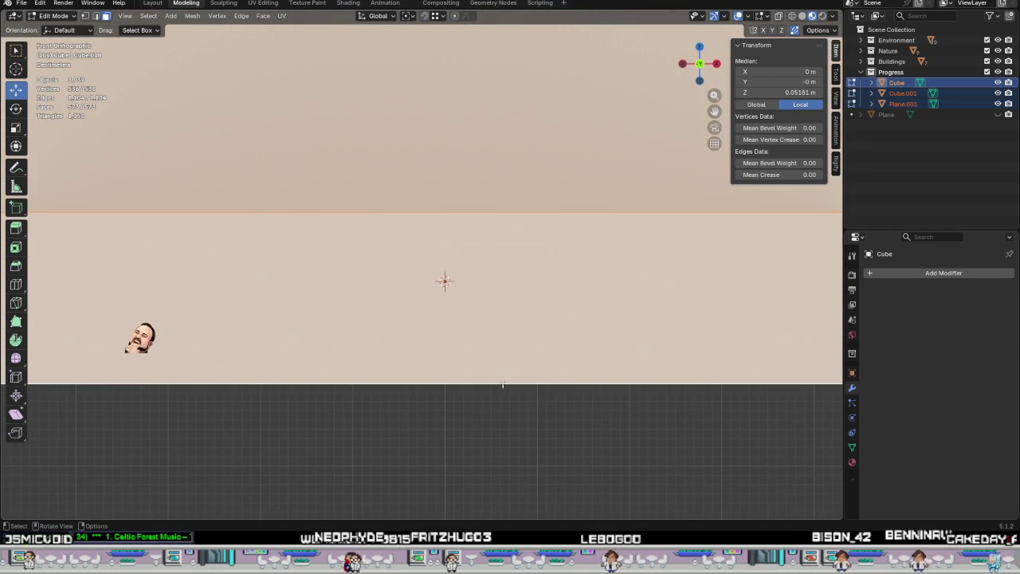
key(g)
key(z)
click(503, 281)
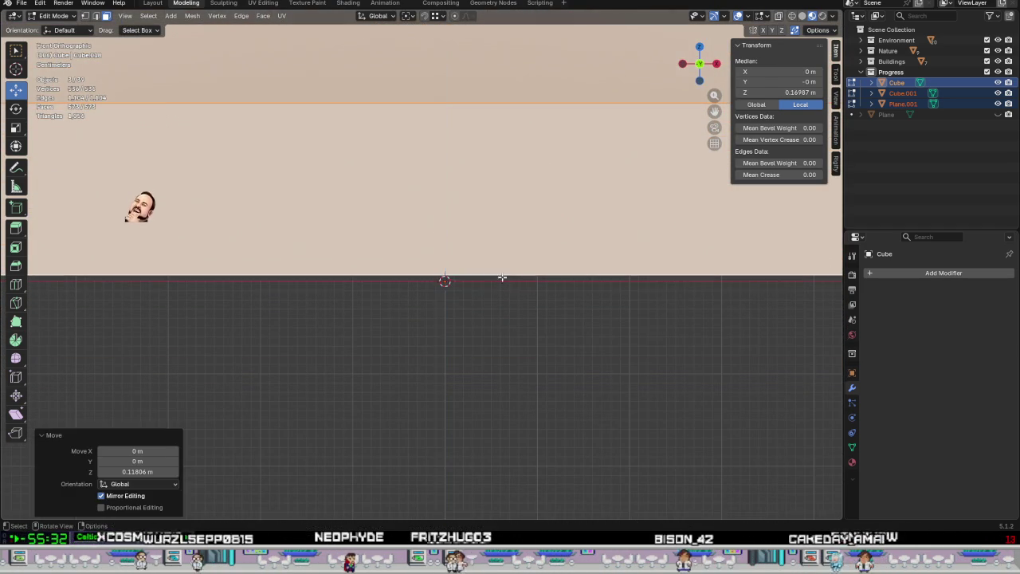
Nudge all the geometry back down along Z in small steps.
scroll(478, 319, up, 2)
scroll(486, 335, up, 2)
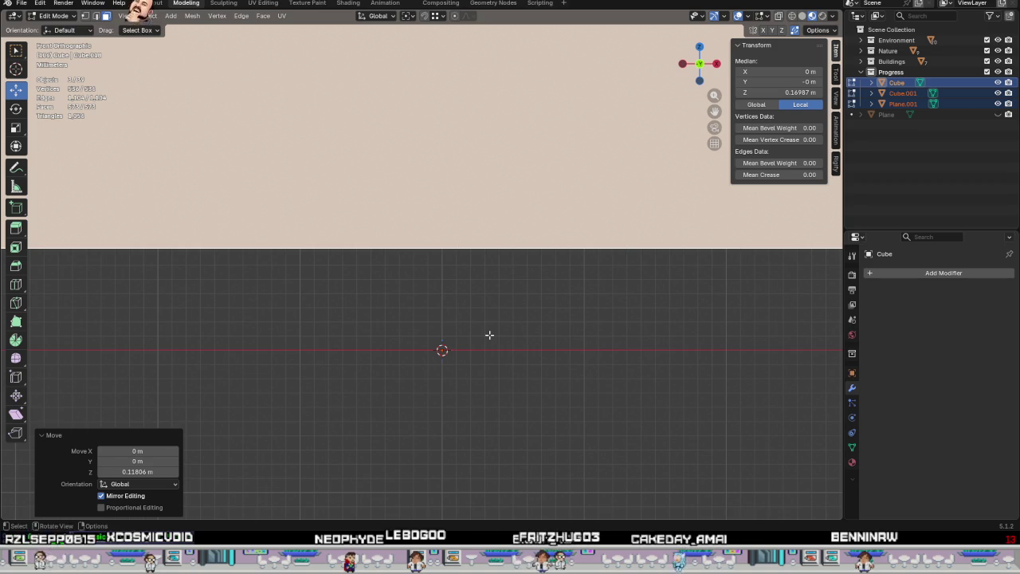
key(g)
key(z)
click(495, 441)
scroll(486, 414, up, 3)
scroll(502, 439, up, 1)
key(z)
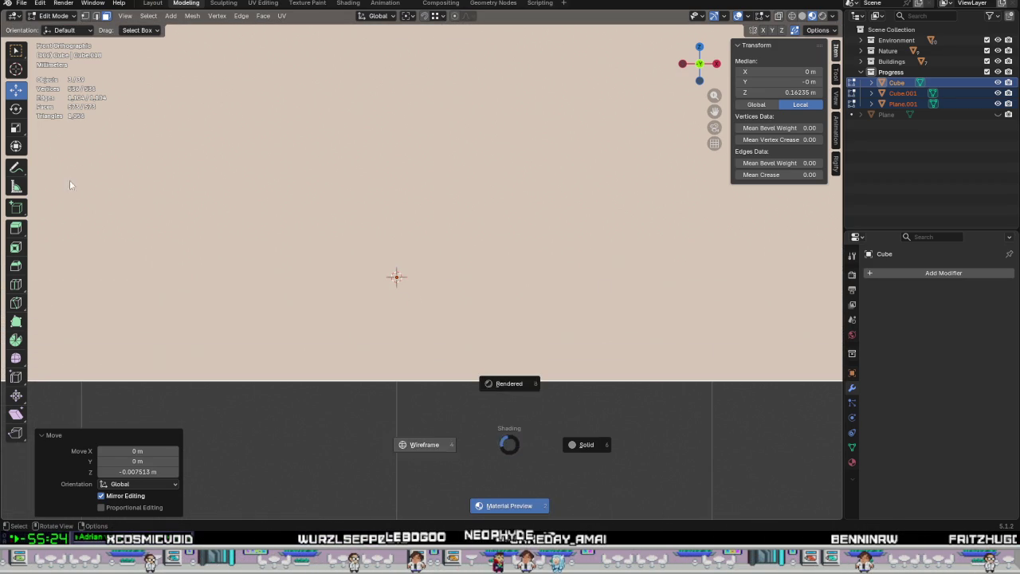
click(497, 505)
key(g)
key(z)
click(583, 139)
Settle the base's bottom exactly on the ground line and leave Edit Mode.
shift+middle_drag(363, 297, 461, 322)
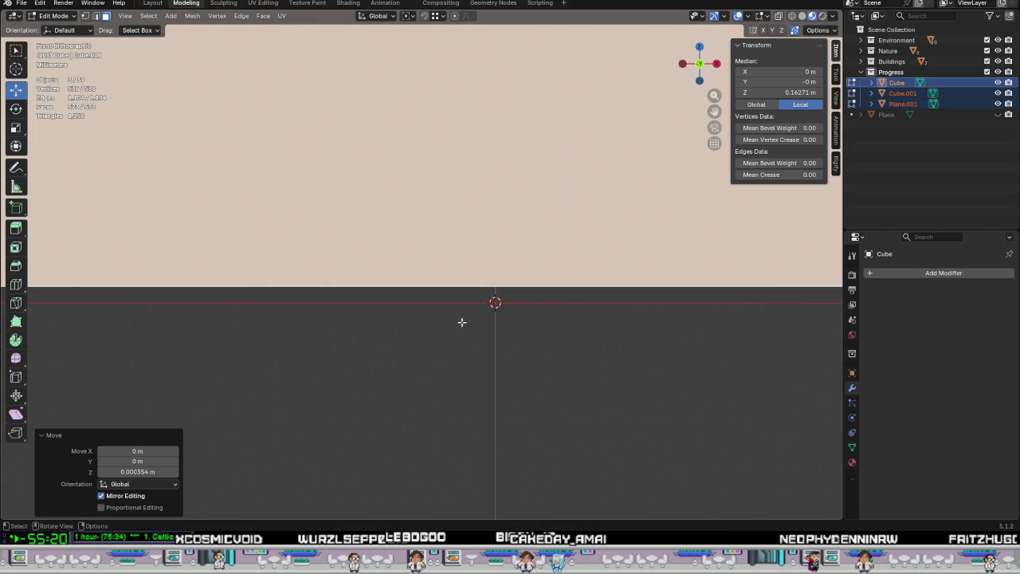
key(g)
key(z)
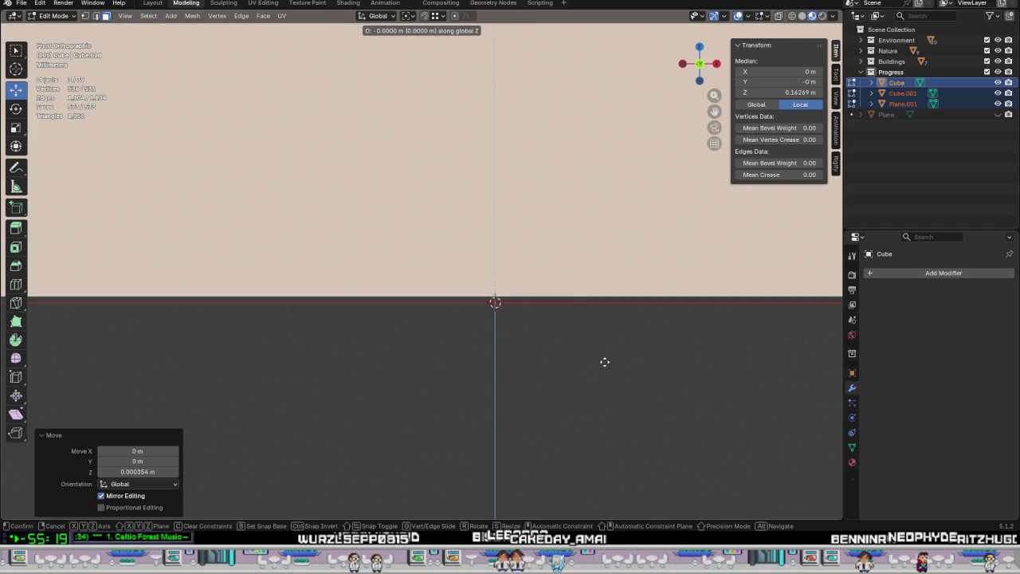
click(613, 421)
scroll(522, 339, down, 3)
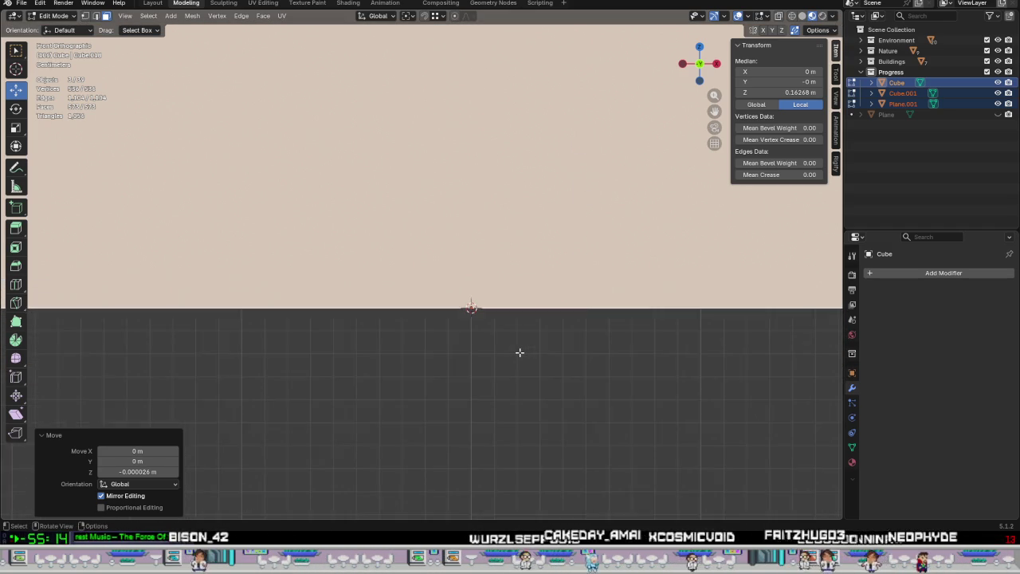
scroll(518, 350, down, 5)
scroll(516, 351, down, 5)
scroll(515, 351, up, 3)
middle_drag(515, 351, 463, 327)
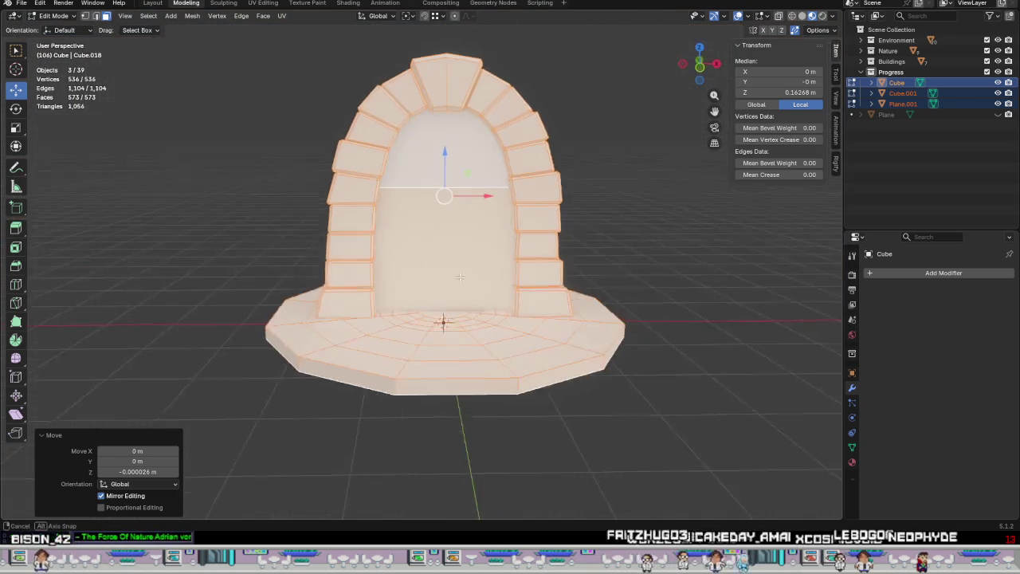
key(Tab)
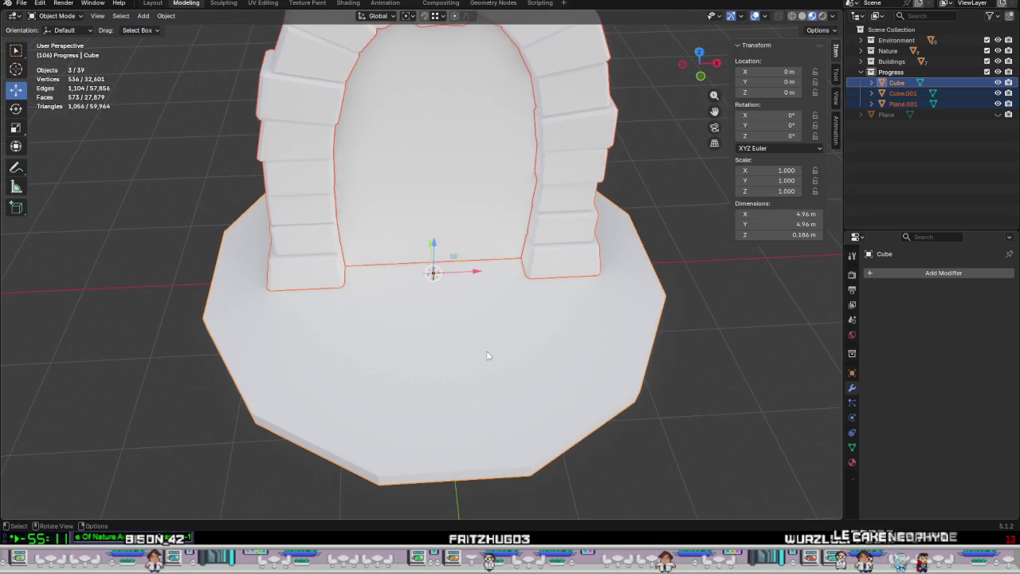
Edit only the stone base, viewed straight from the top.
click(463, 326)
key(Tab)
scroll(486, 351, down, 2)
mouse_move(486, 351)
middle_down()
mouse_move(470, 304)
mouse_move(457, 329)
mouse_move(474, 351)
mouse_move(467, 379)
middle_up()
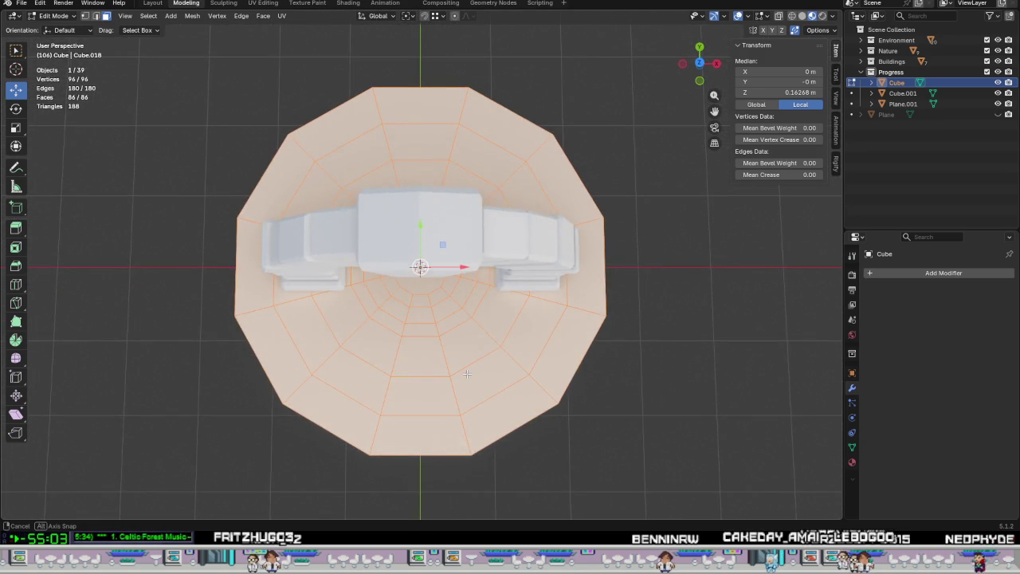
key(KP_7)
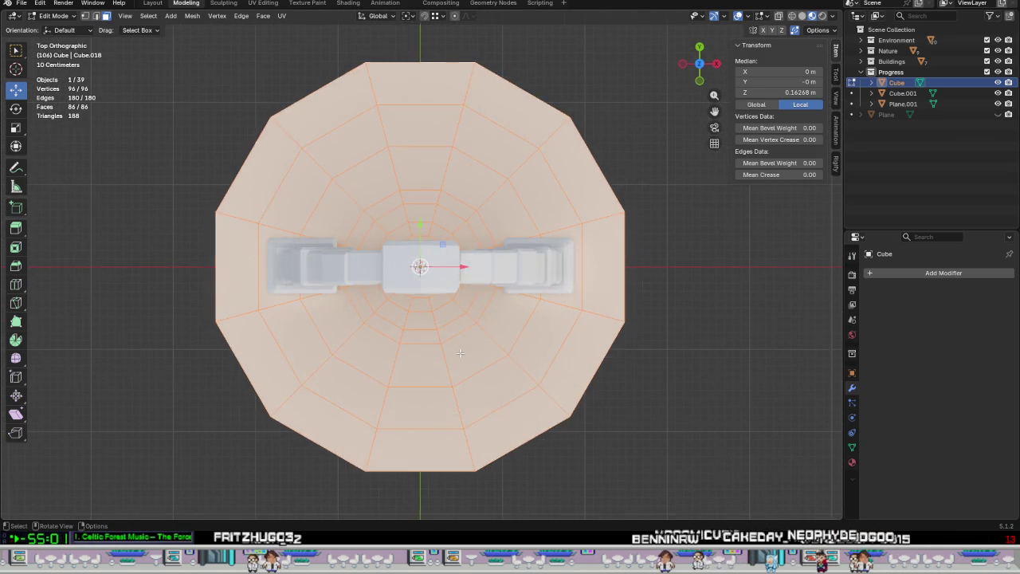
scroll(459, 359, down, 3)
Box-select the whole top in face mode, fixing the outer ring of tiles.
click(695, 466)
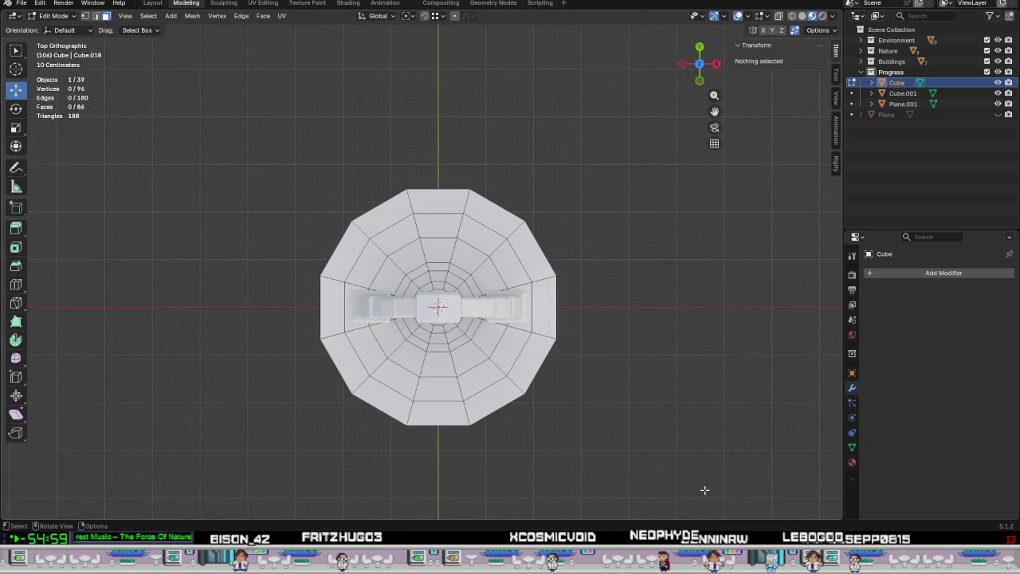
drag(667, 482, 220, 155)
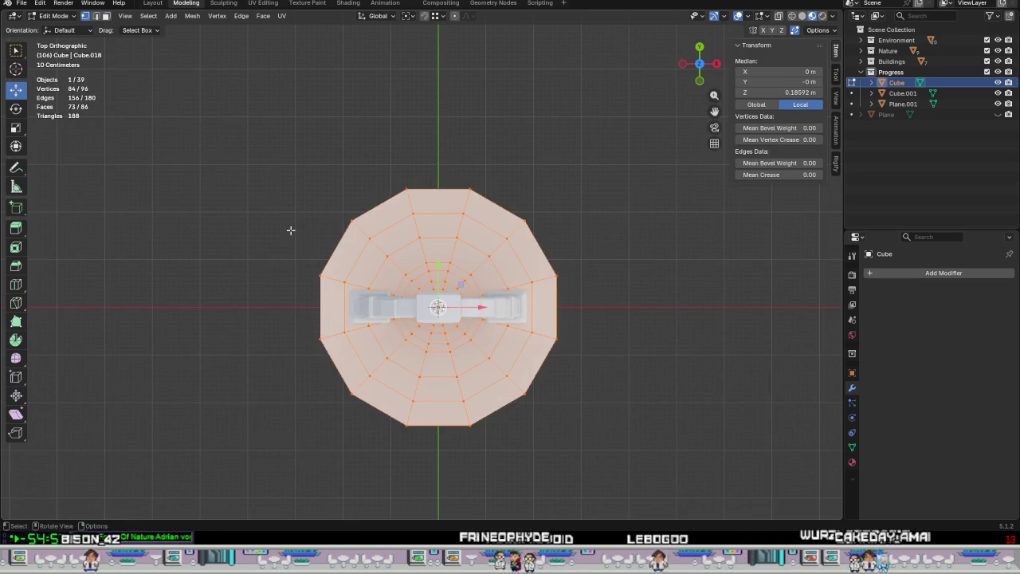
key(3)
scroll(368, 255, up, 1)
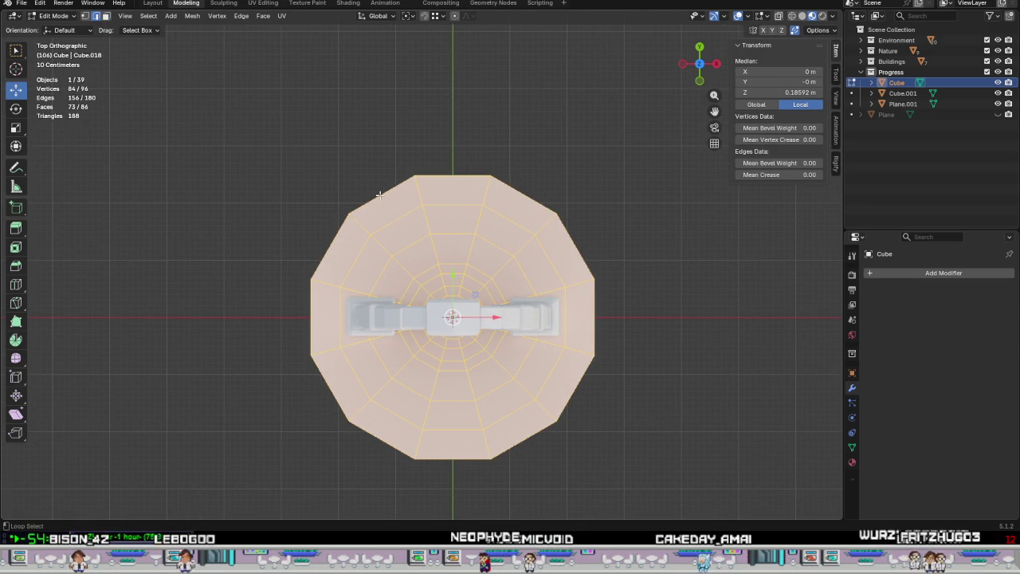
alt+shift+click(380, 194)
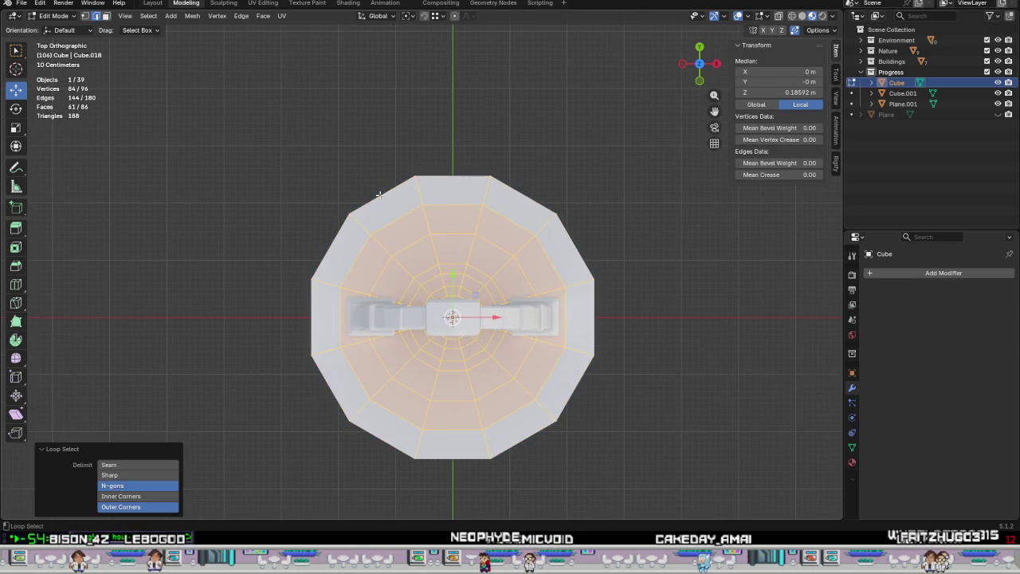
alt+shift+click(408, 229)
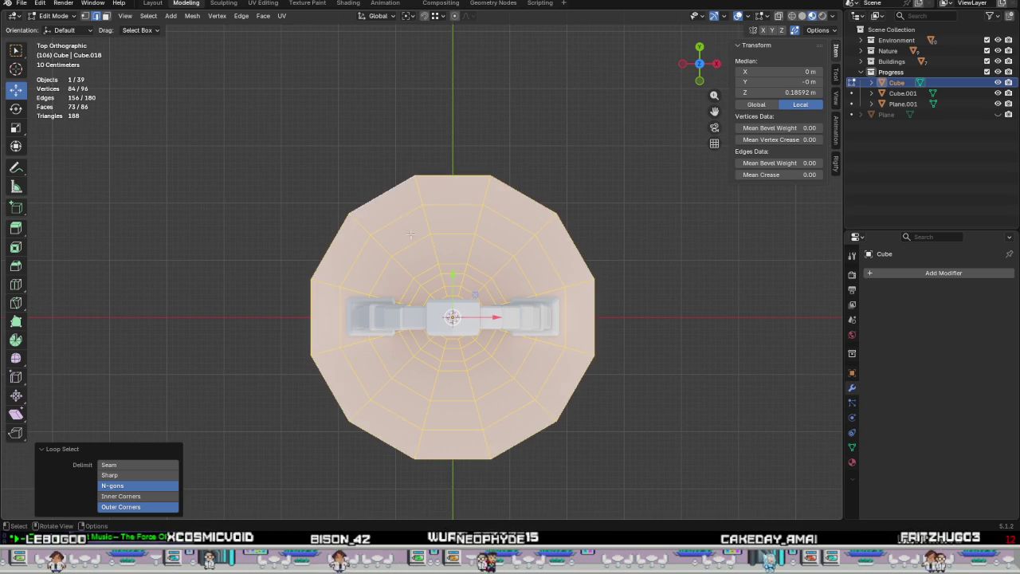
middle_drag(410, 235, 455, 177)
scroll(456, 176, up, 2)
middle_drag(490, 291, 513, 283)
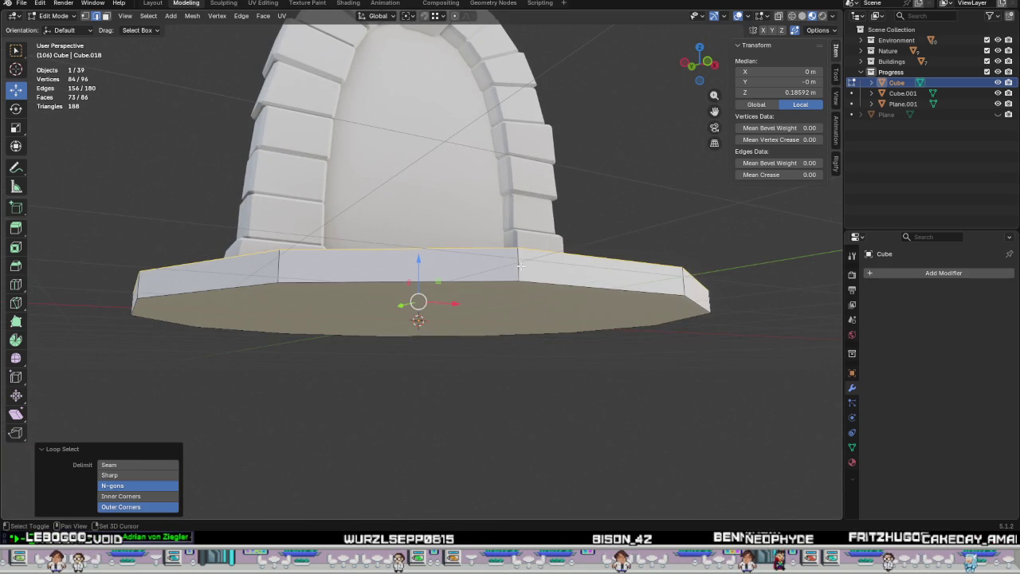
Switch to a front wireframe view and select every vertex of the base.
shift+click(658, 298)
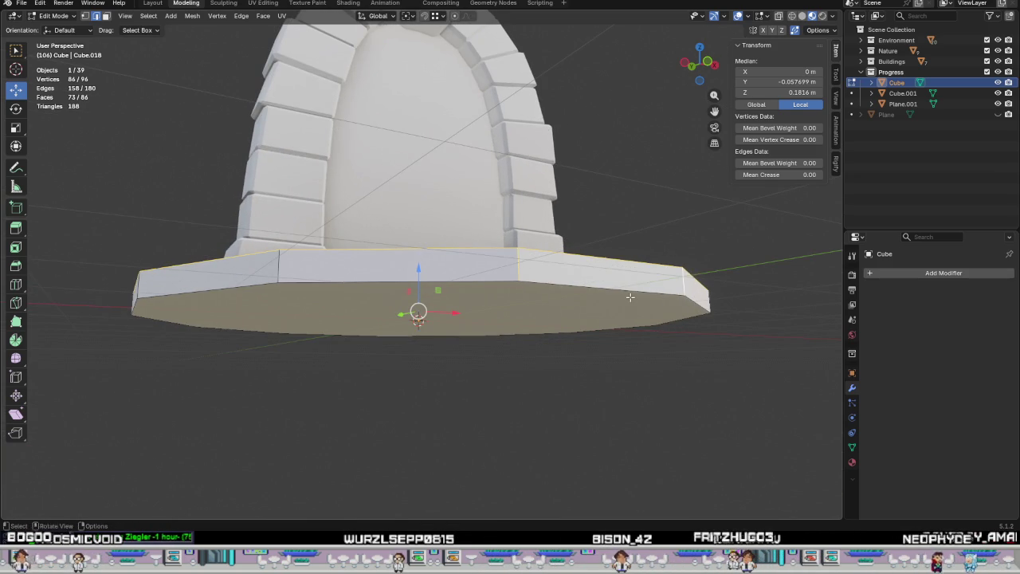
key(KP_1)
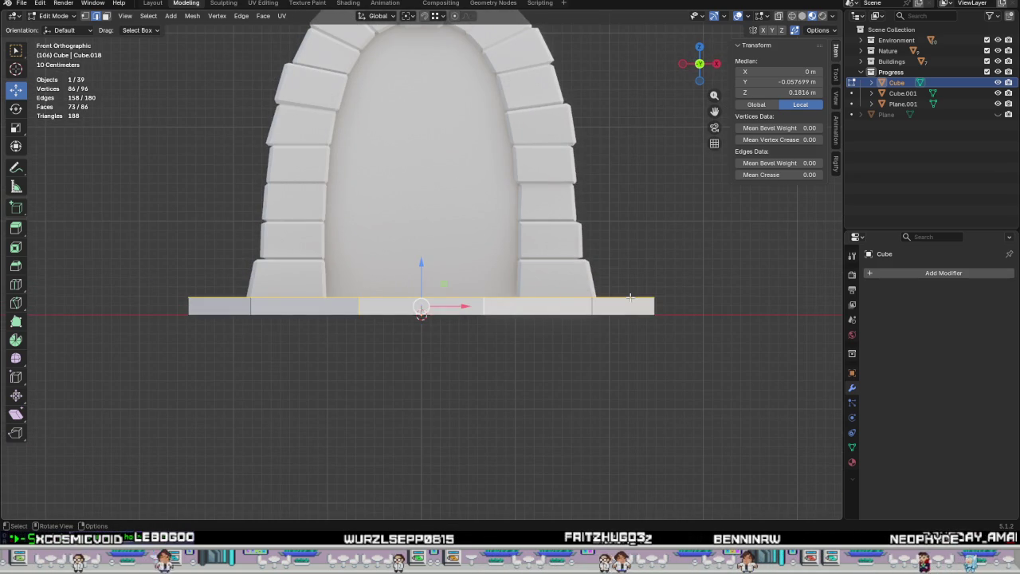
key(z)
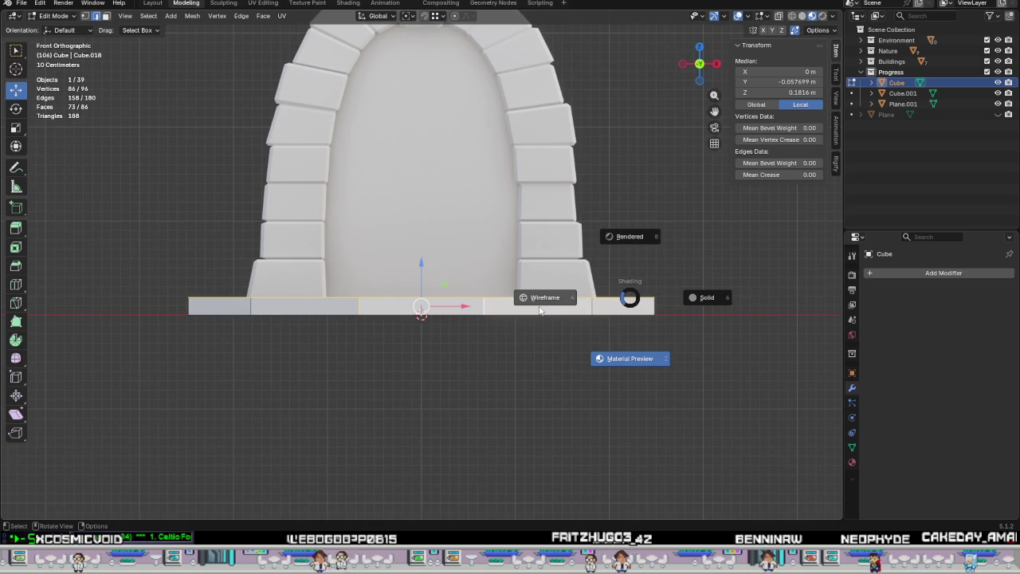
click(546, 295)
drag(708, 302, 52, 303)
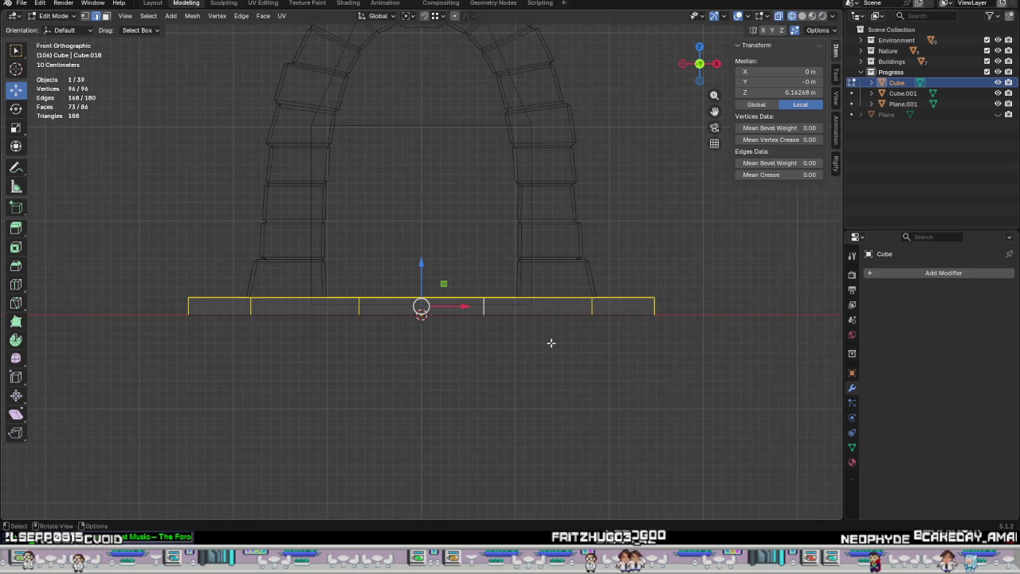
Bevel all the base's edges 0.0232 m wide with 2 segments.
mouse_move(482, 328)
middle_down()
mouse_move(492, 337)
mouse_move(483, 358)
mouse_move(443, 271)
mouse_move(473, 353)
middle_up()
key(ctrl+b)
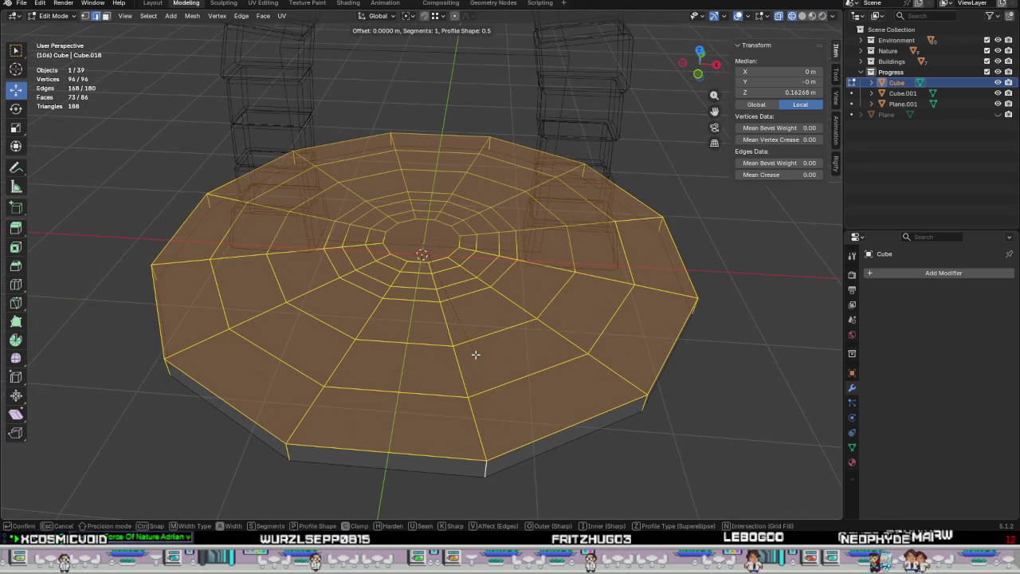
scroll(486, 369, up, 1)
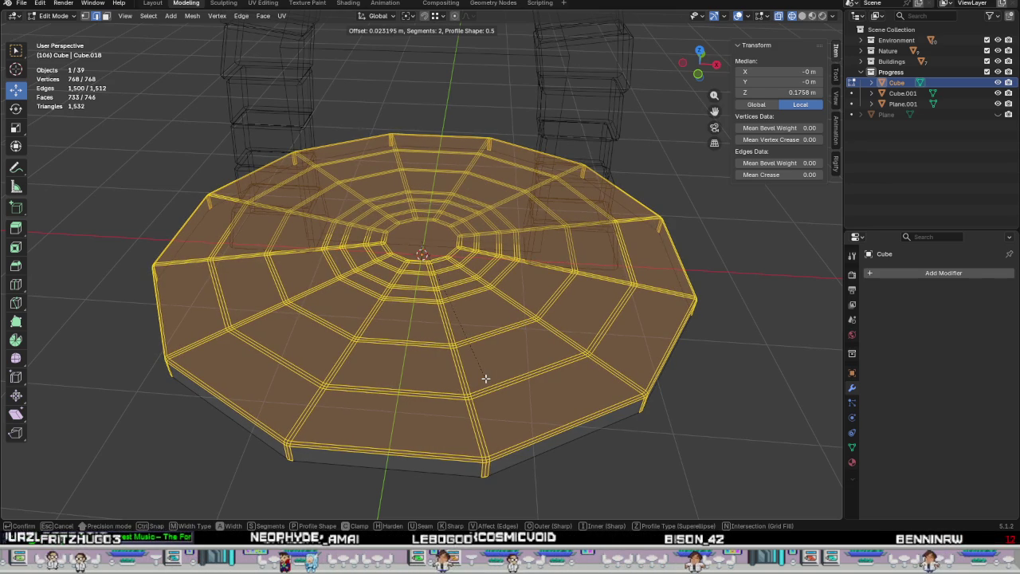
click(486, 379)
scroll(478, 374, up, 2)
scroll(470, 363, up, 1)
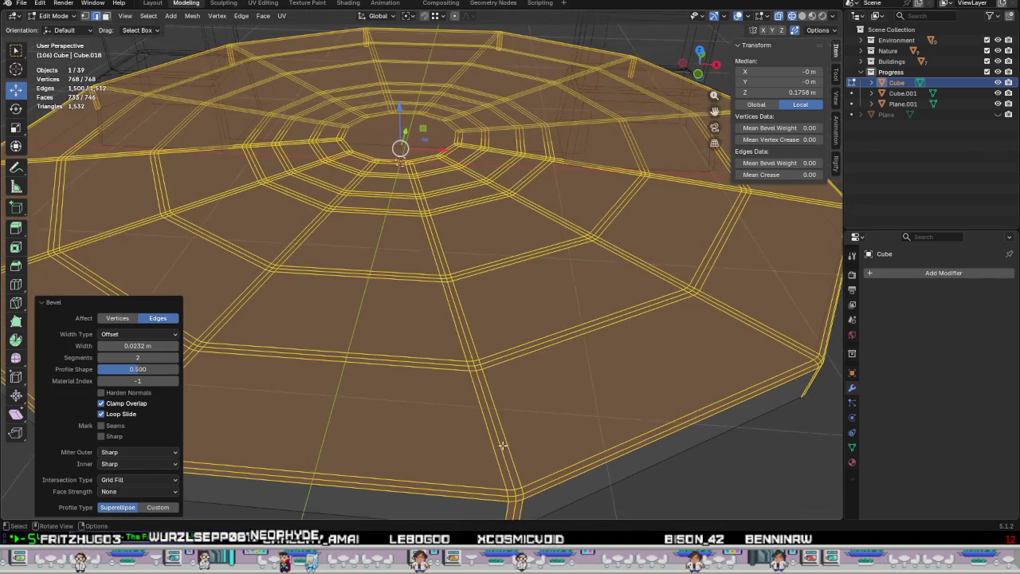
scroll(458, 350, up, 2)
alt+click(454, 400)
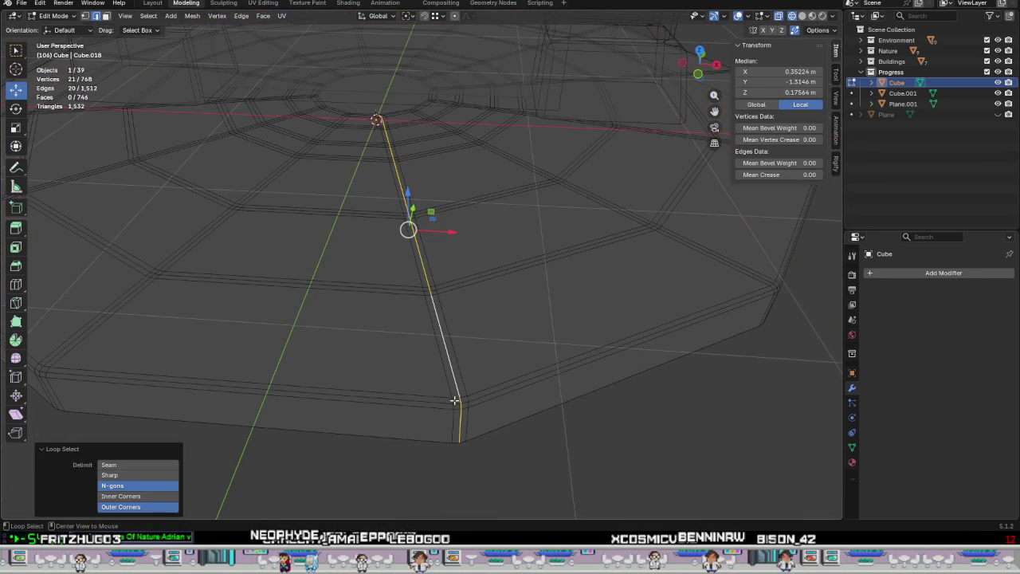
Select the outer top rim edge loop and remove it with Dissolve Edges.
key(a)
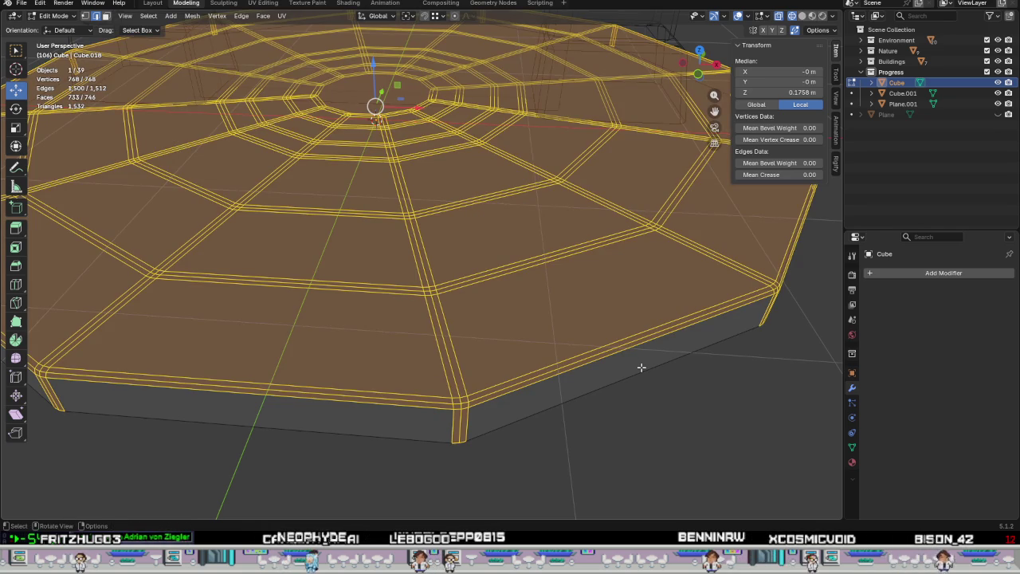
key(ctrl+KP_Subtract)
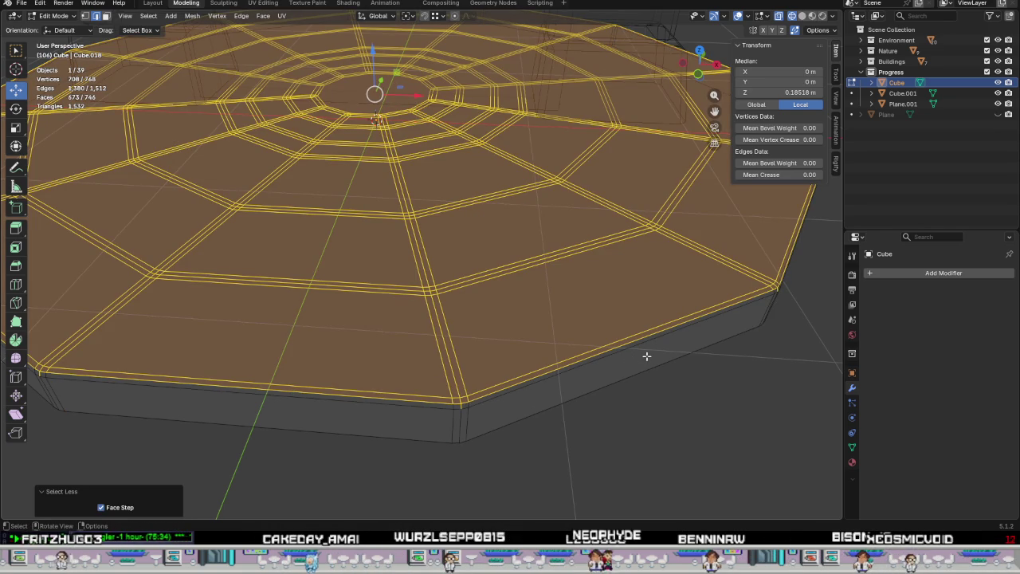
key(KP_Decimal)
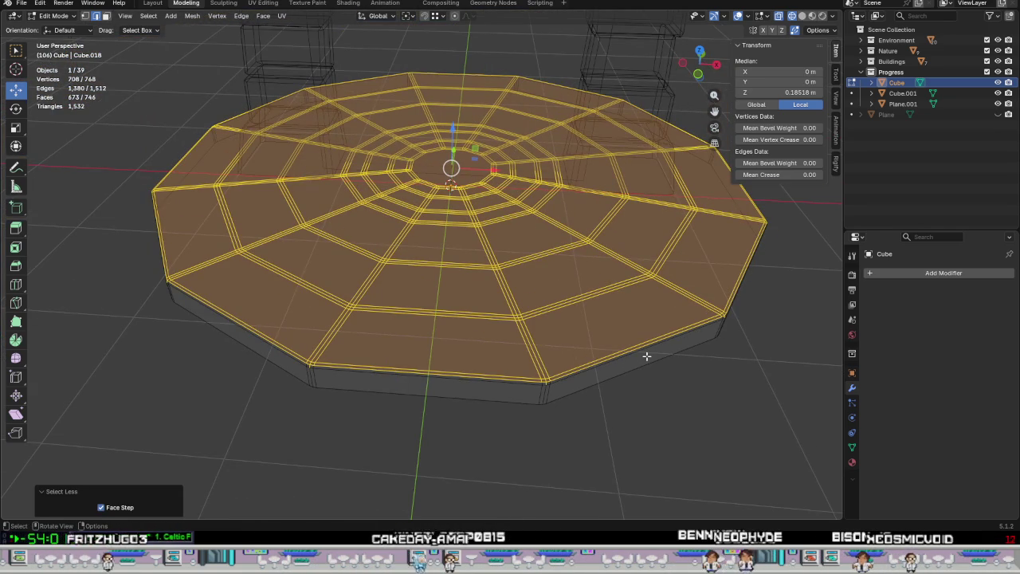
scroll(580, 346, up, 2)
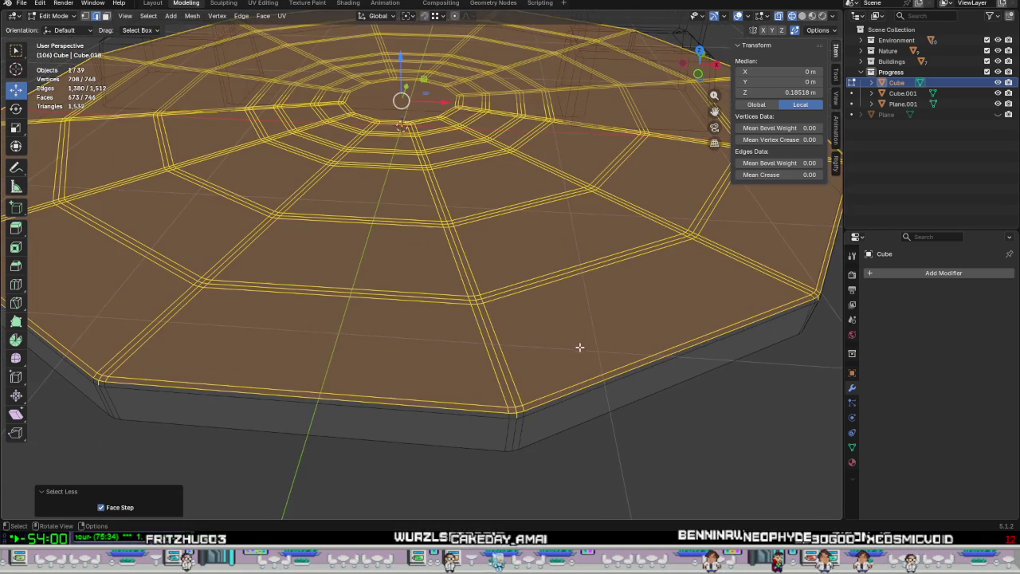
alt+click(493, 412)
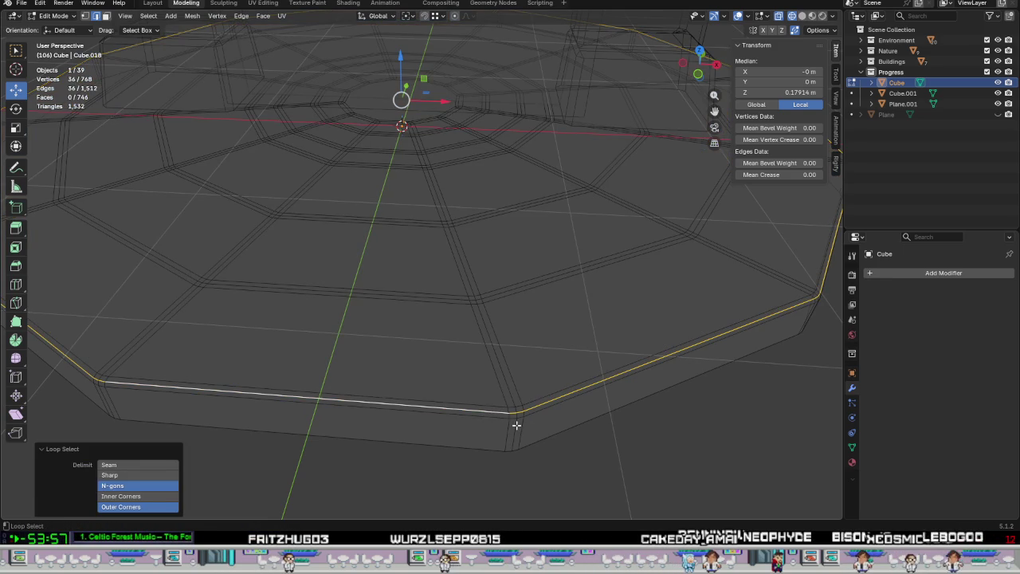
middle_drag(516, 425, 551, 415)
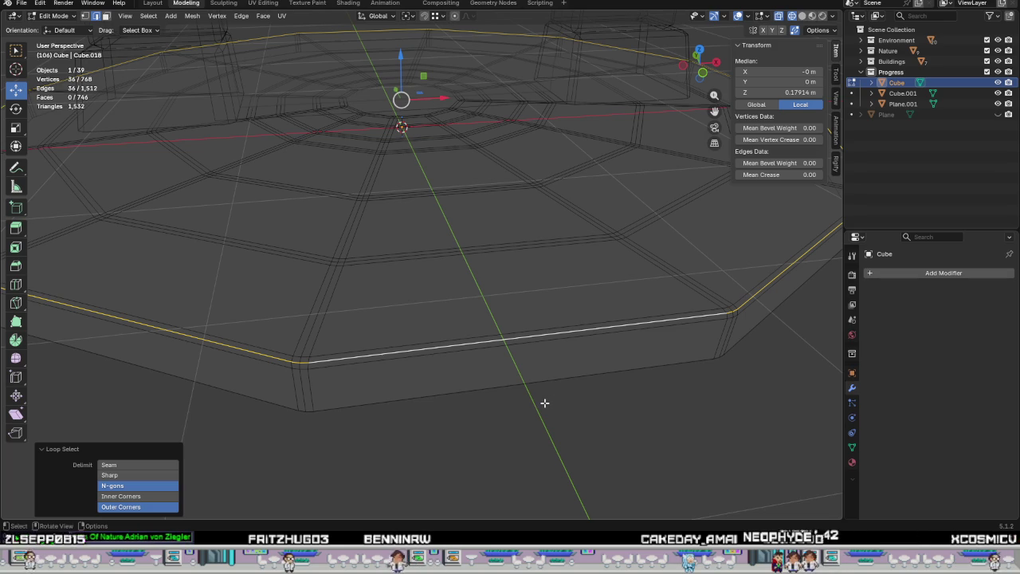
key(ctrl+e)
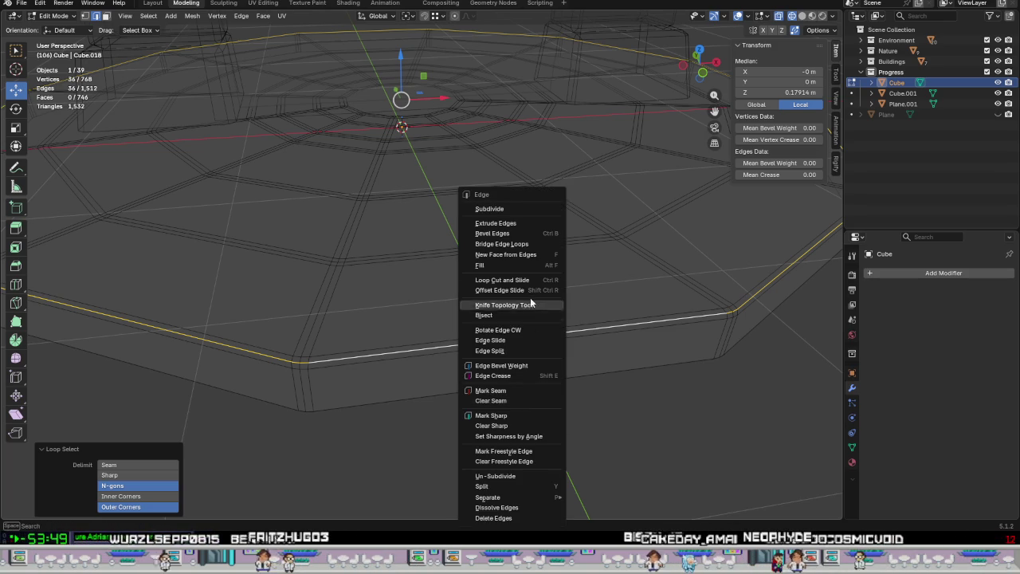
click(503, 508)
middle_drag(669, 417, 439, 476)
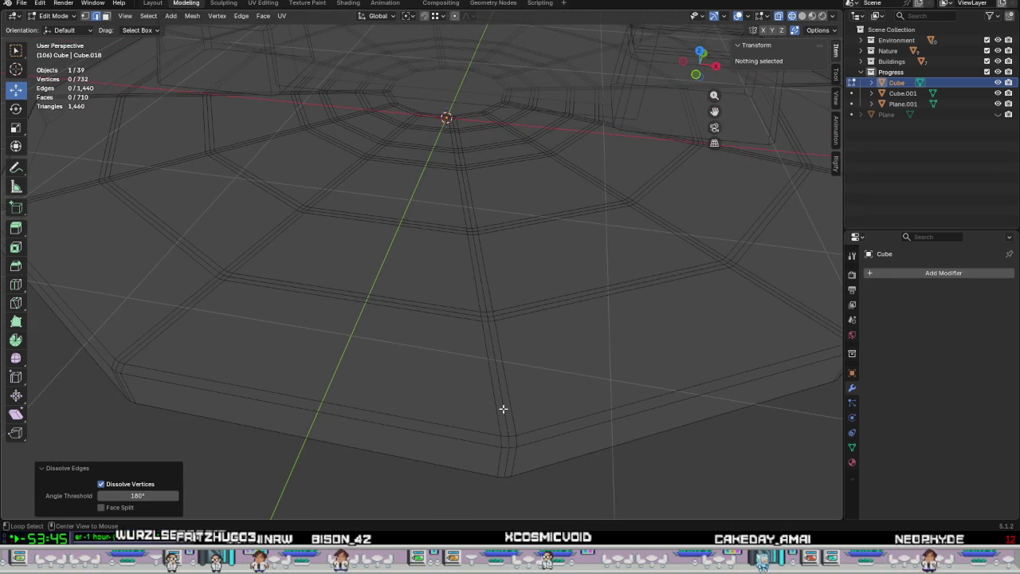
Select two groove edge loops and orbit to a top-down view of the radial grooves.
alt+click(502, 411)
key(KP_Decimal)
alt+shift+click(464, 316)
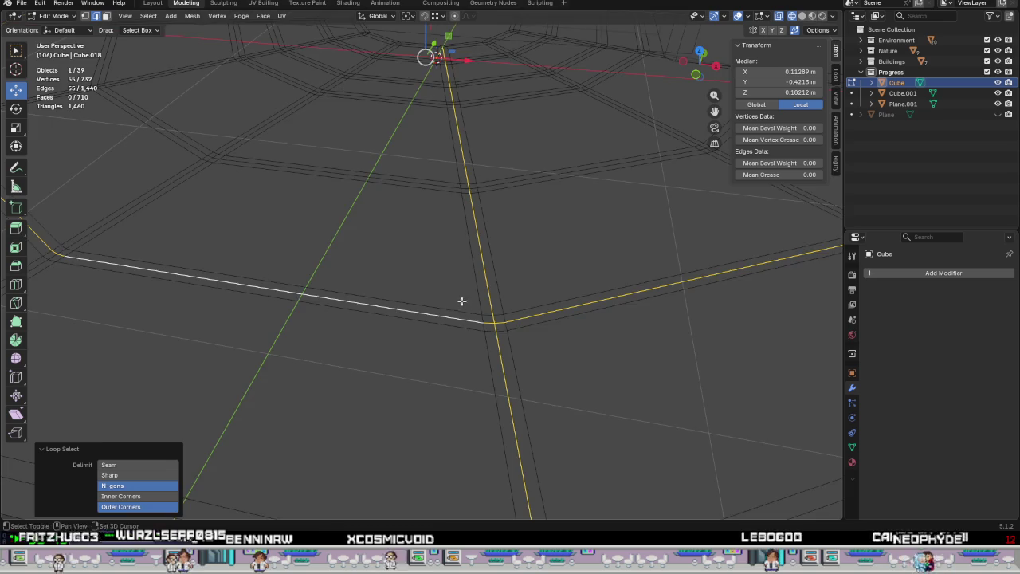
middle_drag(462, 318, 524, 364)
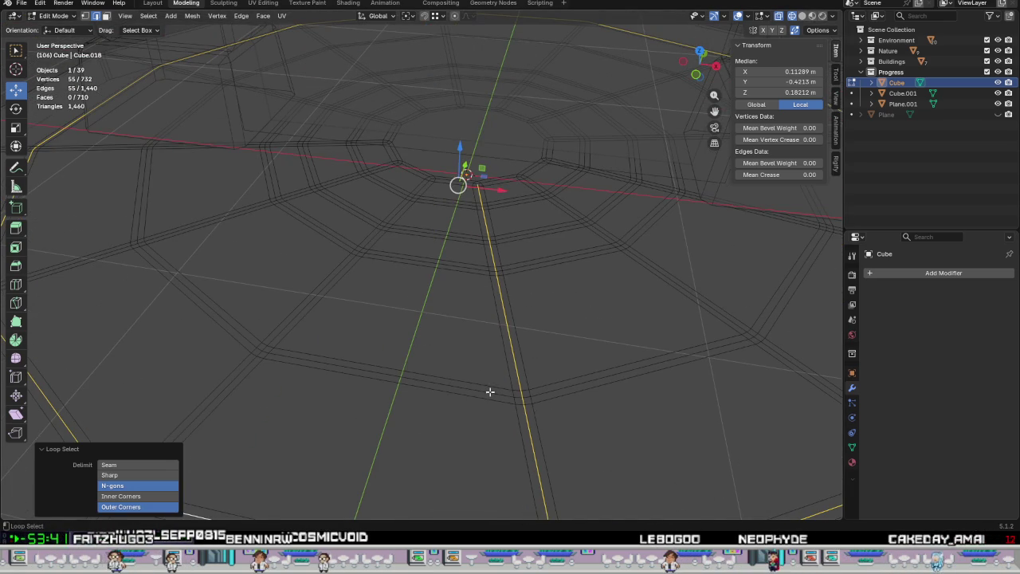
scroll(509, 334, down, 3)
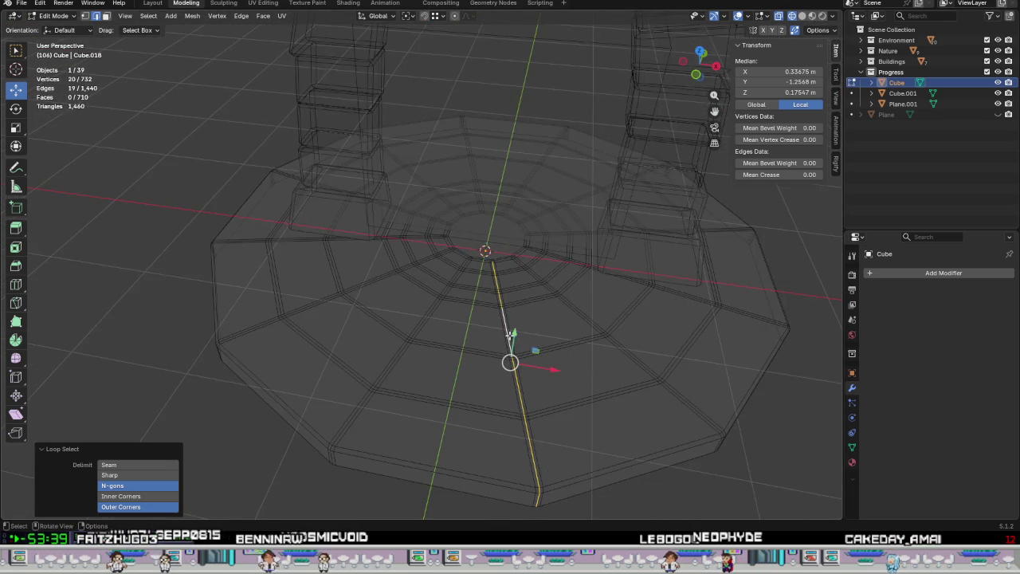
middle_drag(510, 335, 478, 255)
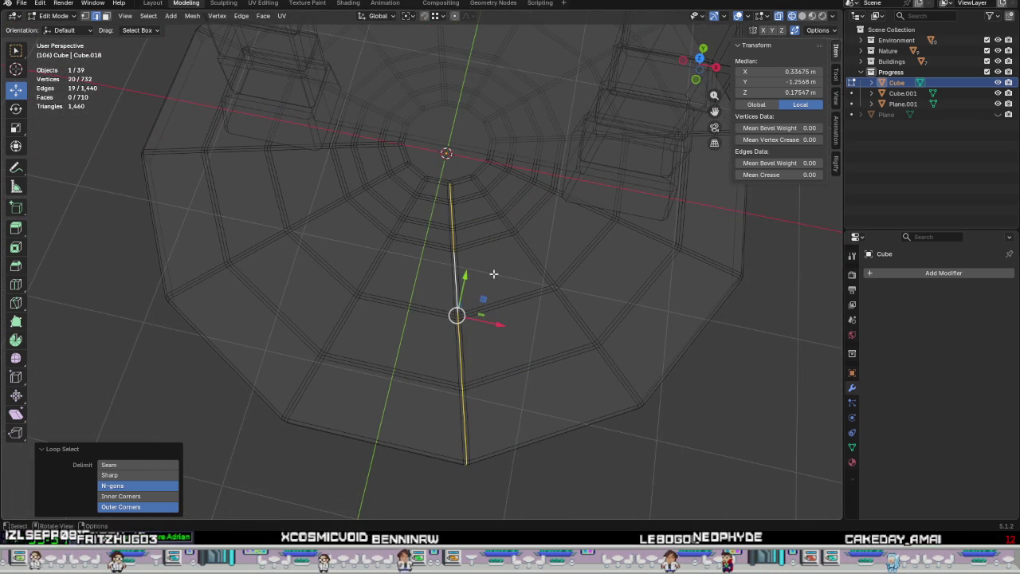
Select all equal-length radial edges via Select Similar > Length, then shrink to groove centre edges.
key(shift+g)
click(431, 275)
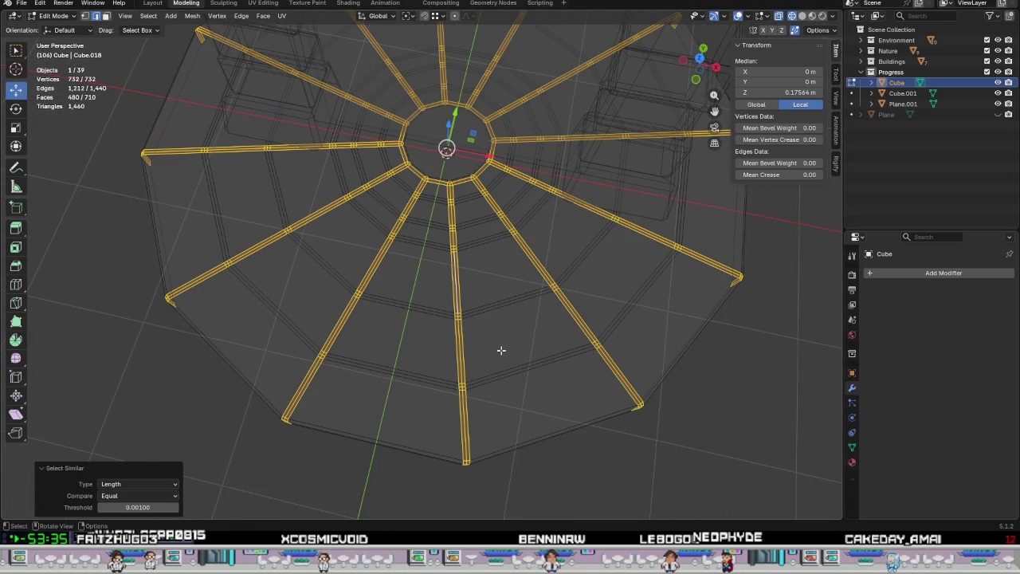
key(ctrl+z)
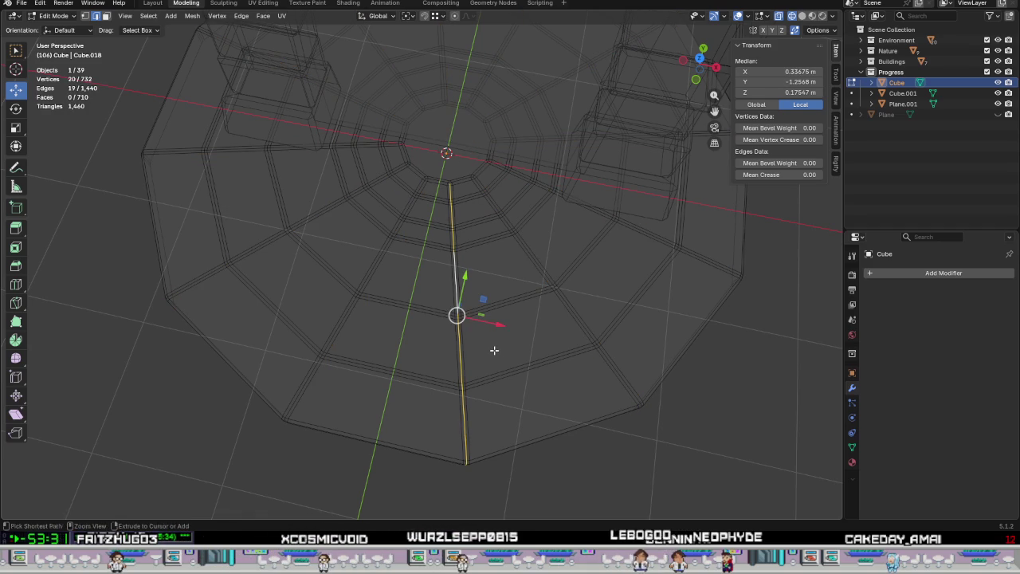
key(shift+g)
click(485, 350)
key(ctrl+KP_Subtract)
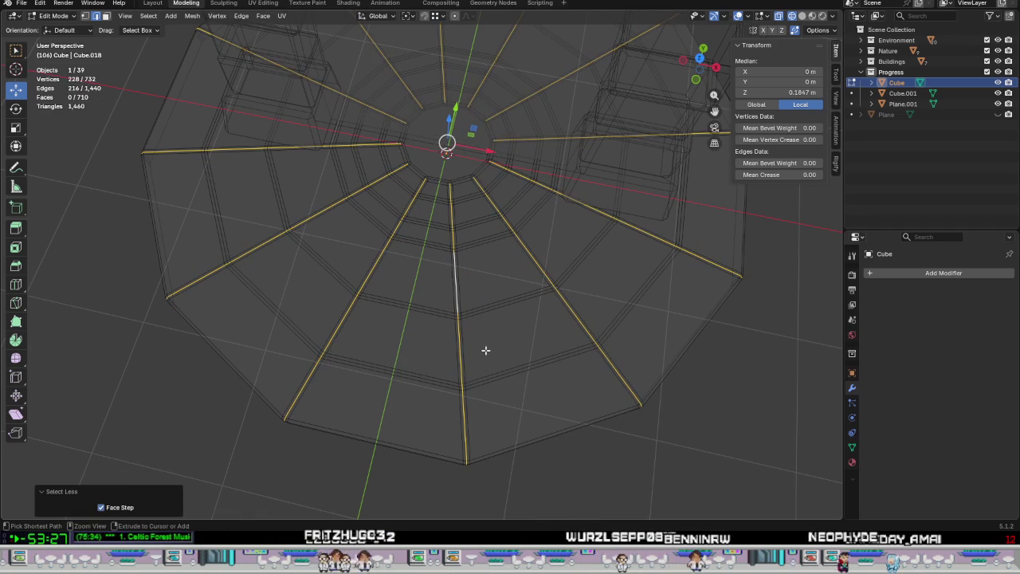
scroll(362, 260, up, 5)
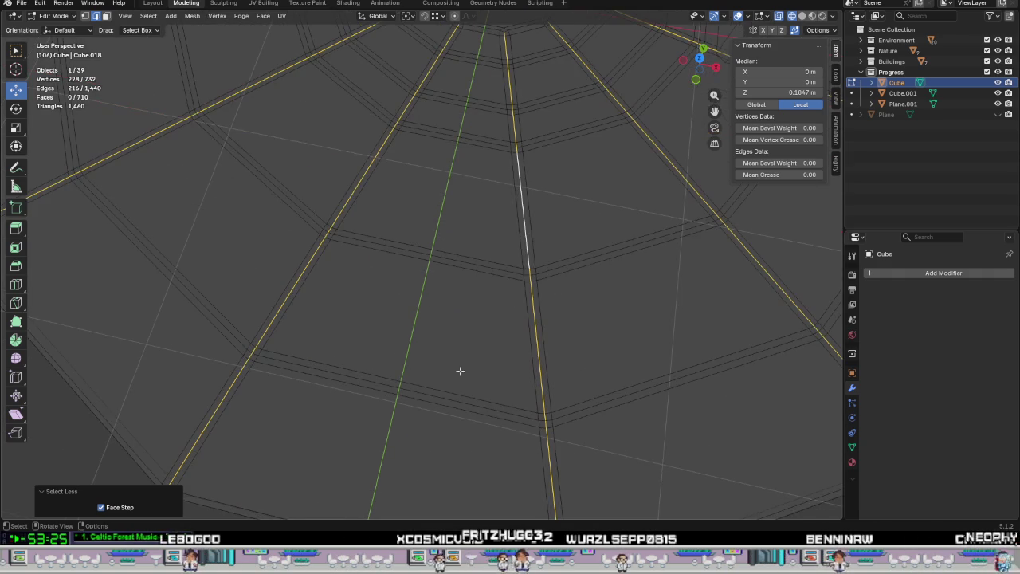
Add the outer concentric ring groove loops to the selection.
alt+shift+click(499, 411)
alt+shift+click(504, 268)
mouse_move(508, 111)
shift+middle_down()
mouse_move(432, 439)
mouse_move(440, 395)
shift+middle_up()
alt+shift+click(440, 395)
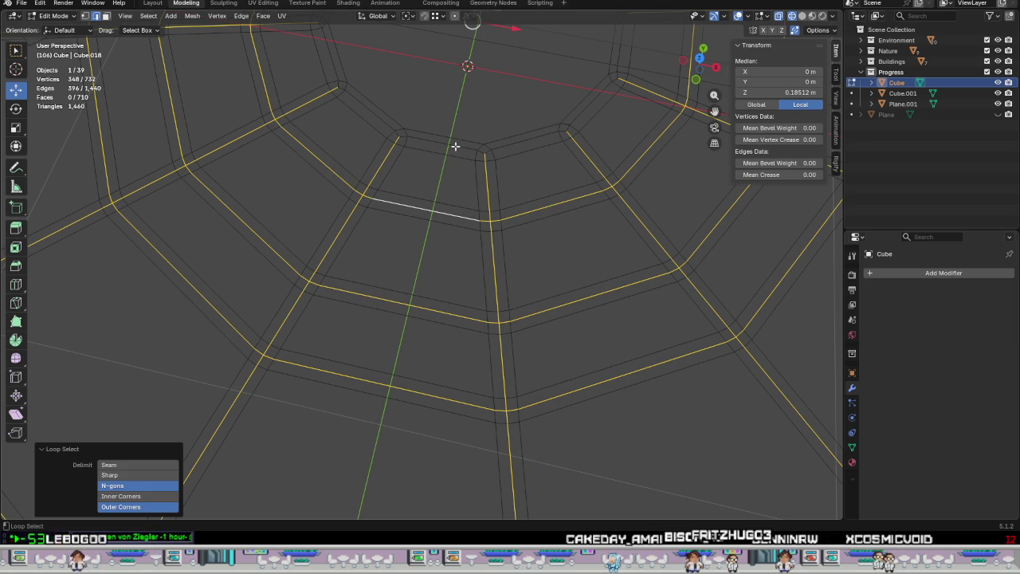
shift+middle_drag(472, 153, 428, 355)
scroll(428, 355, up, 3)
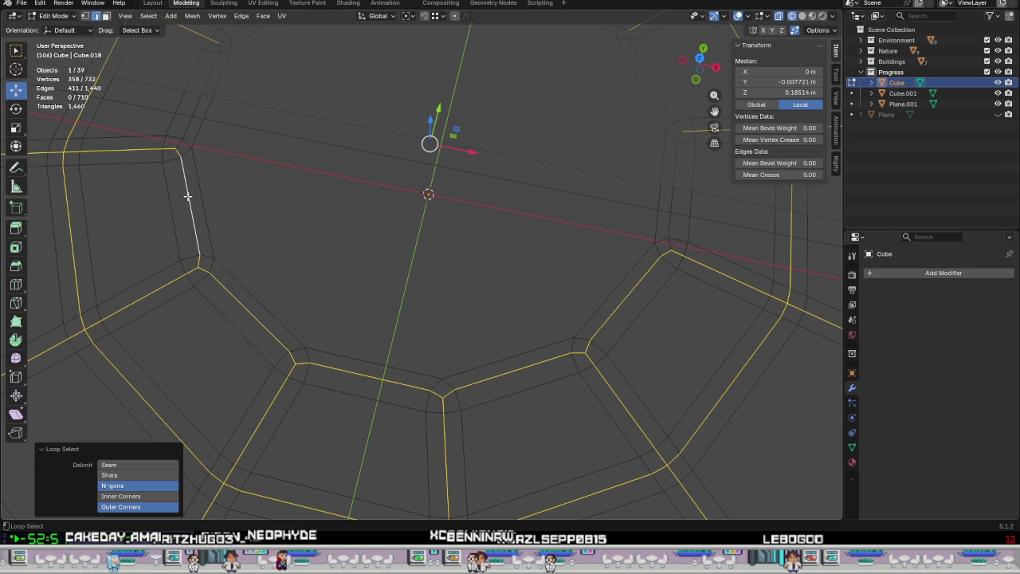
Add the inner-ring edges around the centre and turn on X-ray.
shift+middle_drag(344, 174, 269, 423)
alt+shift+click(212, 168)
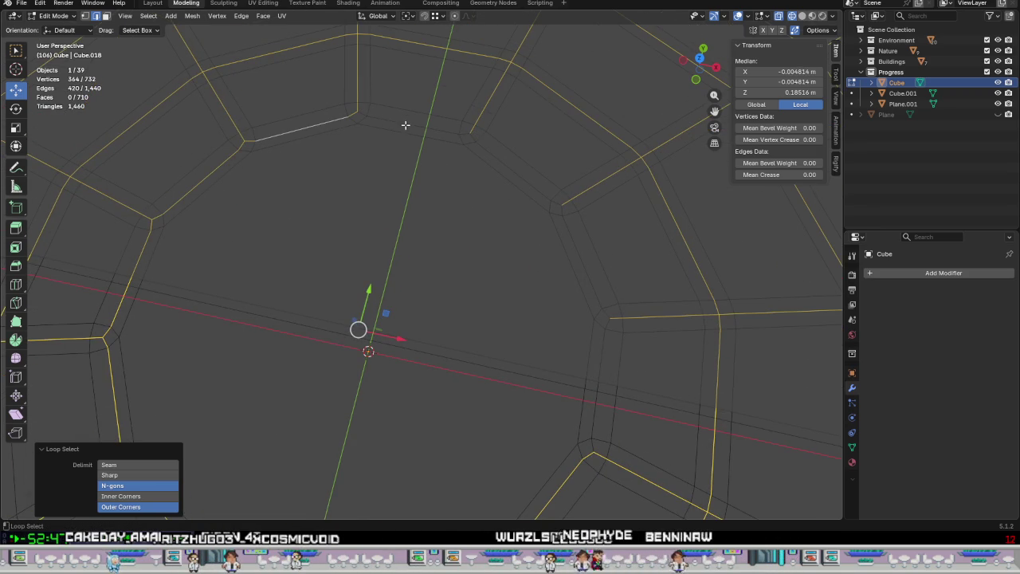
alt+shift+click(496, 158)
alt+shift+click(587, 259)
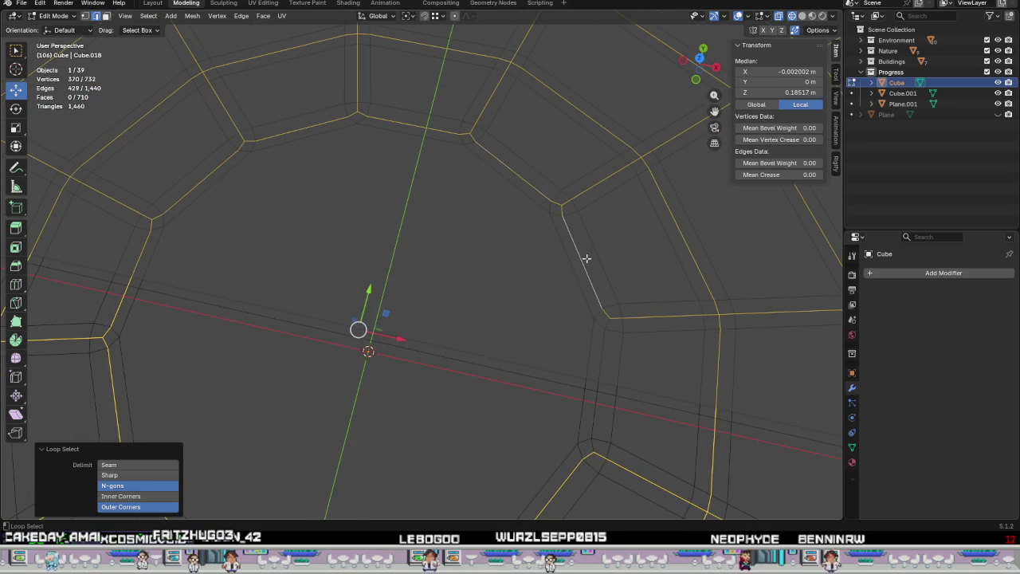
alt+shift+click(601, 370)
scroll(600, 371, down, 5)
key(alt+z)
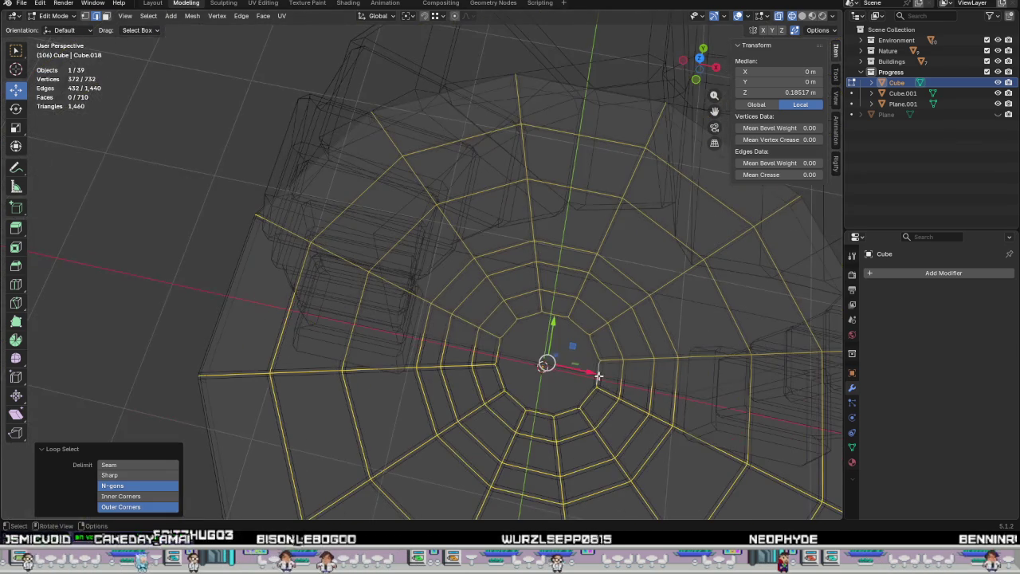
Survey the groove web, then switch to Front Orthographic view framing the platform top.
mouse_move(415, 151)
middle_down()
mouse_move(374, 76)
mouse_move(463, 232)
mouse_move(492, 200)
mouse_move(468, 332)
mouse_move(497, 371)
mouse_move(487, 399)
mouse_move(488, 303)
mouse_move(486, 360)
middle_up()
scroll(374, 75, down, 3)
scroll(462, 232, up, 3)
scroll(486, 360, up, 3)
scroll(510, 387, up, 3)
scroll(478, 401, up, 2)
scroll(499, 366, up, 1)
scroll(497, 349, down, 5)
mouse_move(501, 330)
middle_down()
mouse_move(469, 223)
mouse_move(478, 426)
mouse_move(463, 405)
middle_up()
key(KP_1)
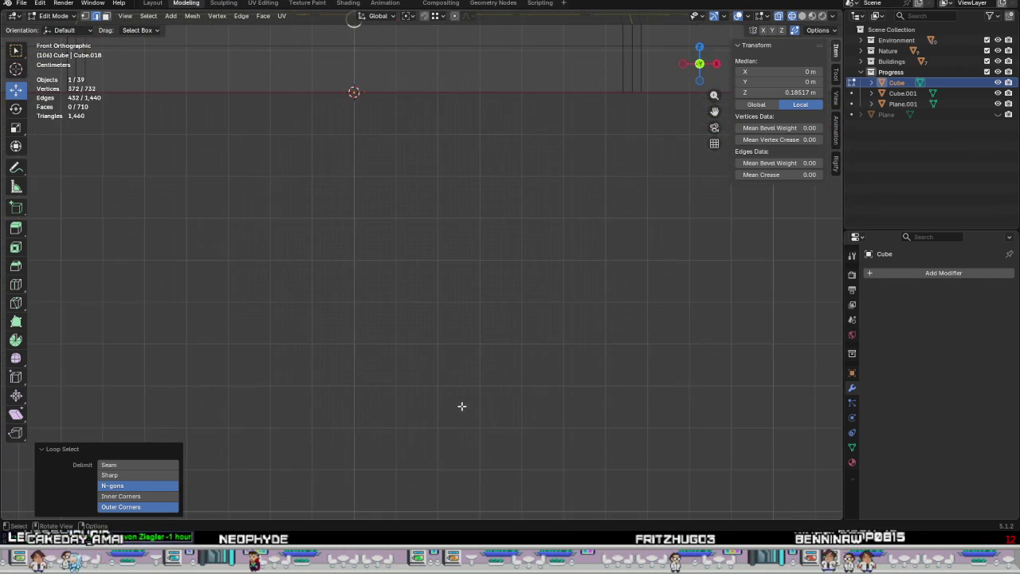
scroll(464, 301, down, 2)
shift+middle_drag(465, 296, 476, 368)
Lower the groove edges -0.0109 m along Z and switch to Material Preview shading.
scroll(549, 231, up, 2)
scroll(538, 225, up, 2)
scroll(390, 236, up, 1)
scroll(391, 255, up, 1)
scroll(480, 258, up, 1)
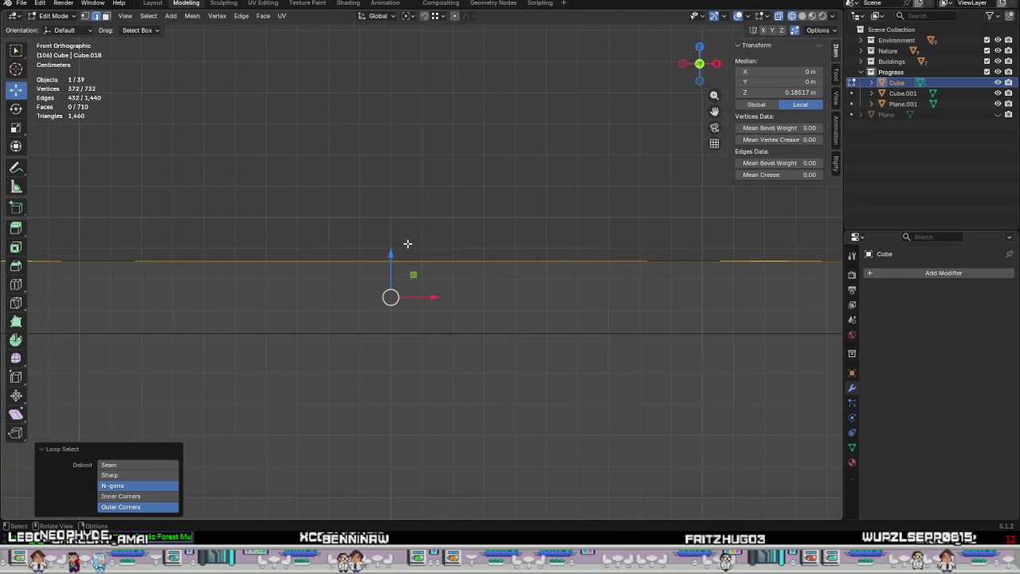
drag(407, 243, 384, 389)
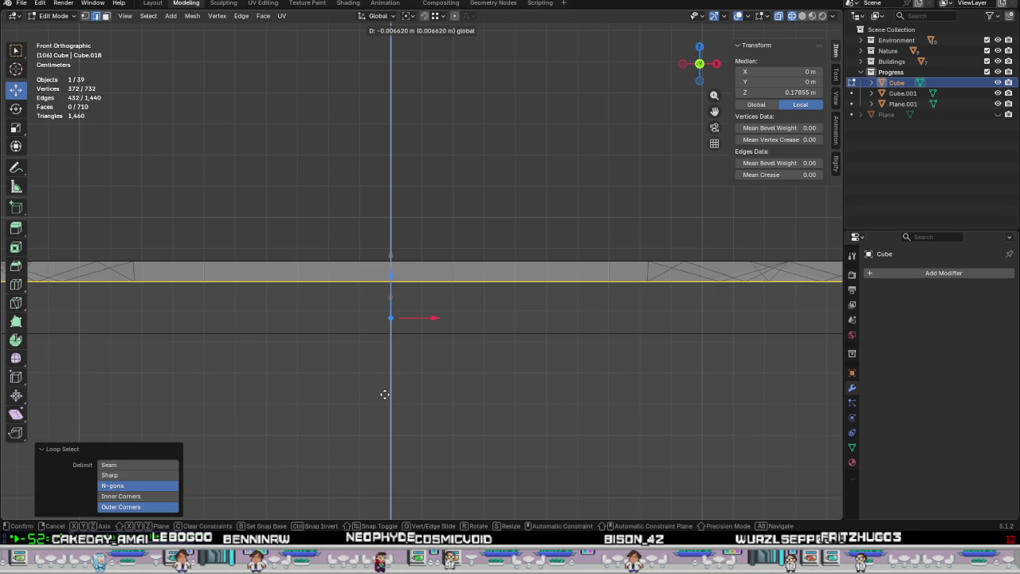
drag(384, 394, 414, 25)
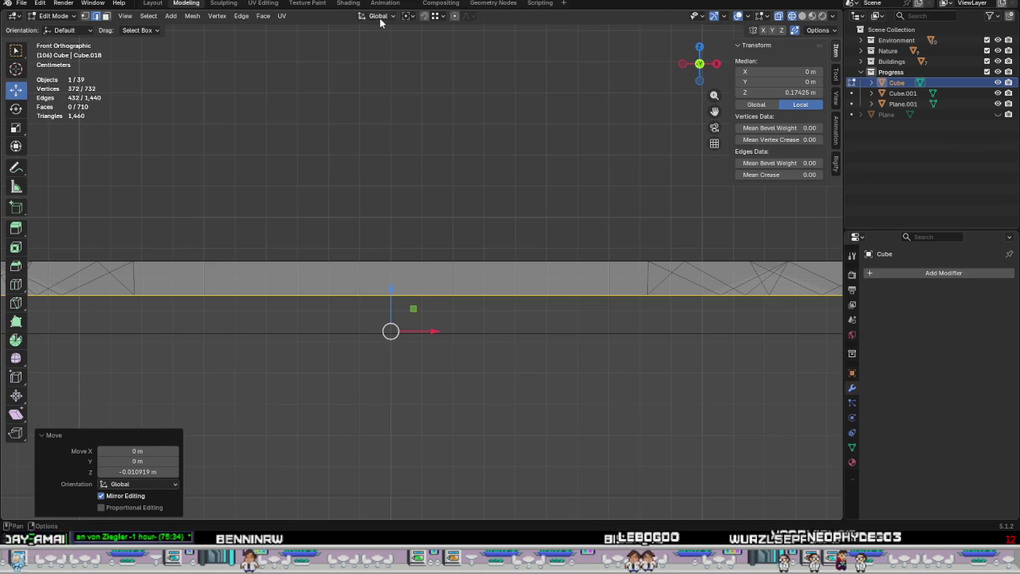
key(z)
click(466, 329)
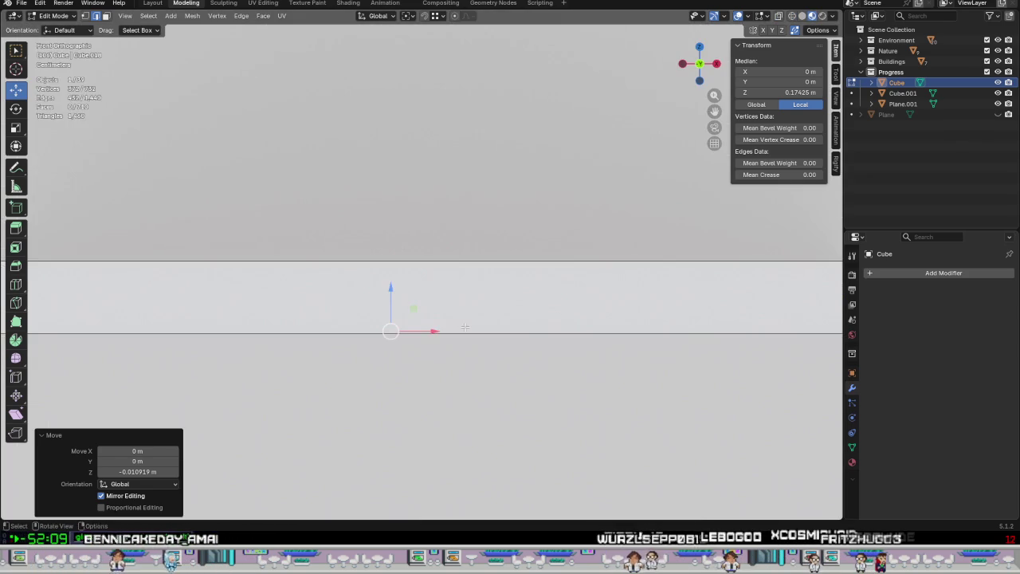
mouse_move(466, 329)
middle_down()
mouse_move(446, 375)
mouse_move(467, 266)
mouse_move(531, 337)
mouse_move(535, 276)
mouse_move(533, 257)
mouse_move(486, 289)
mouse_move(410, 268)
mouse_move(455, 258)
mouse_move(459, 268)
middle_up()
key(Tab)
scroll(478, 286, up, 3)
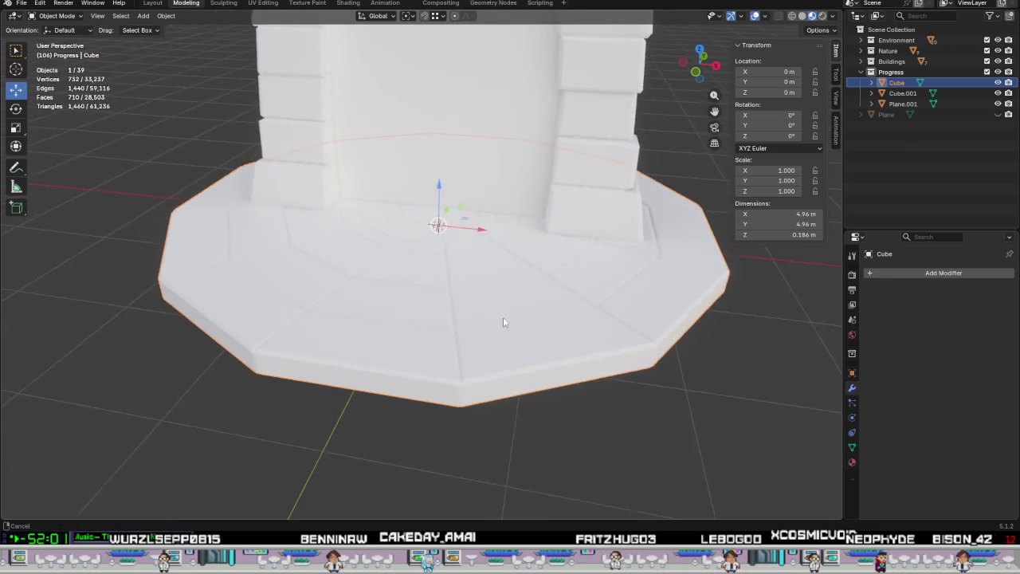
scroll(468, 324, up, 5)
mouse_move(468, 323)
middle_down()
mouse_move(476, 310)
mouse_move(476, 332)
middle_up()
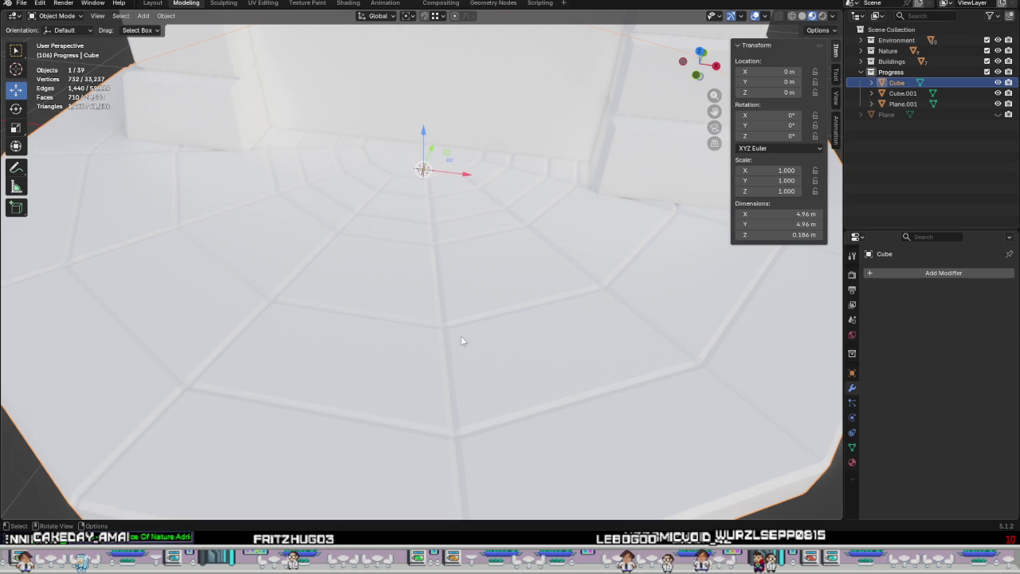
mouse_move(460, 341)
middle_down()
mouse_move(472, 319)
mouse_move(460, 311)
middle_up()
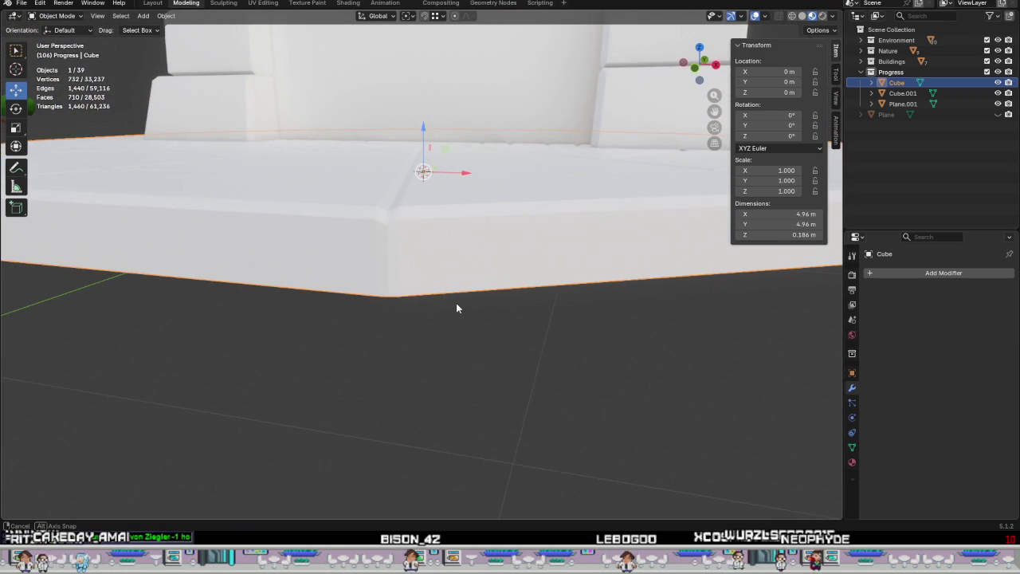
mouse_move(460, 311)
middle_down()
mouse_move(462, 322)
mouse_move(426, 348)
mouse_move(485, 337)
middle_up()
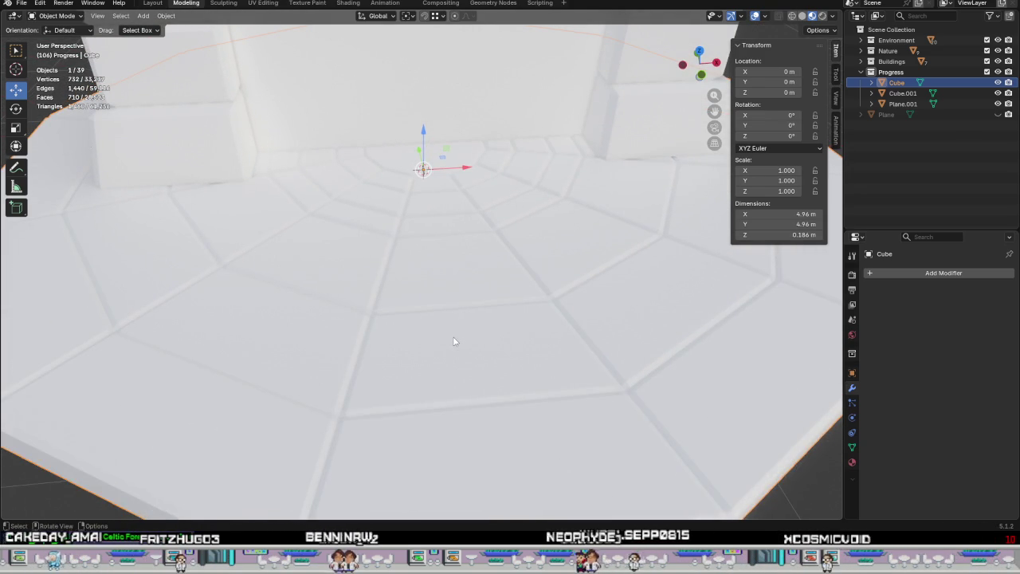
key(Tab)
scroll(453, 337, down, 5)
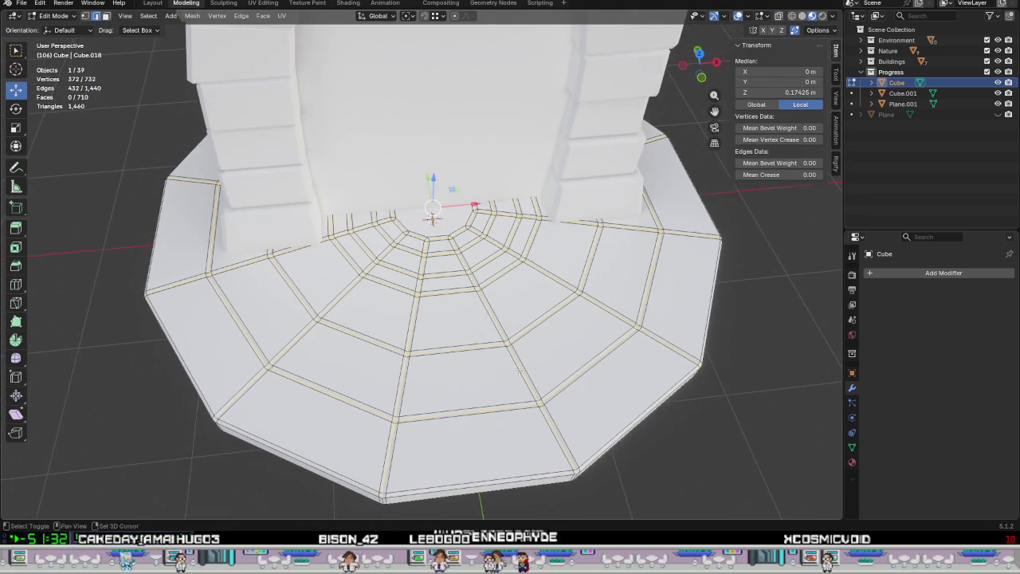
Drag the selected grooves about 3 cm down the Z arrow, then Tab out and back in.
shift+middle_drag(453, 337, 437, 322)
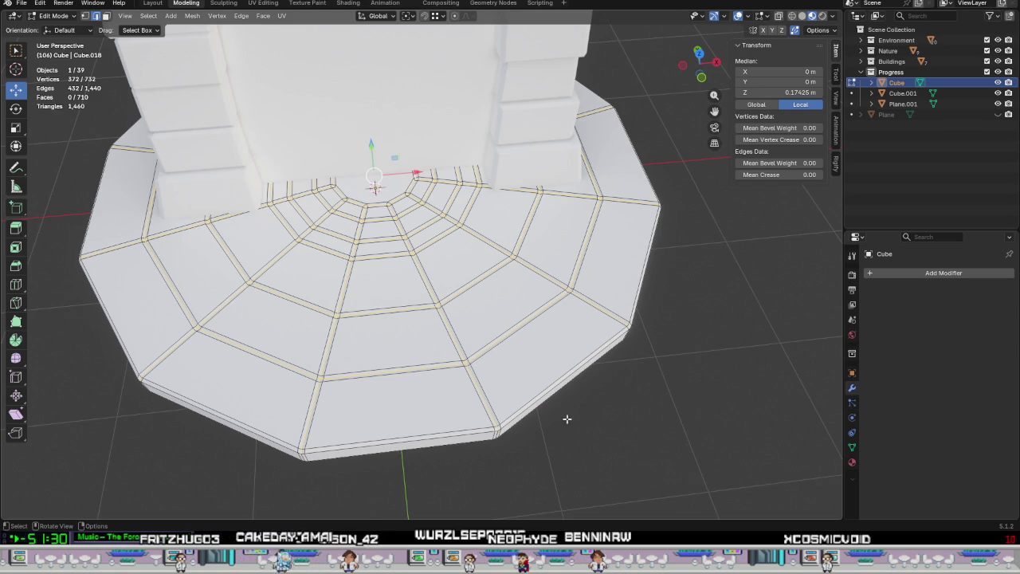
middle_drag(509, 407, 478, 342)
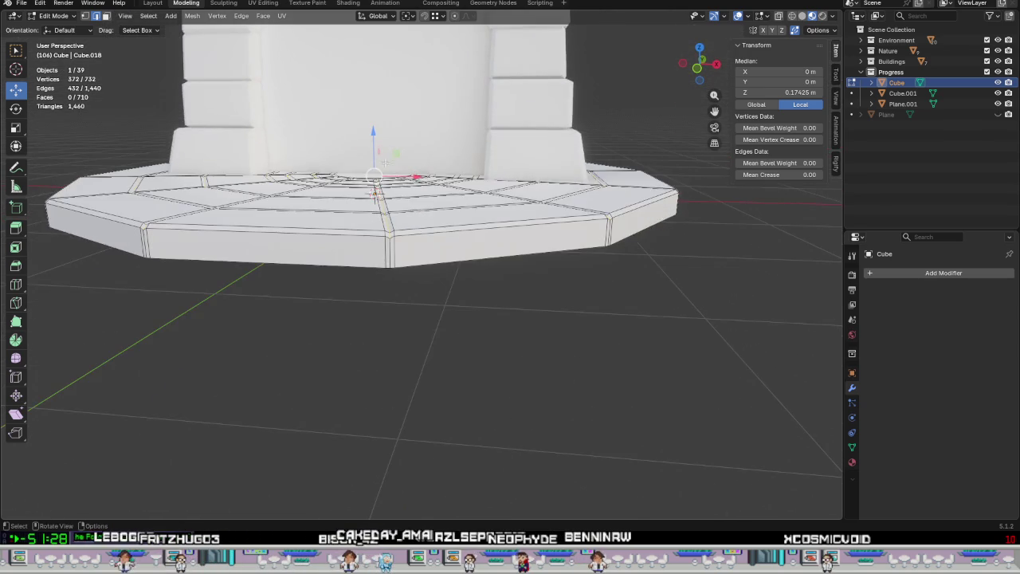
scroll(388, 166, up, 3)
drag(377, 156, 383, 161)
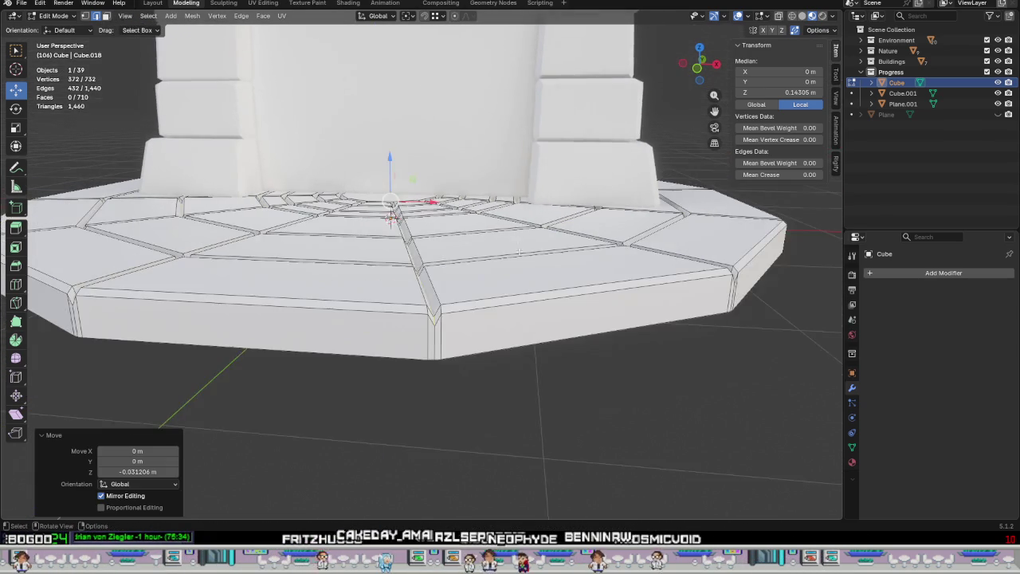
middle_drag(383, 161, 530, 300)
key(Tab)
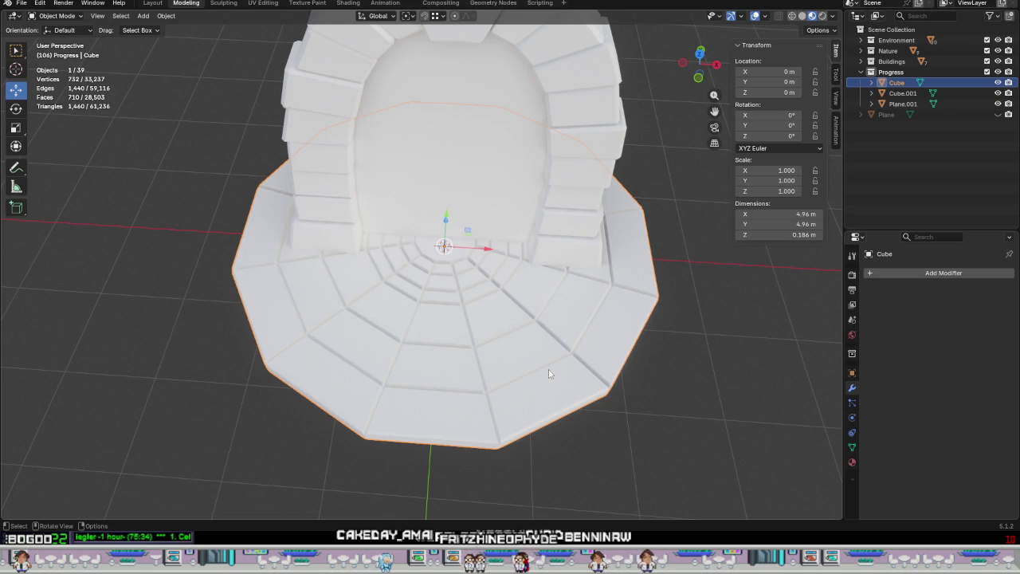
key(Tab)
Inspect the sunken grooves and bevelled side edge, toggling out of Edit Mode.
scroll(478, 388, up, 6)
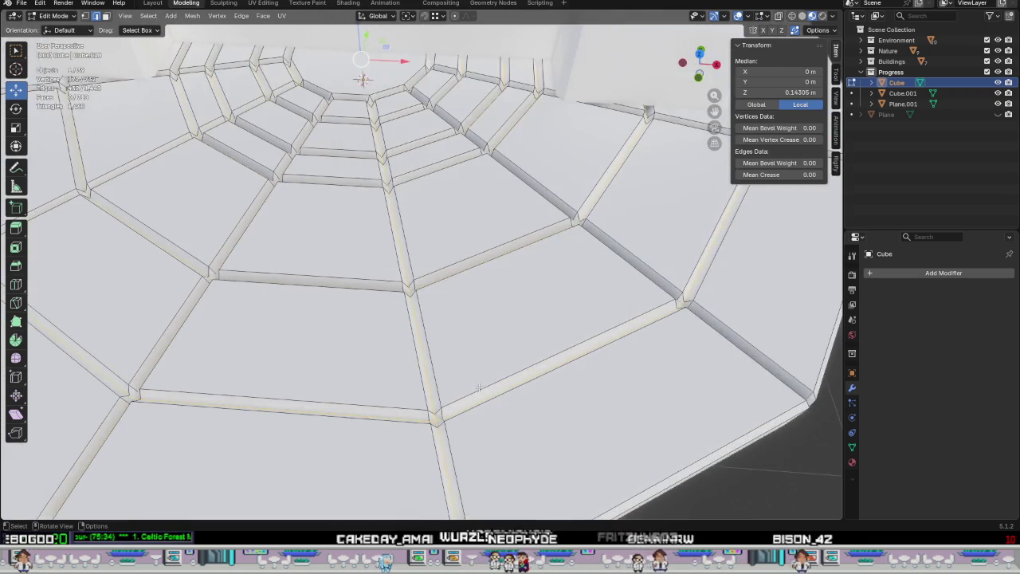
middle_drag(479, 388, 459, 398)
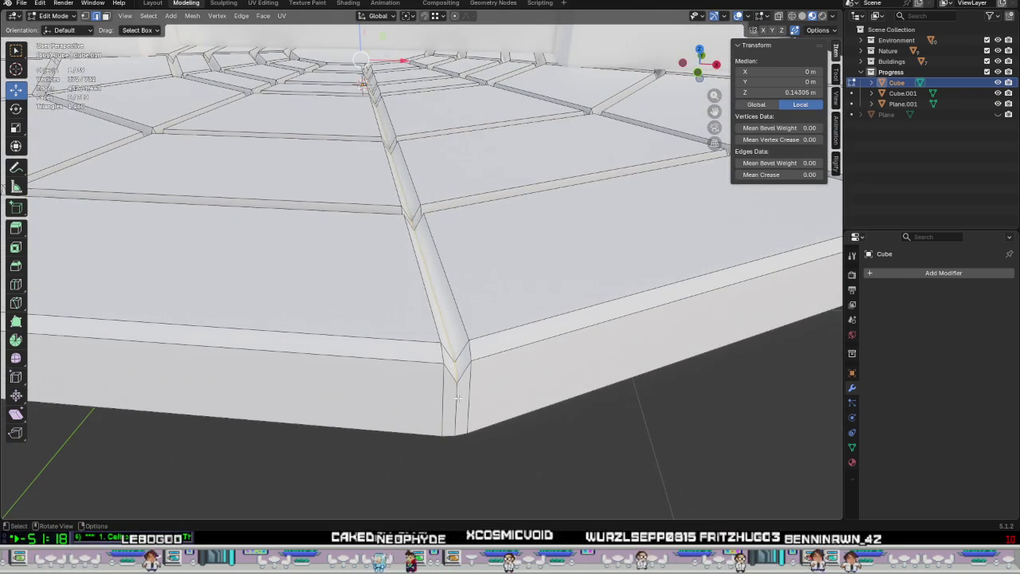
scroll(459, 398, down, 5)
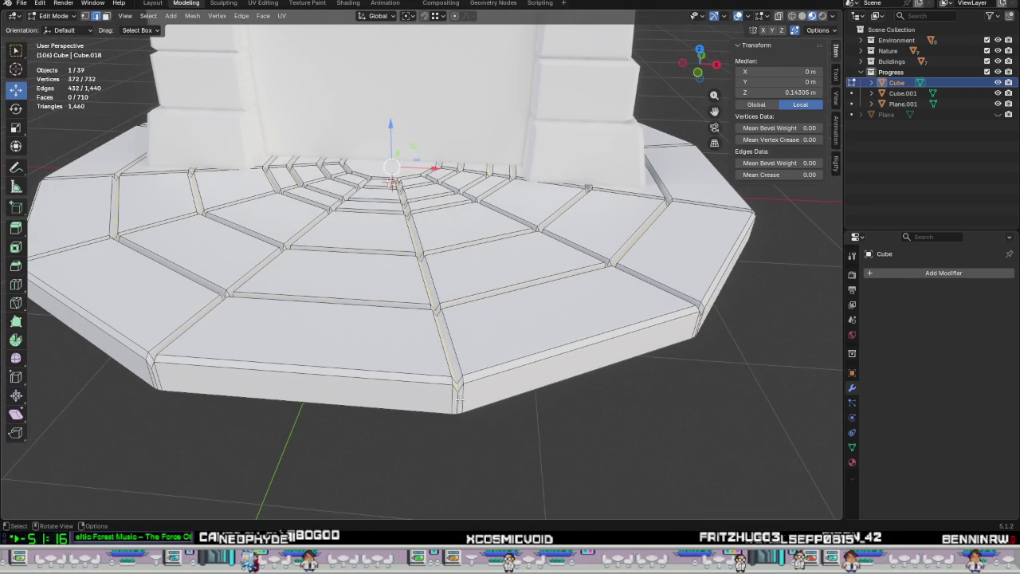
middle_drag(459, 396, 451, 342)
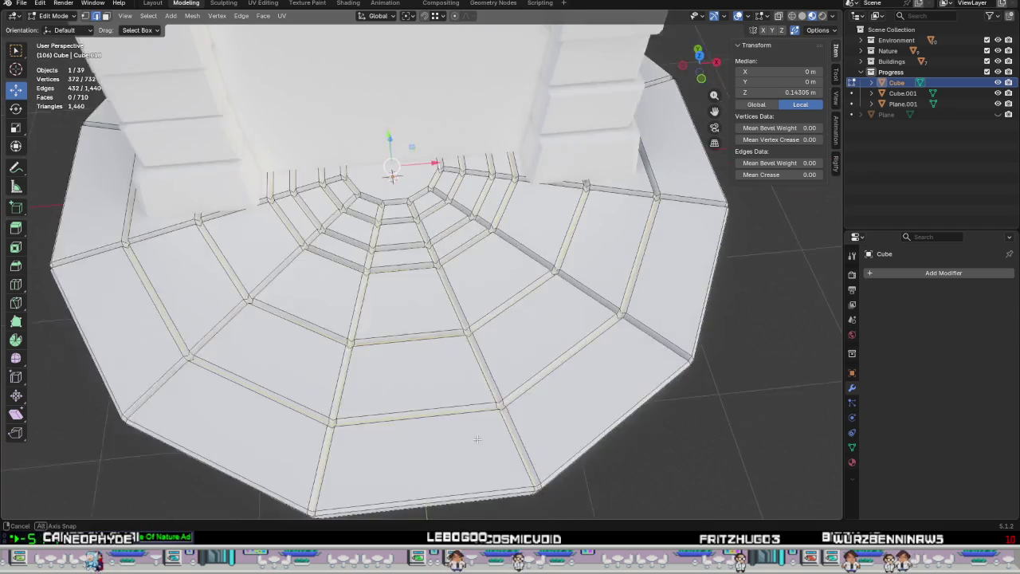
scroll(451, 343, up, 3)
scroll(451, 343, up, 2)
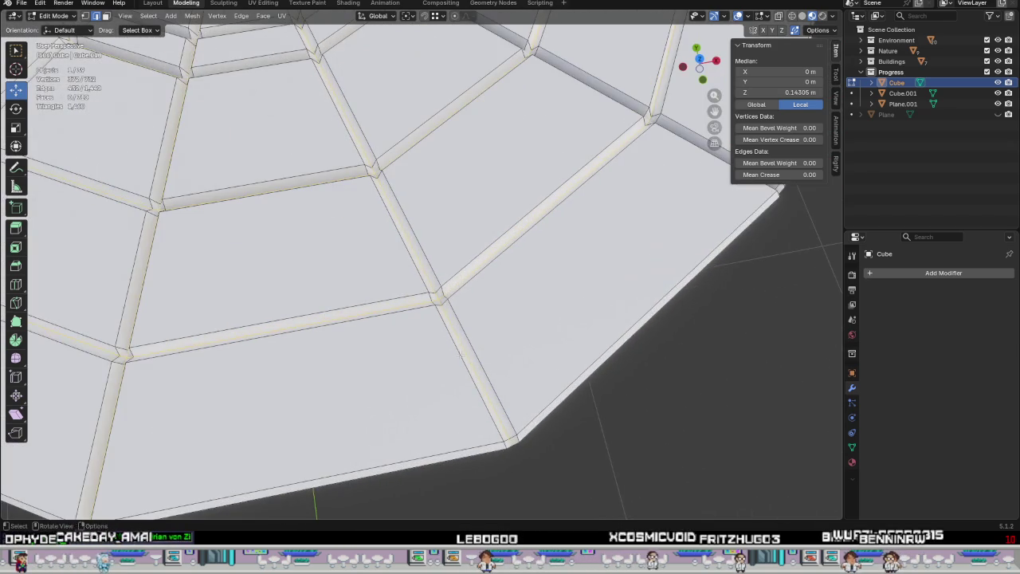
key(Tab)
key(Tab)
key(Tab)
key(Tab)
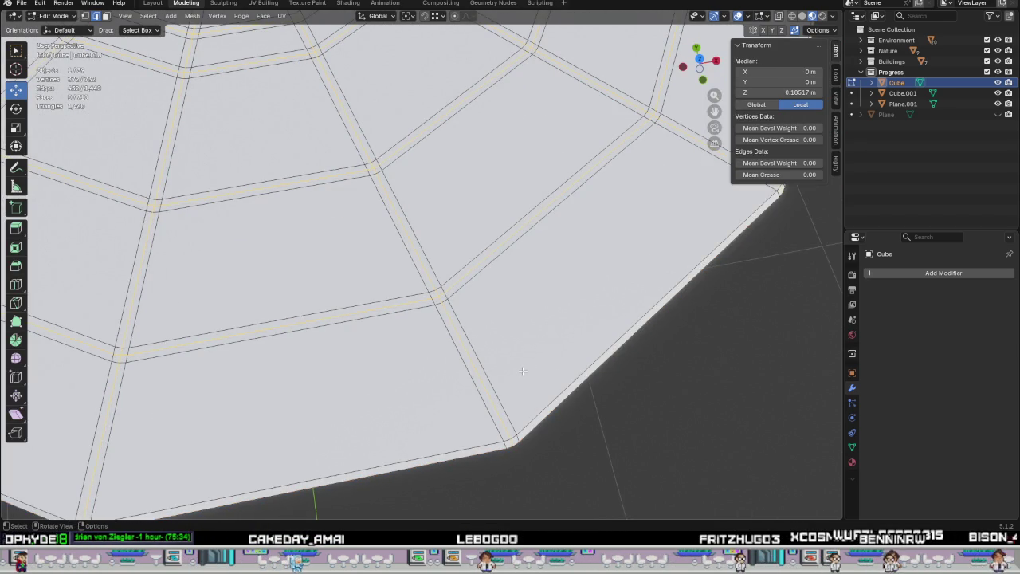
scroll(516, 364, down, 3)
scroll(516, 364, down, 2)
middle_drag(510, 382, 478, 451)
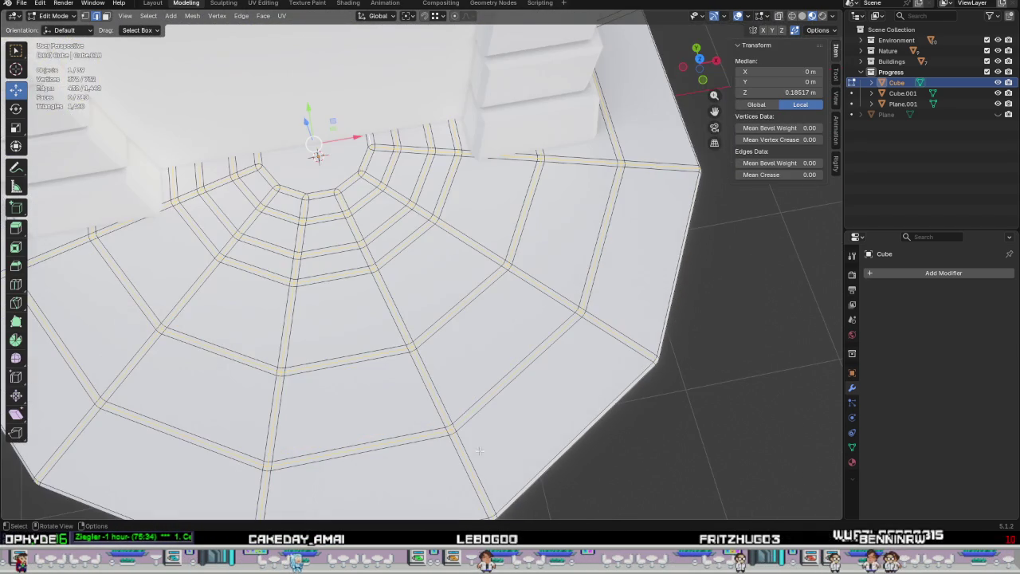
Set the Transform Pivot Point to 3D Cursor.
click(406, 17)
click(427, 54)
middle_drag(475, 160, 475, 192)
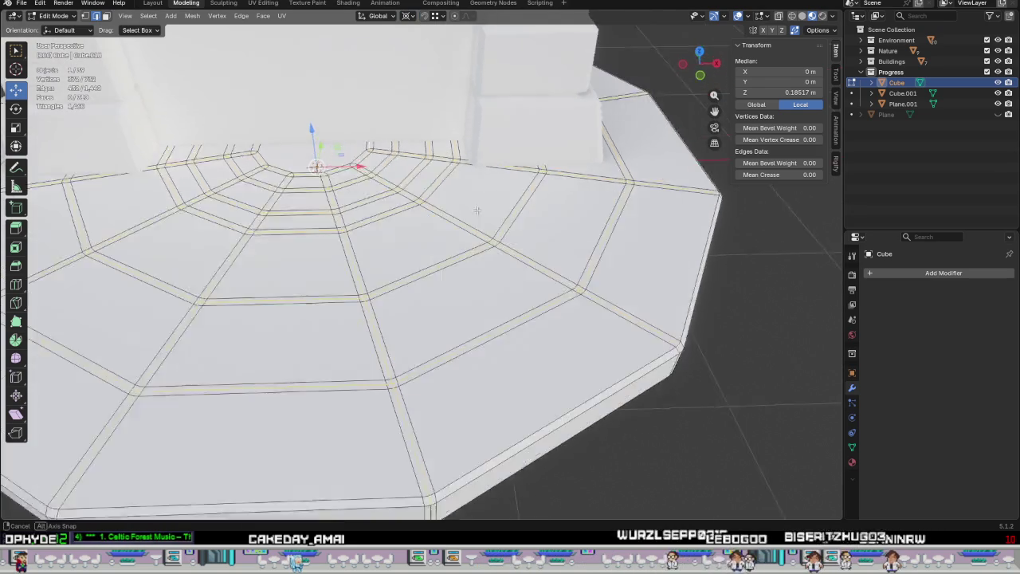
scroll(391, 252, up, 1)
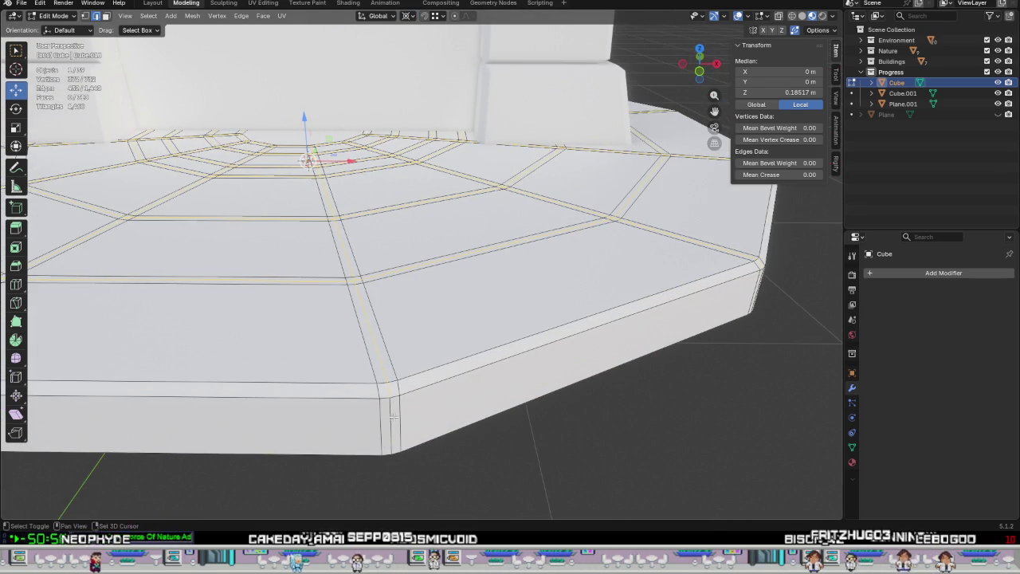
scroll(396, 428, down, 3)
middle_drag(396, 428, 398, 422)
scroll(445, 410, up, 3)
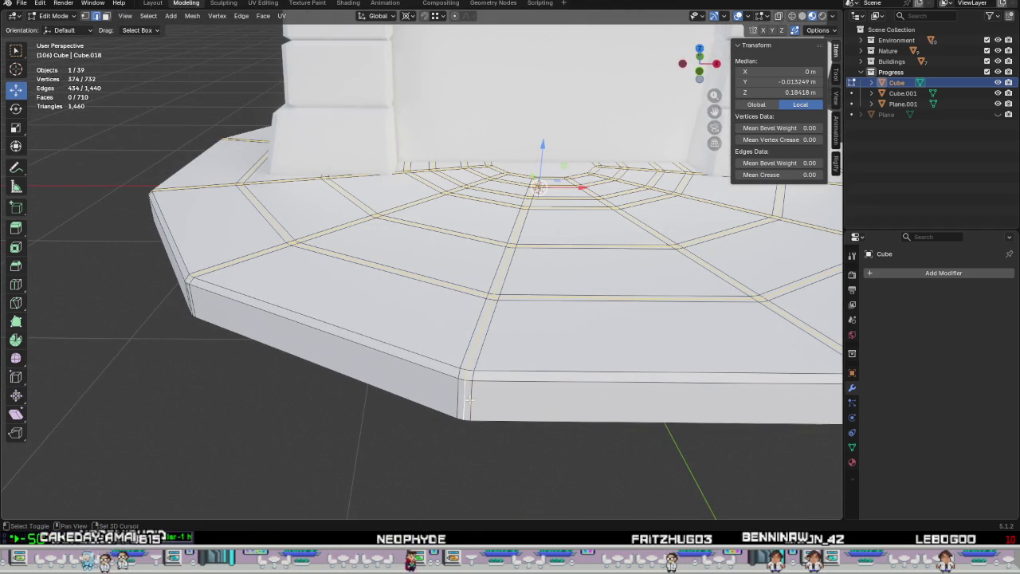
Shift-click the groove vertices at four outer corners, orbiting around the base.
scroll(468, 398, down, 3)
middle_drag(468, 398, 519, 391)
scroll(601, 372, up, 3)
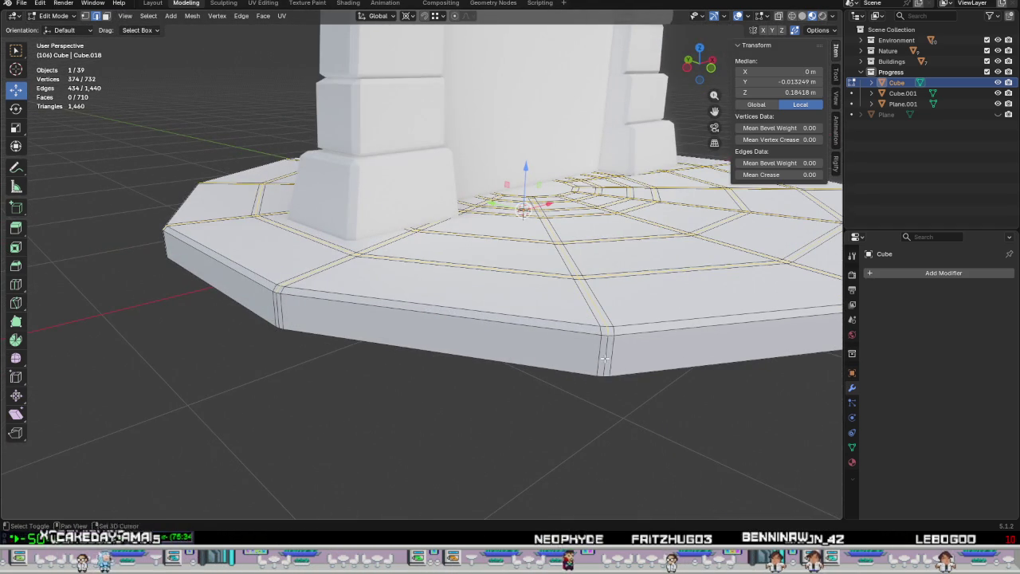
shift+click(278, 306)
scroll(278, 305, down, 3)
mouse_move(278, 305)
middle_down()
mouse_move(478, 366)
mouse_move(426, 391)
middle_up()
scroll(489, 372, up, 3)
shift+click(482, 363)
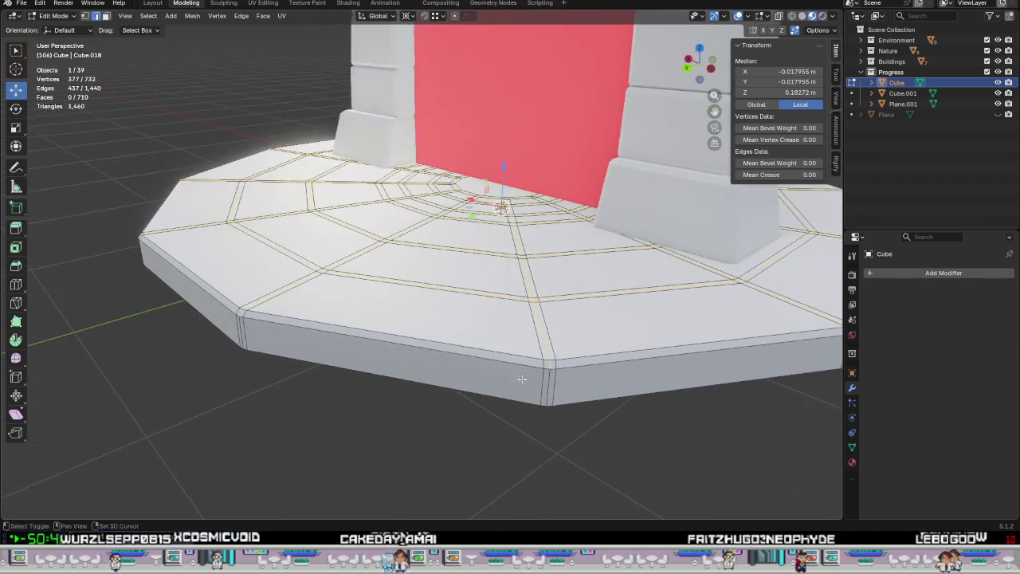
shift+click(258, 367)
mouse_move(258, 367)
middle_down()
mouse_move(295, 384)
mouse_move(559, 412)
mouse_move(502, 398)
middle_up()
shift+click(479, 401)
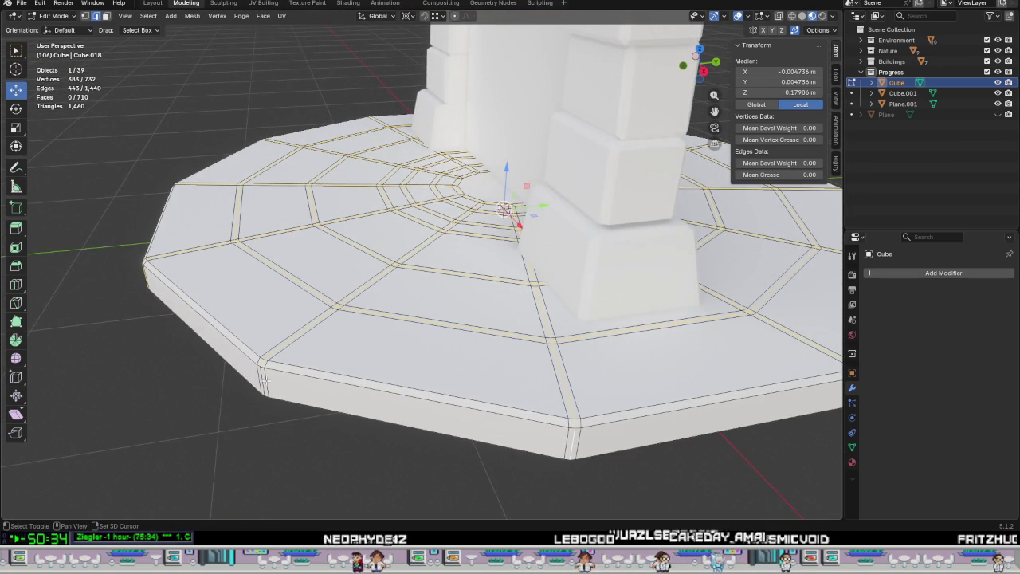
mouse_move(479, 403)
middle_down()
mouse_move(19, 404)
mouse_move(800, 399)
mouse_move(212, 403)
mouse_move(445, 412)
mouse_move(418, 392)
middle_up()
mouse_move(385, 362)
middle_down()
mouse_move(408, 352)
mouse_move(476, 365)
mouse_move(456, 343)
mouse_move(471, 341)
mouse_move(526, 356)
middle_up()
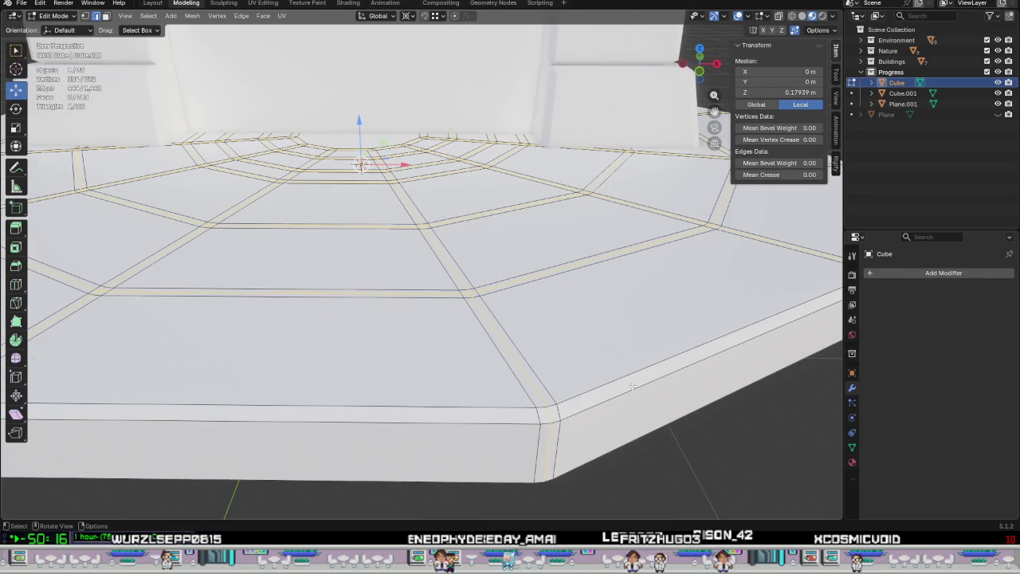
Scale the selected groove ring to 0.985 and move it down -0.037868 m on Z.
key(s)
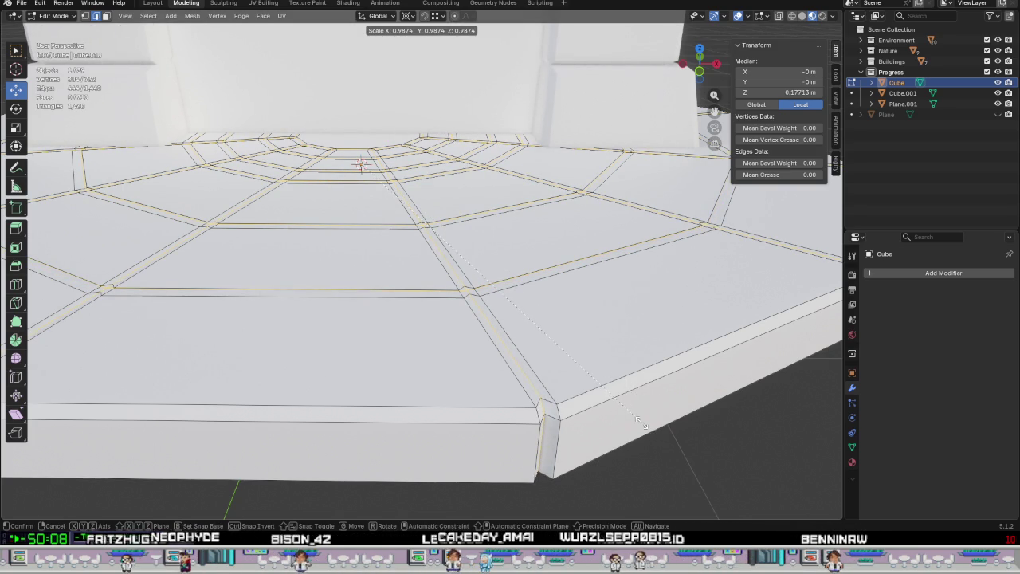
click(635, 417)
middle_drag(635, 417, 590, 407)
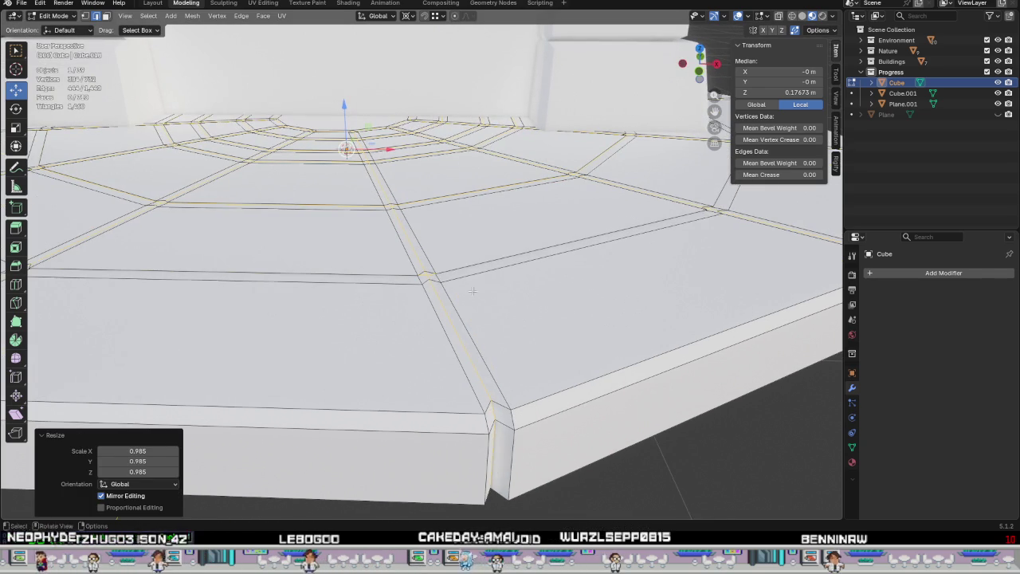
key(g)
key(z)
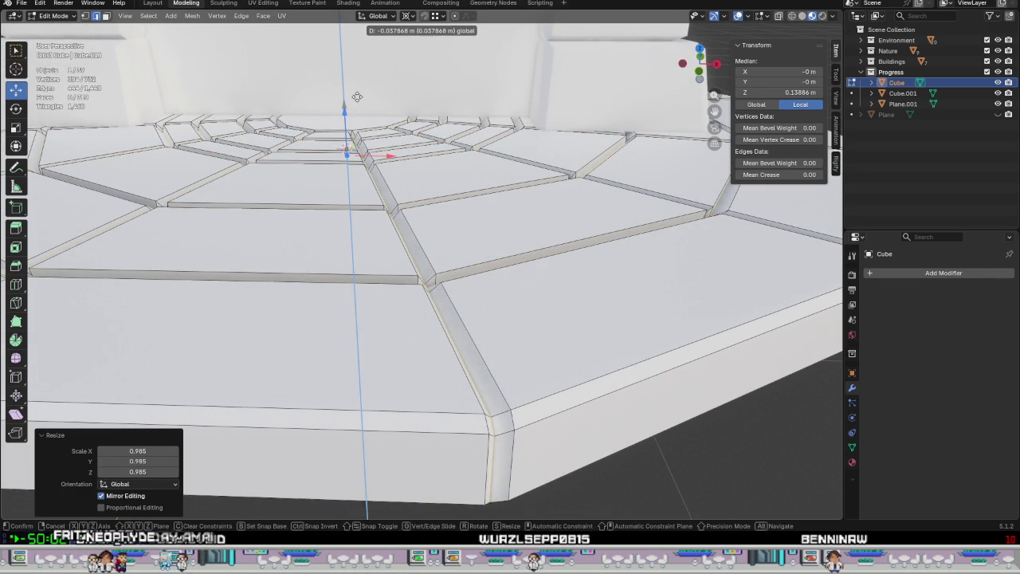
click(357, 97)
Inspect the notched corners, then leave Edit Mode to view the tower and re-enter.
mouse_move(357, 96)
middle_down()
mouse_move(455, 247)
mouse_move(508, 173)
mouse_move(617, 88)
middle_up()
scroll(445, 356, up, 5)
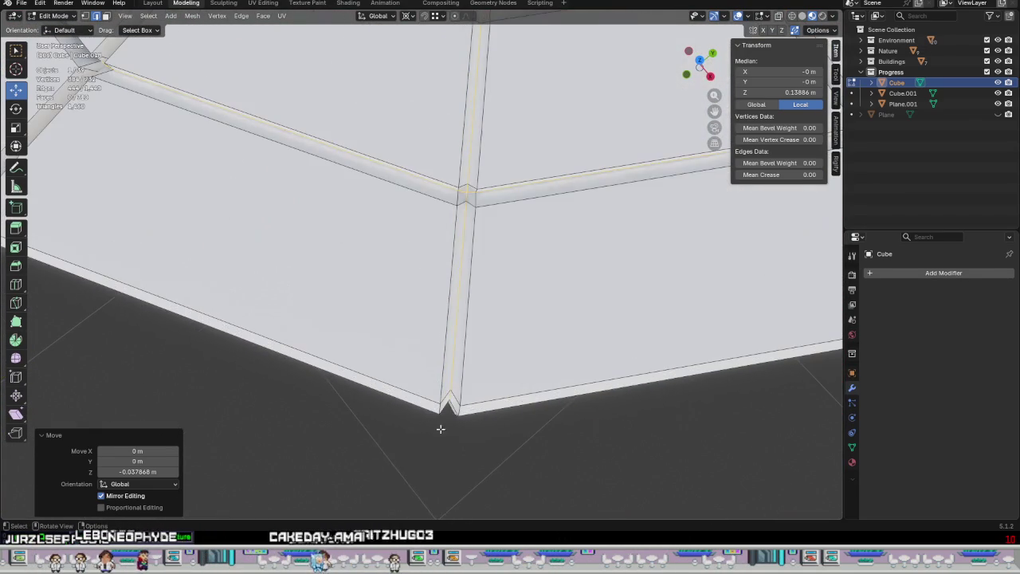
scroll(483, 398, down, 2)
scroll(483, 399, down, 2)
scroll(484, 398, down, 2)
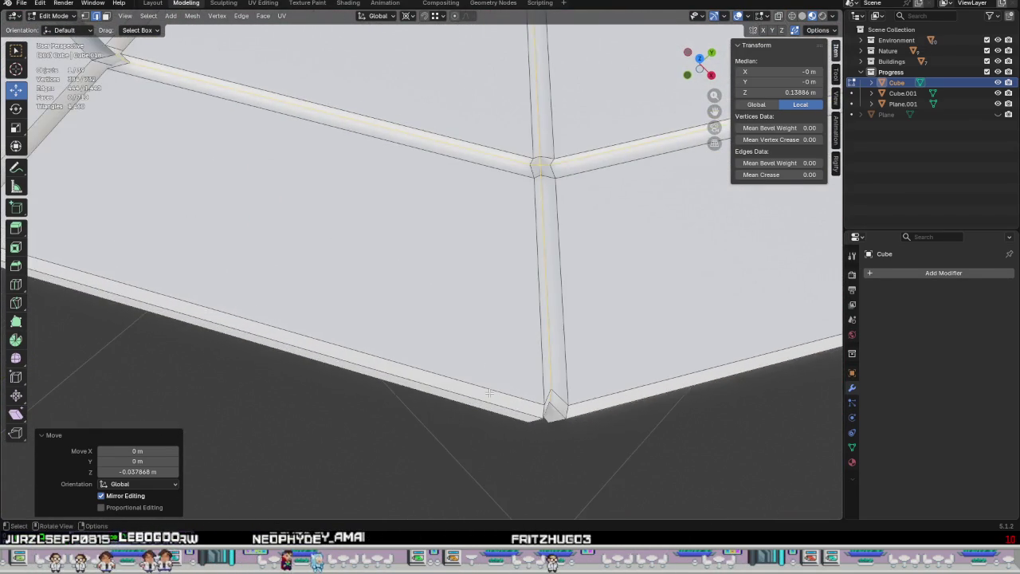
scroll(488, 396, down, 4)
key(Tab)
scroll(508, 404, down, 3)
mouse_move(508, 404)
middle_down()
mouse_move(556, 344)
mouse_move(511, 313)
mouse_move(550, 317)
middle_up()
key(Tab)
scroll(553, 326, down, 2)
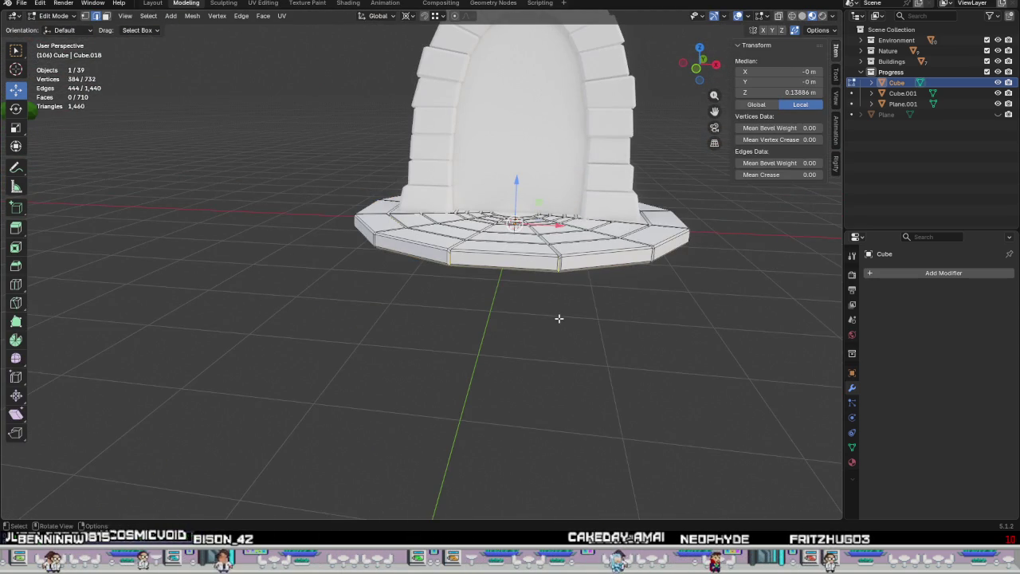
In front X-ray view, box-select the 12 bottom vertices and raise them 0.037868 m on Z.
key(KP_1)
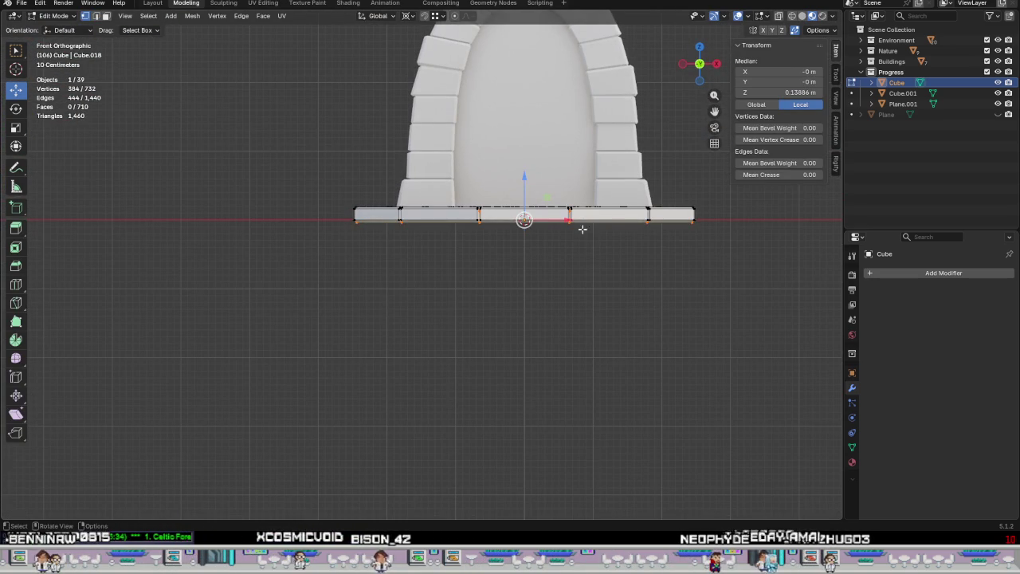
key(shift+z)
scroll(579, 236, up, 4)
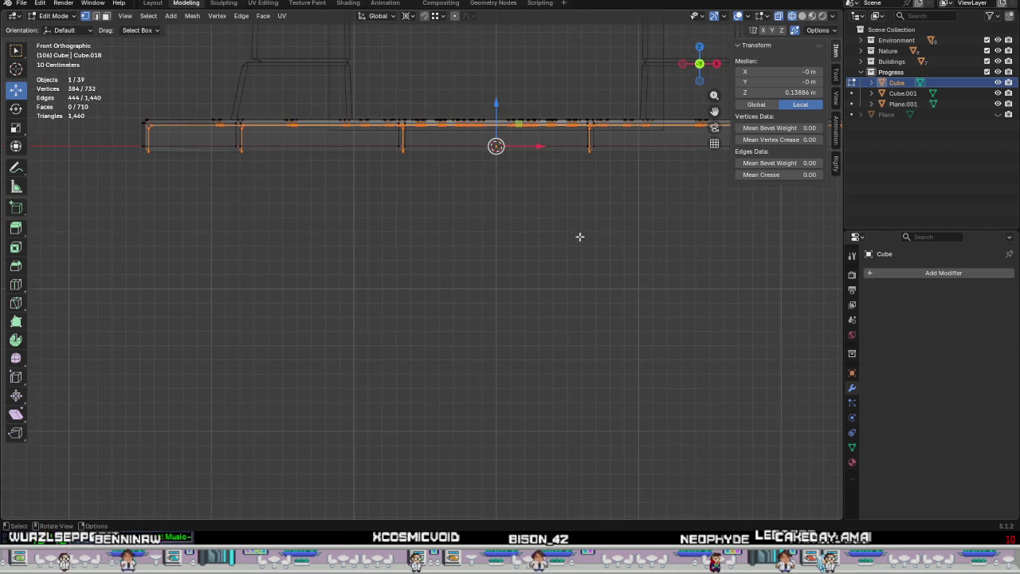
shift+middle_drag(562, 235, 437, 358)
drag(785, 446, 4, 259)
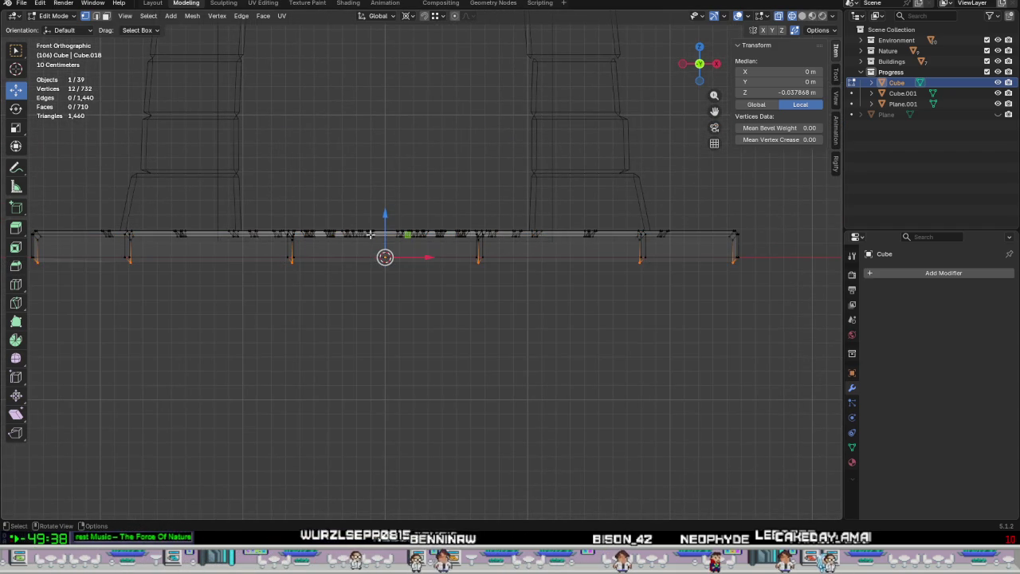
key(g)
key(z)
click(473, 262)
Inspect the raised vertices, return to Solid shading and select a single top vertex.
mouse_move(473, 263)
middle_down()
mouse_move(381, 247)
mouse_move(375, 353)
mouse_move(422, 350)
middle_up()
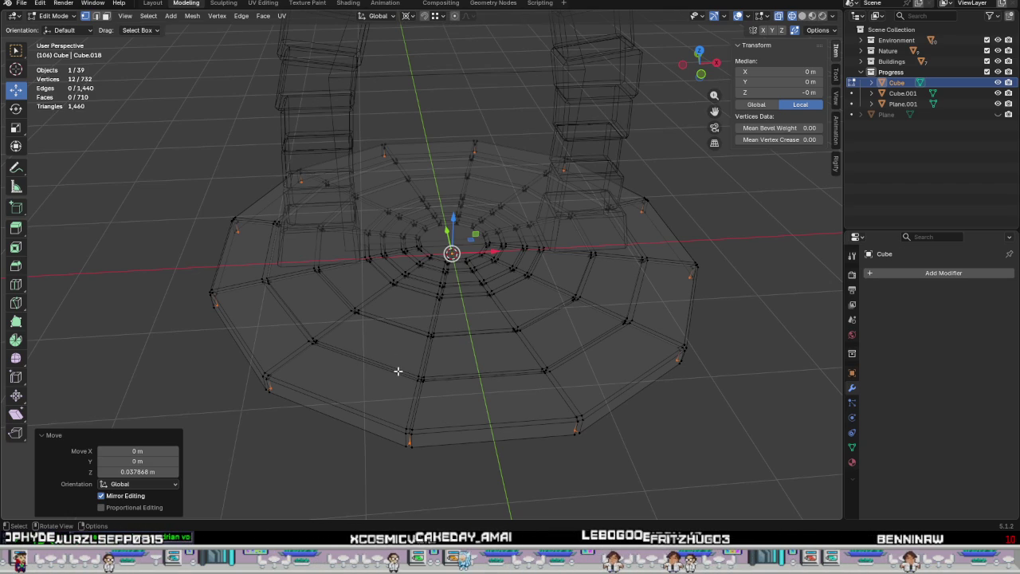
mouse_move(410, 369)
middle_down()
mouse_move(455, 364)
mouse_move(536, 326)
middle_up()
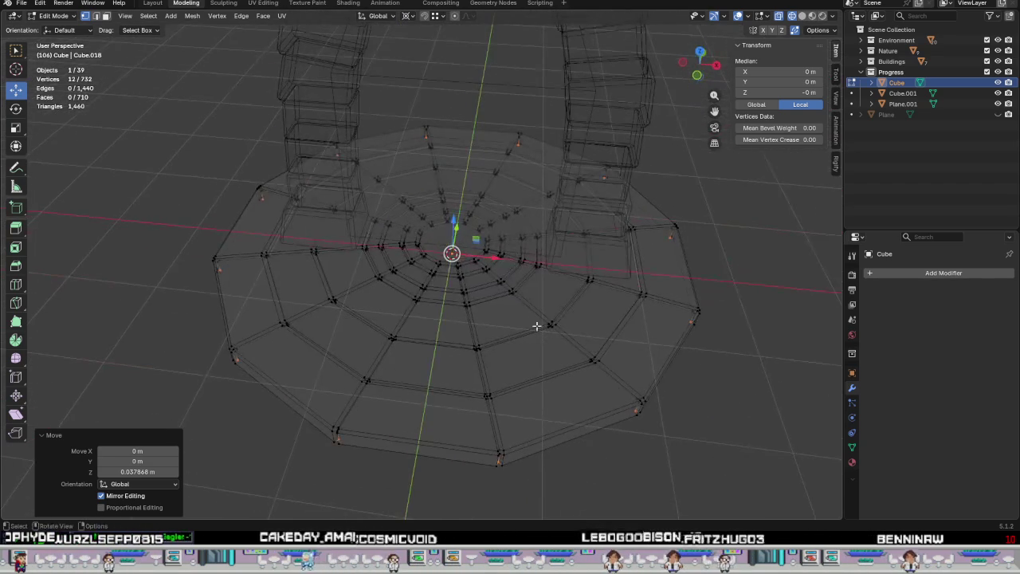
mouse_move(638, 287)
middle_down()
mouse_move(483, 367)
mouse_move(517, 358)
mouse_move(466, 409)
mouse_move(462, 388)
mouse_move(457, 404)
middle_up()
key(z)
click(486, 410)
scroll(464, 406, up, 3)
click(463, 388)
scroll(684, 303, down, 2)
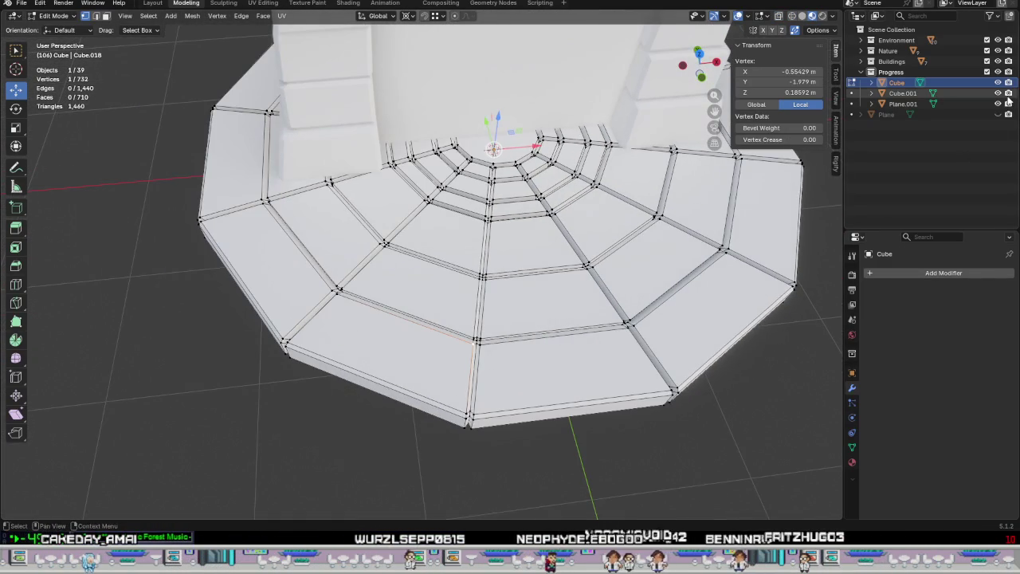
From top view, select the first groove junction beside the central block and set the pivot point.
click(997, 92)
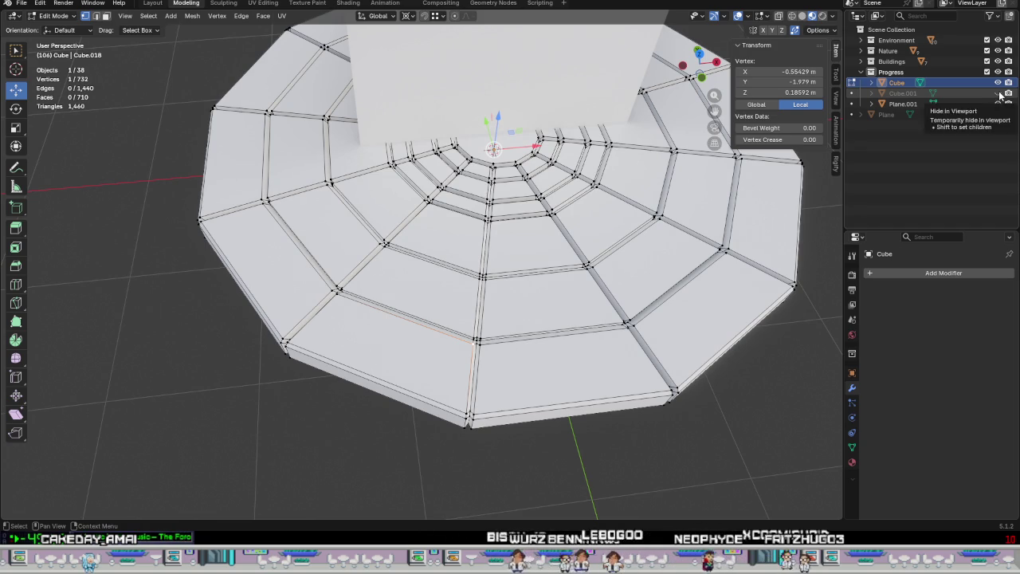
click(997, 93)
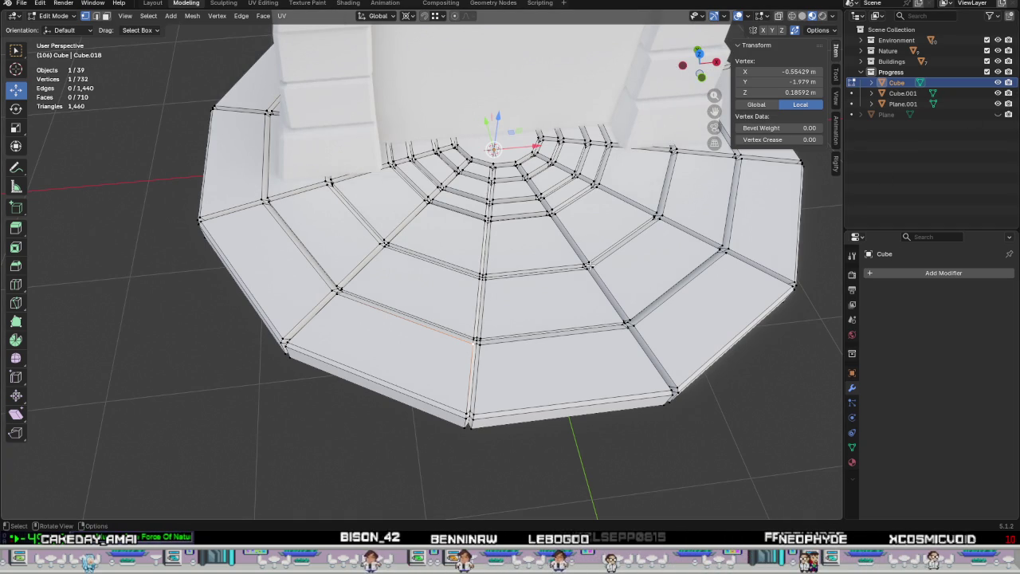
key(KP_7)
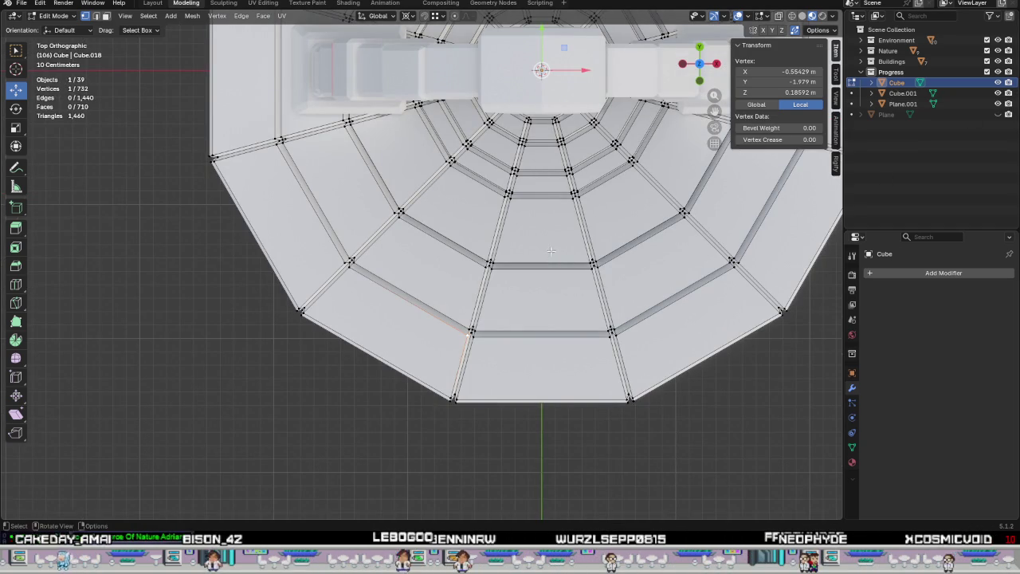
middle_drag(507, 176, 363, 182)
scroll(363, 182, up, 3)
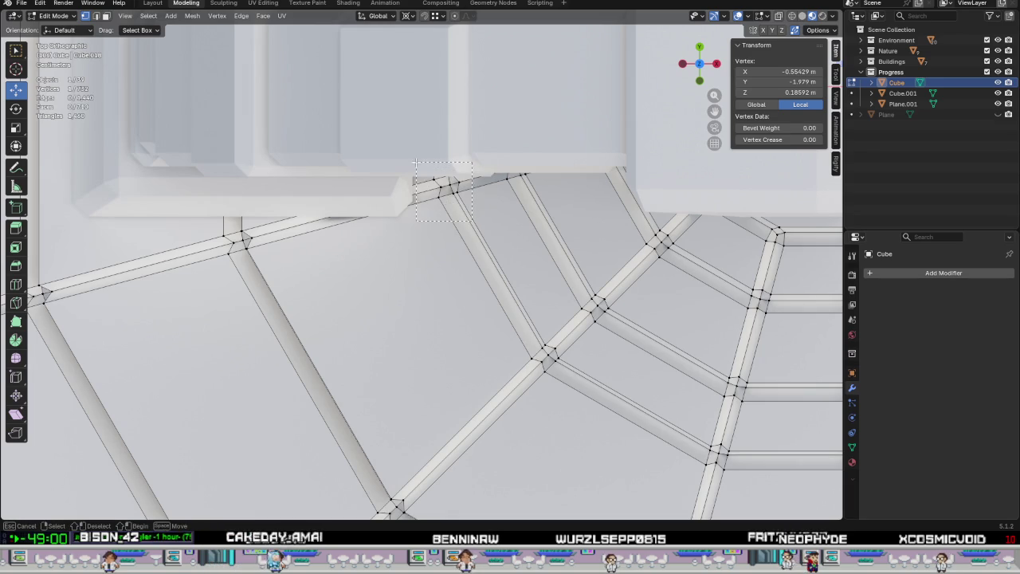
drag(414, 163, 415, 164)
scroll(486, 219, down, 3)
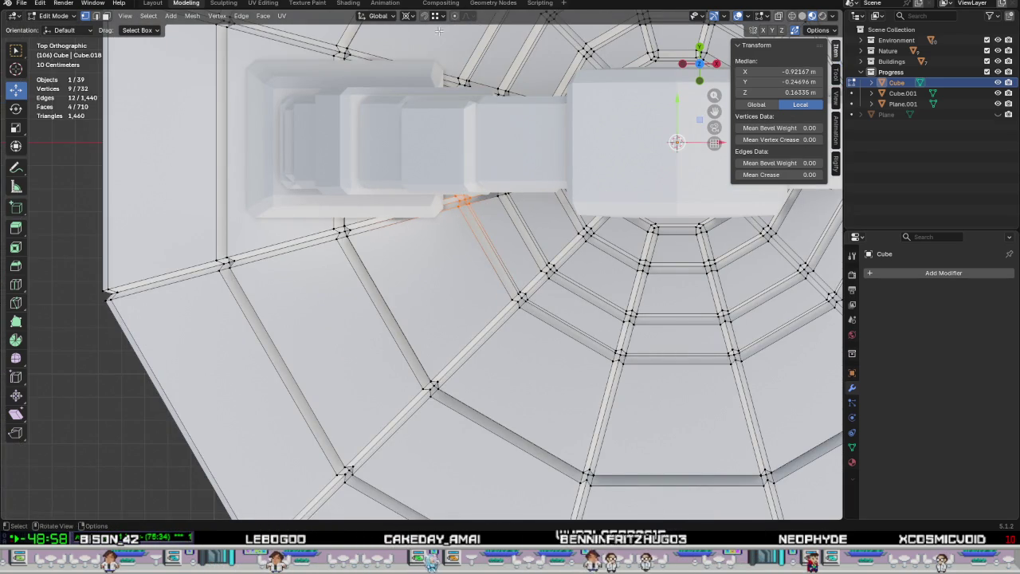
click(408, 17)
click(436, 44)
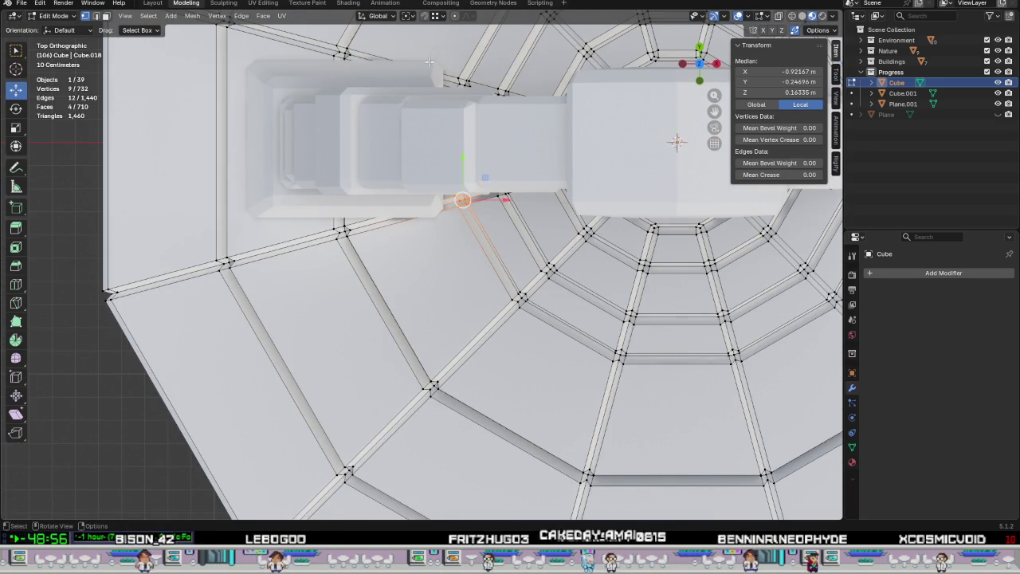
Move that first junction and rotate it by -18.9°.
scroll(459, 185, up, 2)
scroll(459, 185, up, 2)
scroll(459, 185, up, 2)
scroll(459, 185, up, 1)
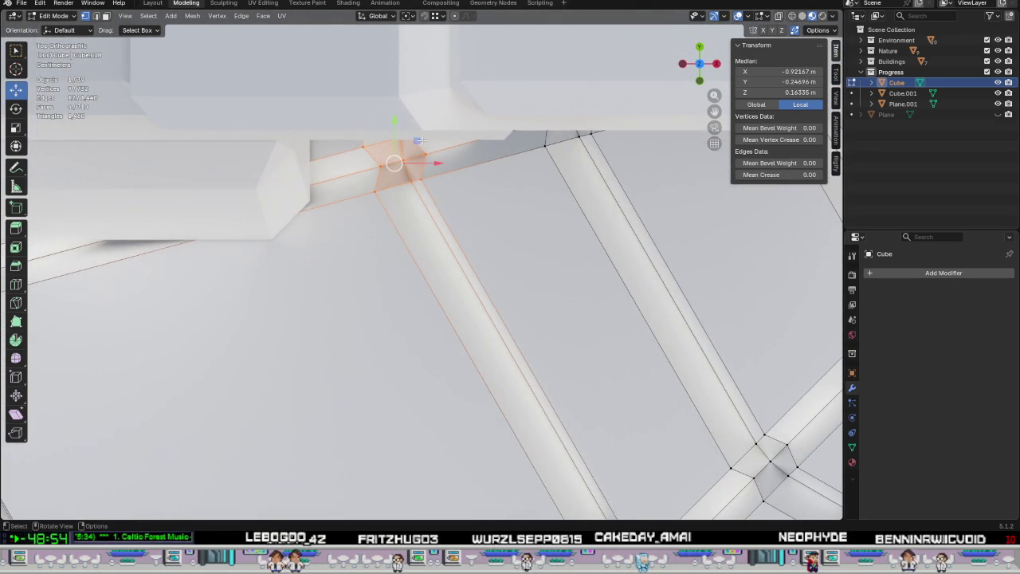
key(g)
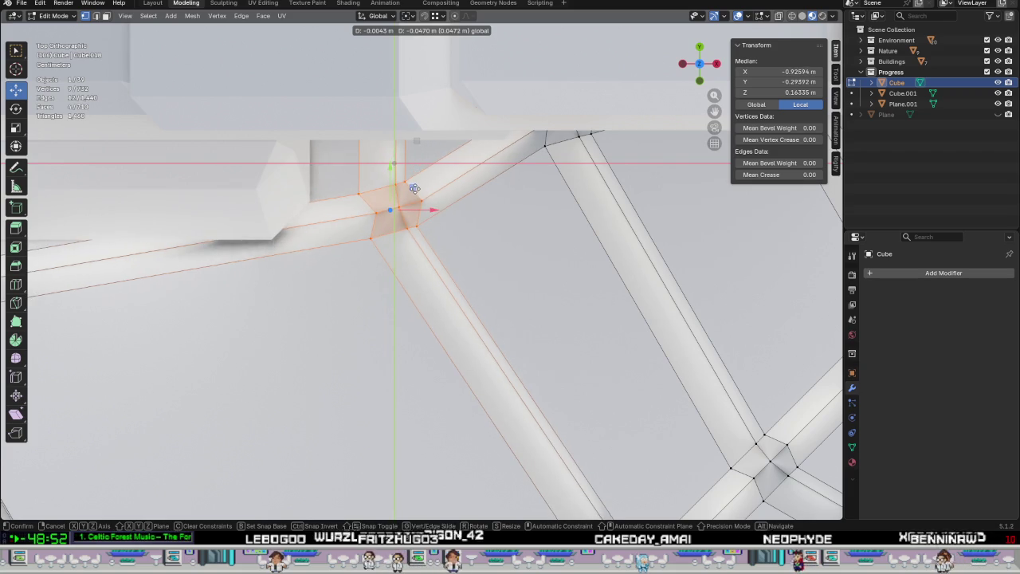
click(410, 238)
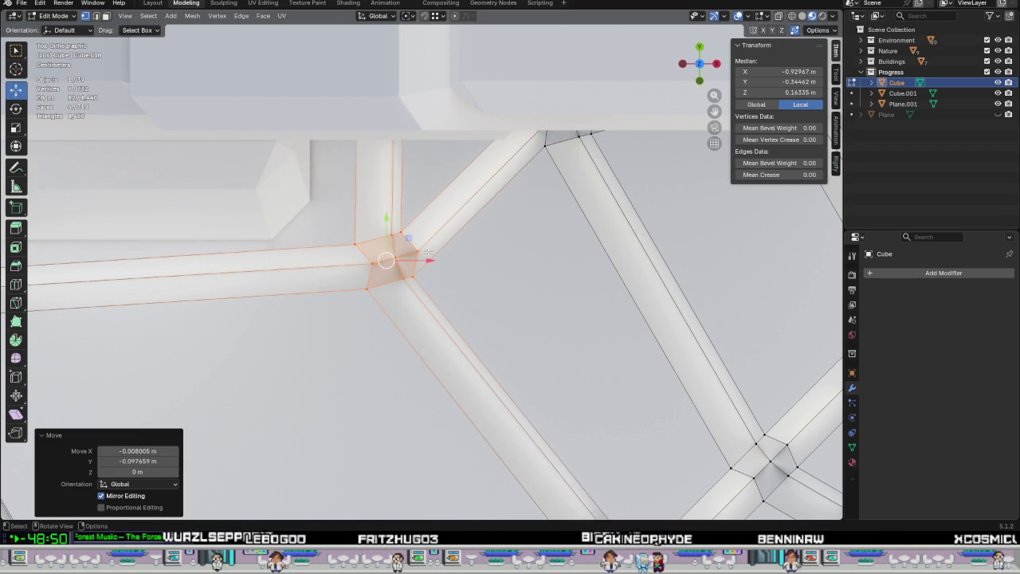
key(r)
key(r)
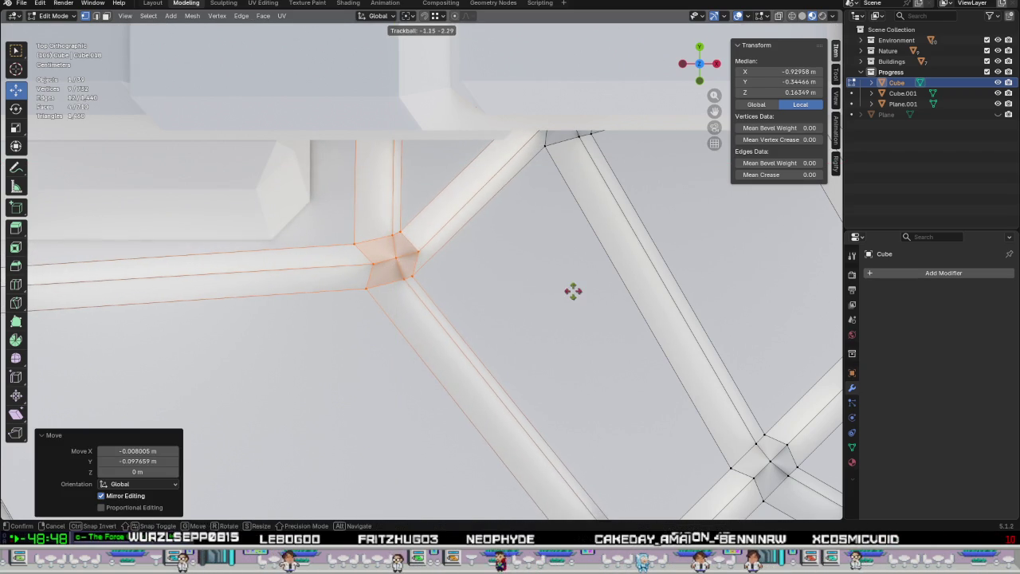
key(Escape)
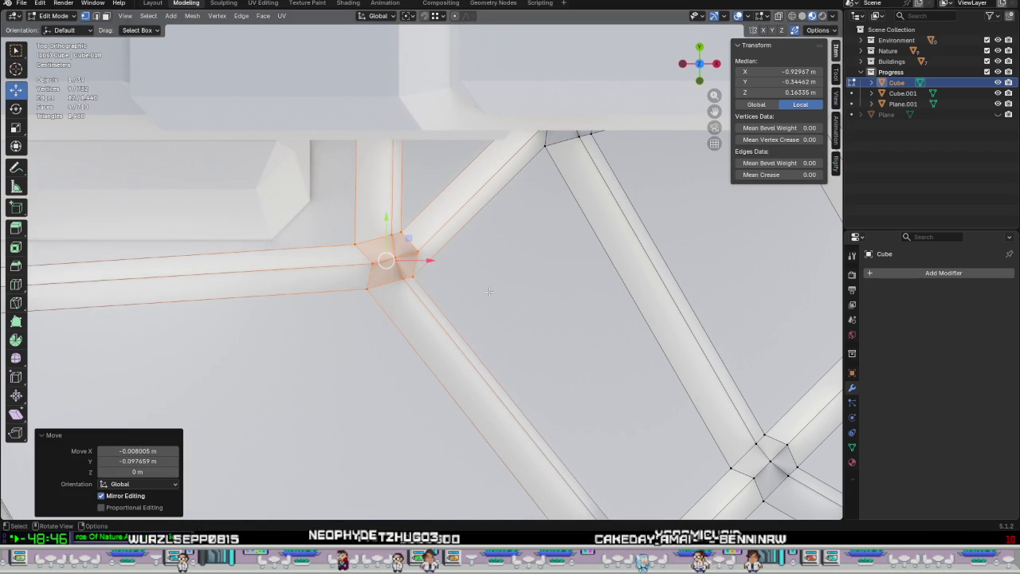
scroll(486, 298, down, 2)
scroll(486, 298, down, 3)
scroll(486, 295, down, 3)
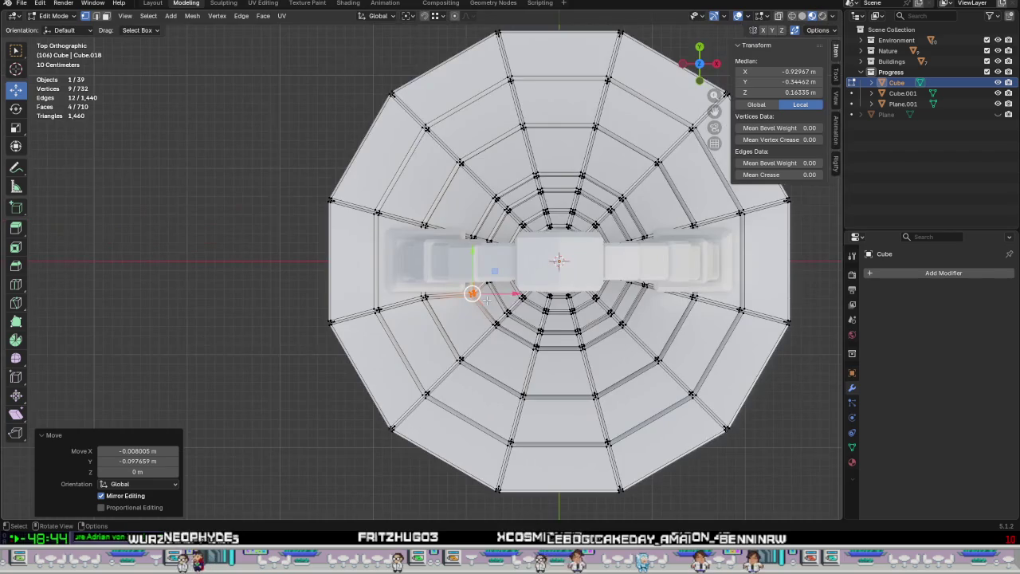
scroll(486, 292, up, 3)
scroll(486, 293, up, 3)
scroll(482, 386, up, 1)
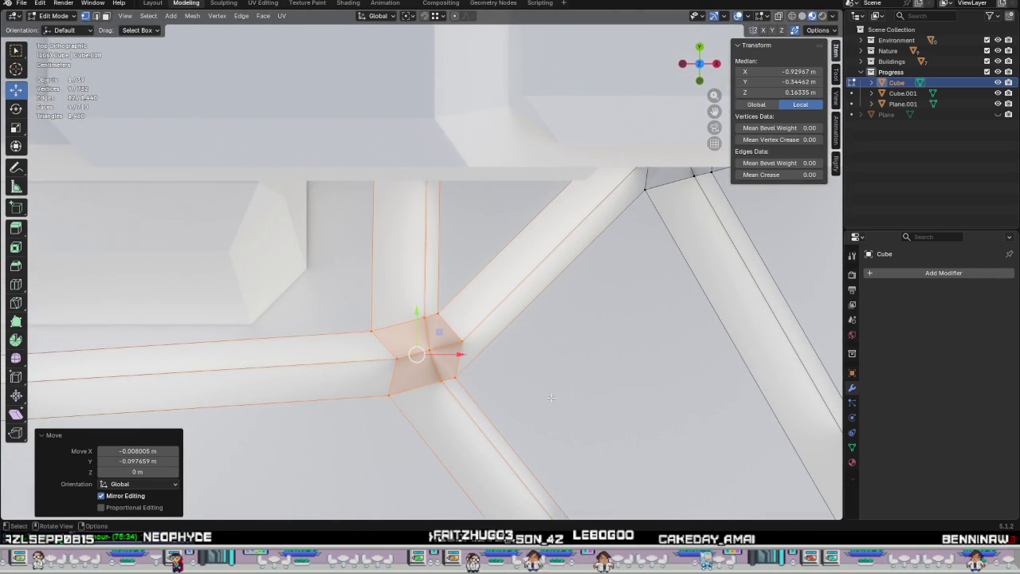
key(r)
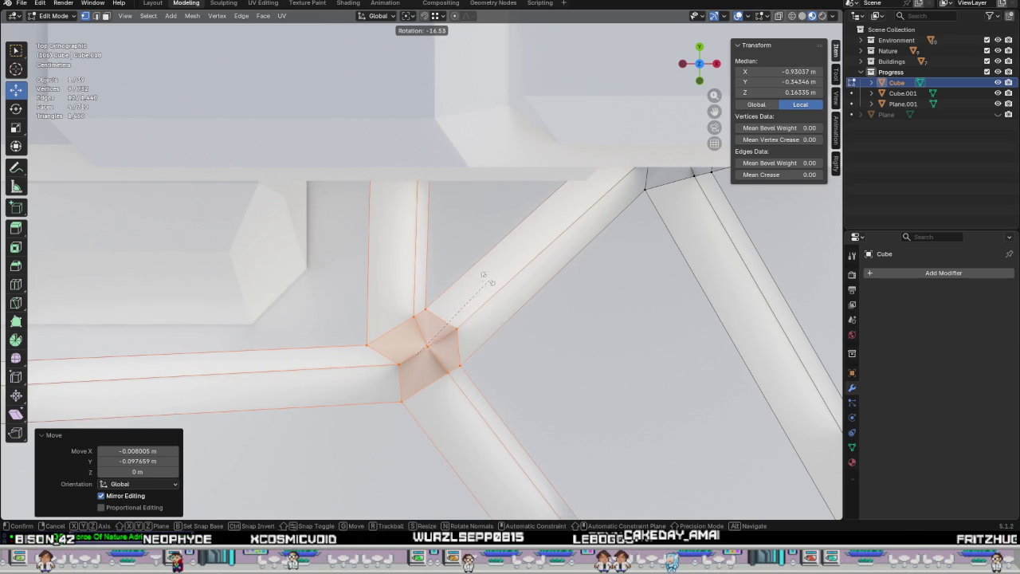
click(348, 224)
scroll(349, 224, down, 5)
scroll(348, 223, down, 2)
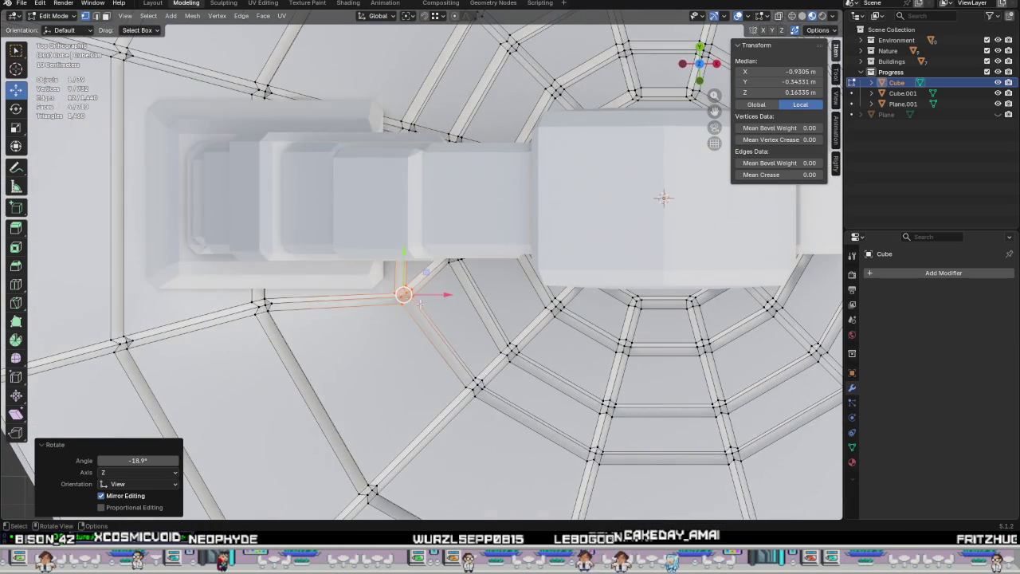
Move the matching junction on the opposite side and rotate it by 10.1°.
mouse_move(503, 331)
shift+middle_down()
mouse_move(518, 234)
mouse_move(526, 255)
shift+middle_up()
scroll(527, 255, down, 3)
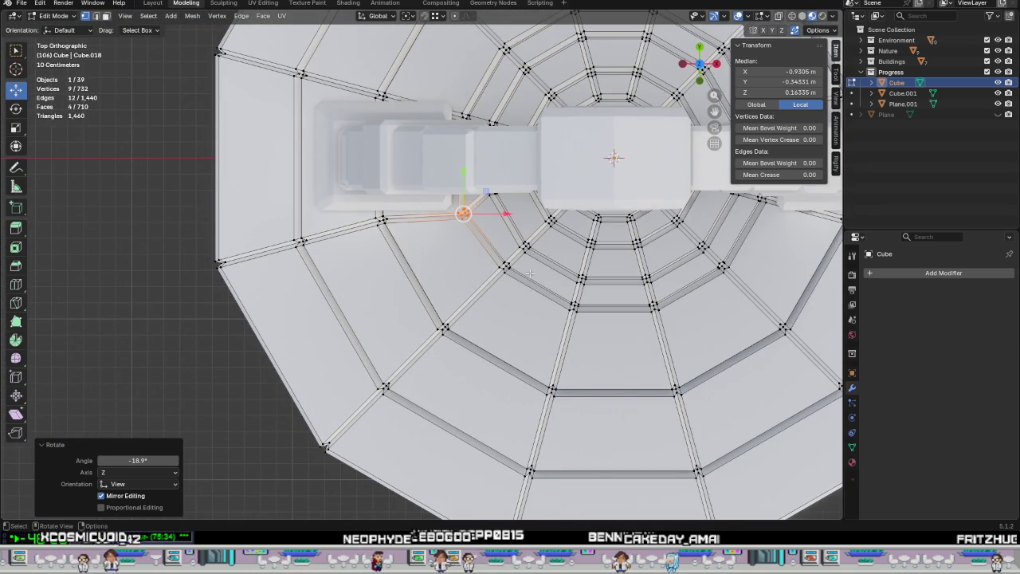
shift+middle_drag(526, 293, 237, 293)
scroll(456, 194, up, 4)
scroll(456, 194, up, 2)
scroll(455, 193, up, 2)
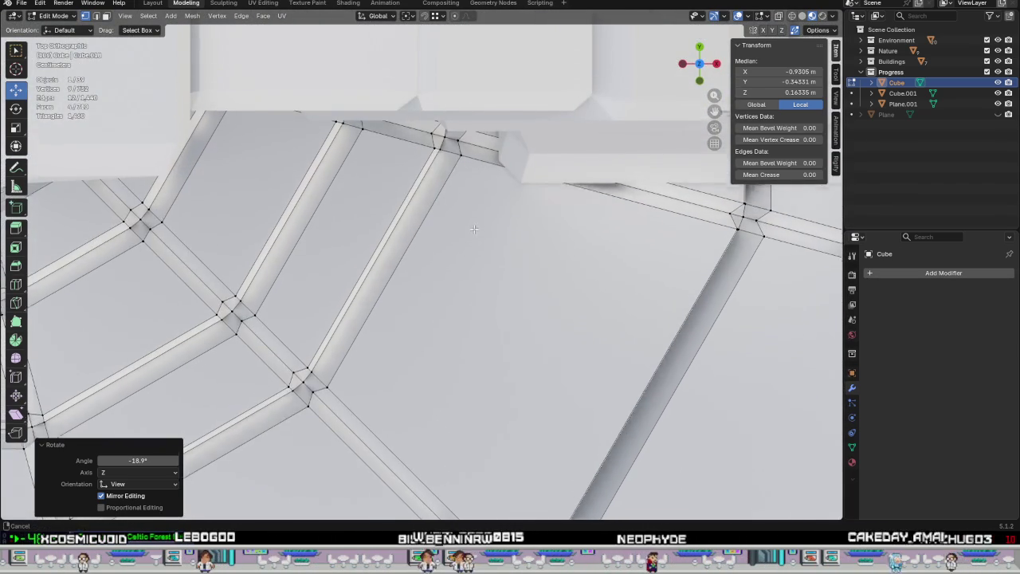
drag(514, 225, 412, 120)
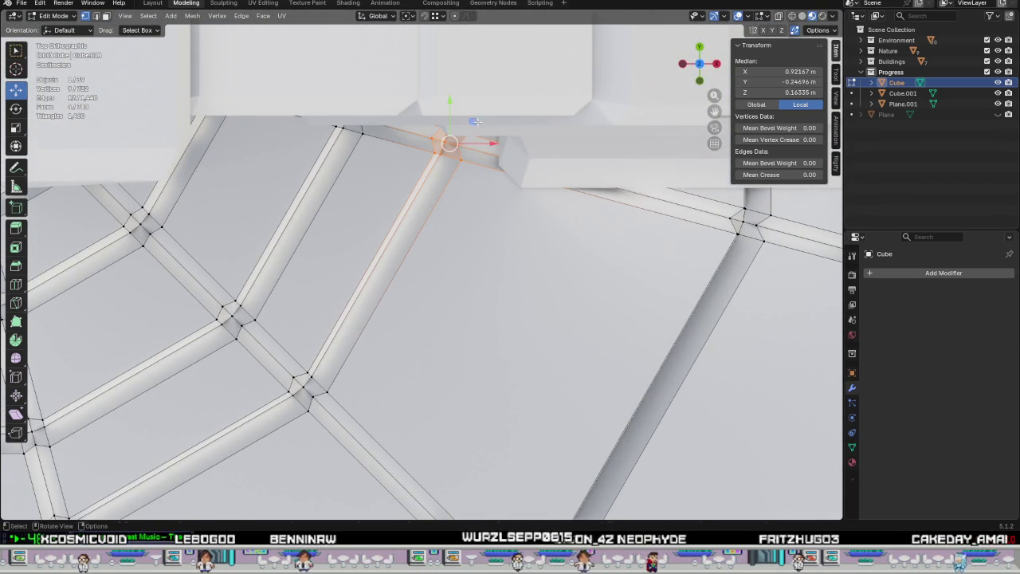
key(g)
key(shift+z)
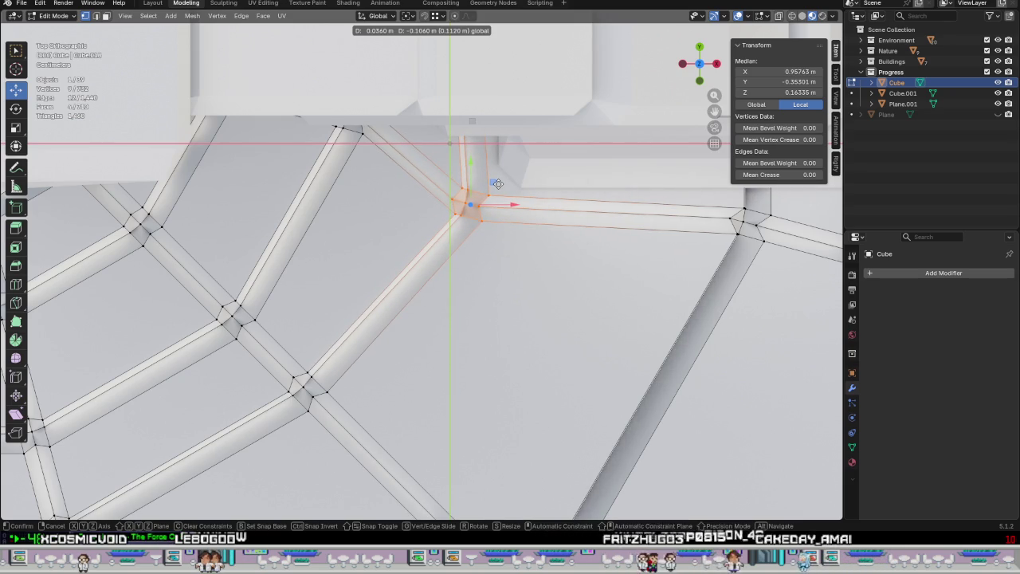
click(496, 184)
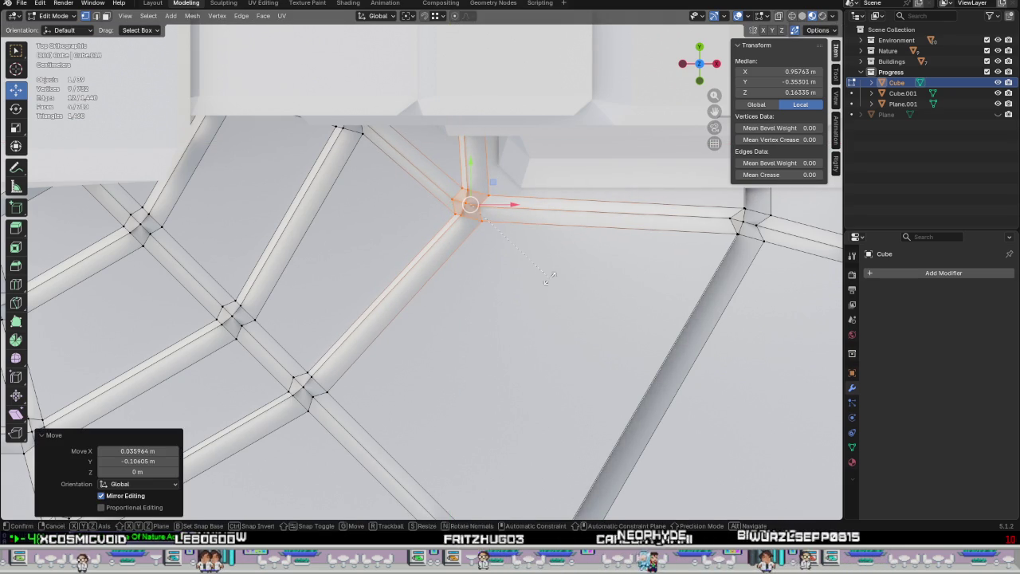
key(r)
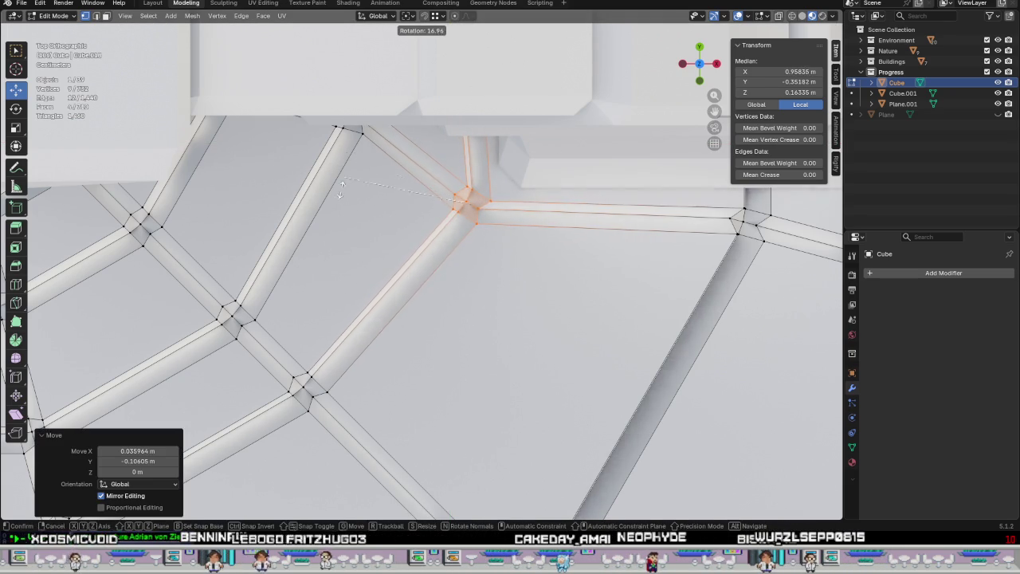
click(564, 179)
Move the next block-side junction and rotate it by -14.6°.
scroll(478, 240, down, 2)
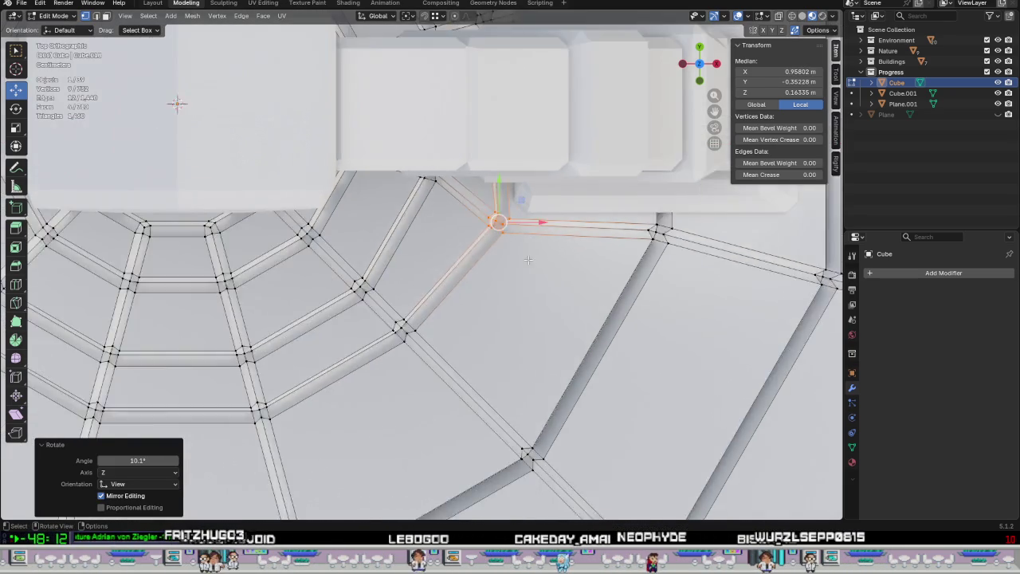
scroll(455, 319, down, 2)
scroll(427, 370, down, 3)
middle_drag(428, 370, 390, 344)
drag(426, 383, 444, 398)
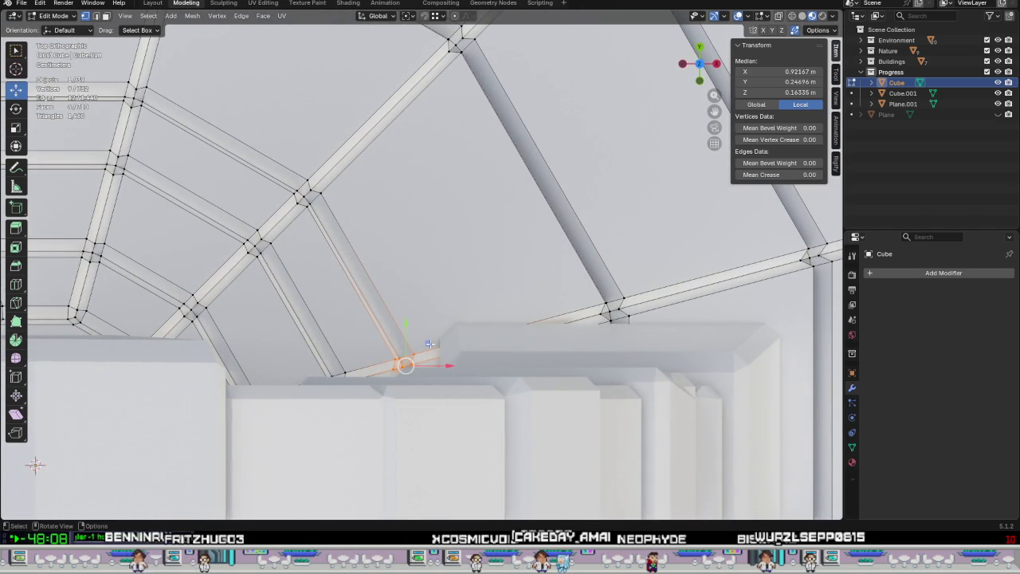
key(g)
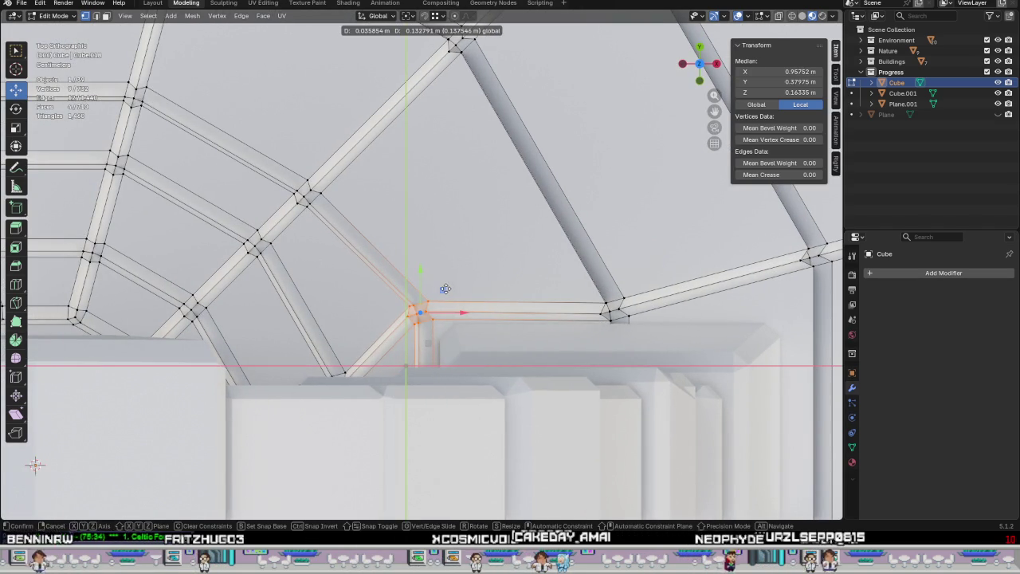
click(445, 288)
scroll(478, 323, up, 1)
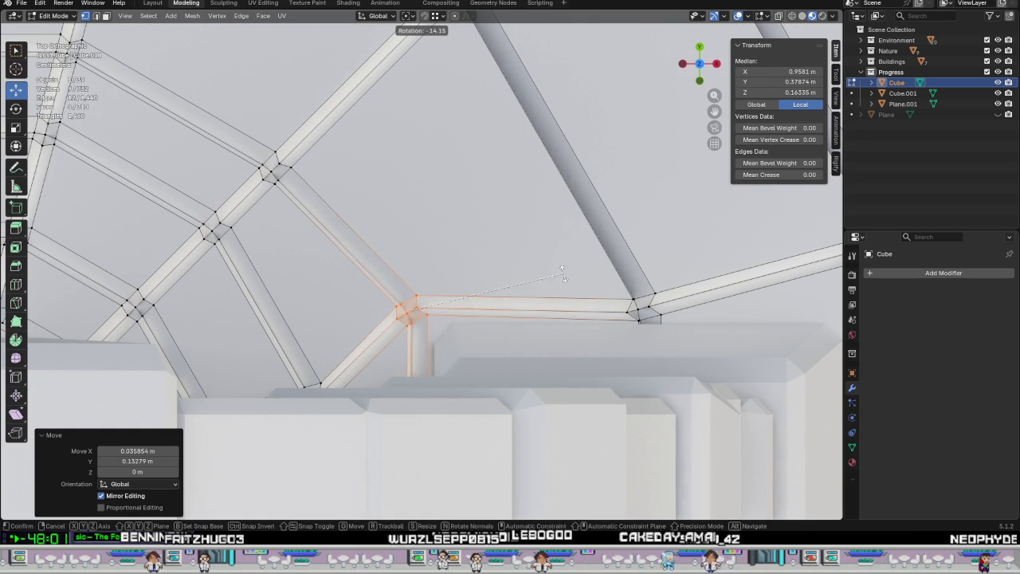
click(531, 247)
Nudge another junction along the block edge slightly against the block.
mouse_move(532, 247)
middle_down()
mouse_move(524, 271)
mouse_move(448, 293)
middle_up()
drag(440, 287, 529, 362)
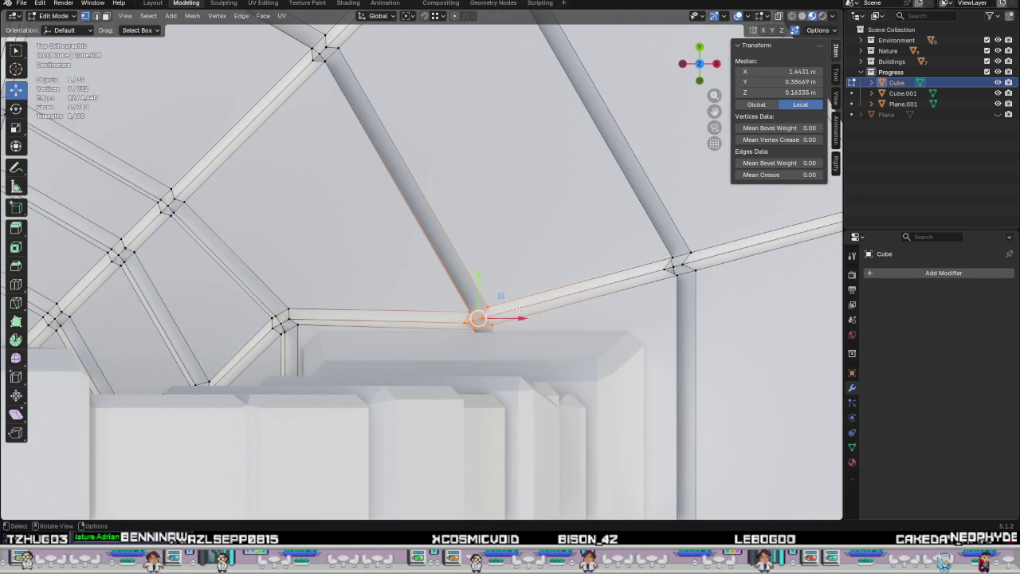
drag(500, 298, 503, 290)
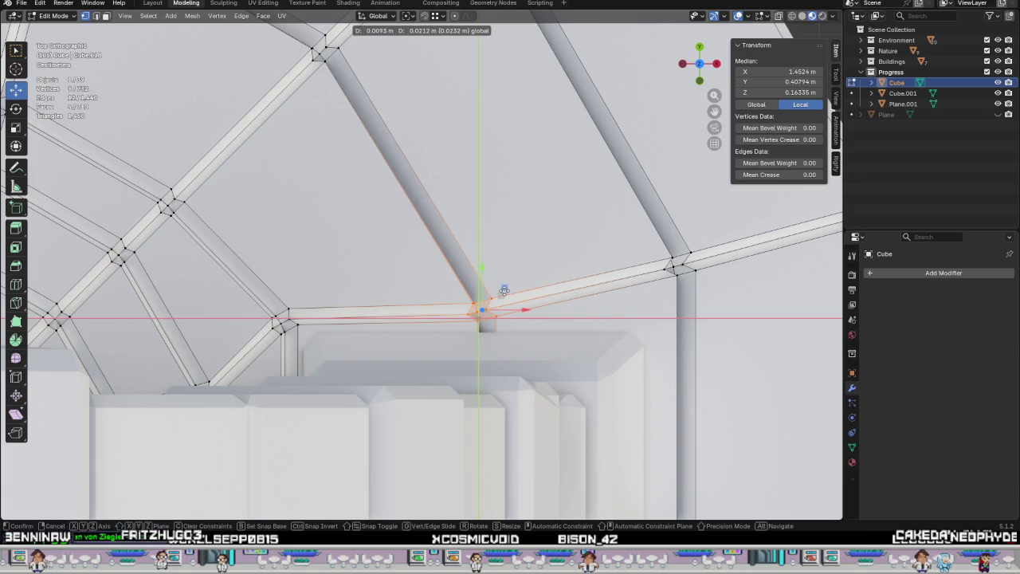
click(503, 290)
Move the next junction up toward the block and rotate it by 9.61°.
scroll(504, 290, down, 5)
scroll(504, 290, down, 2)
mouse_move(496, 310)
shift+middle_down()
mouse_move(555, 250)
mouse_move(443, 342)
shift+middle_up()
scroll(555, 251, up, 1)
scroll(556, 250, up, 2)
scroll(555, 250, up, 3)
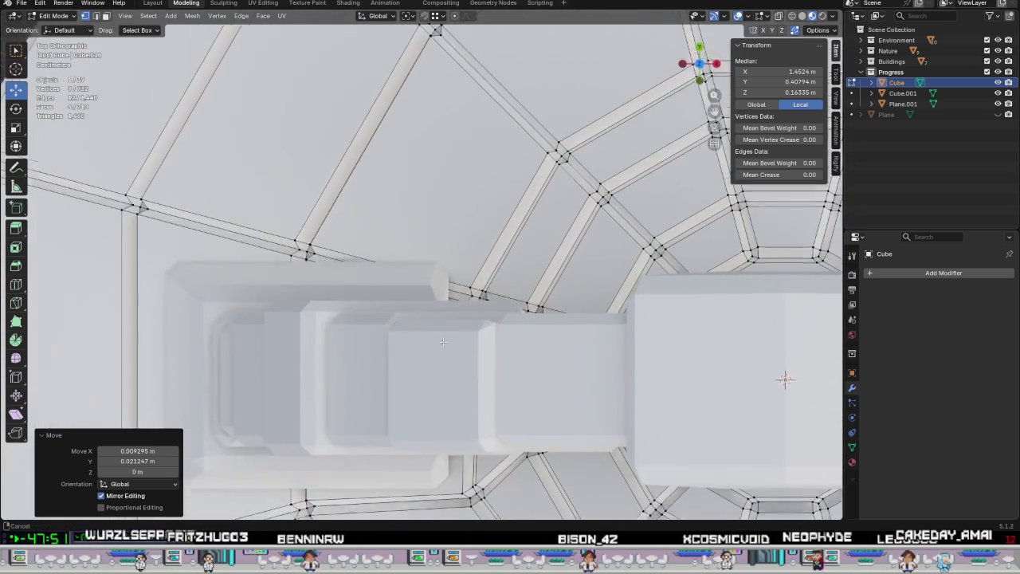
scroll(443, 342, up, 4)
click(488, 284)
drag(517, 273, 519, 218)
mouse_move(519, 217)
shift+middle_down()
mouse_move(458, 349)
mouse_move(446, 407)
shift+middle_up()
key(r)
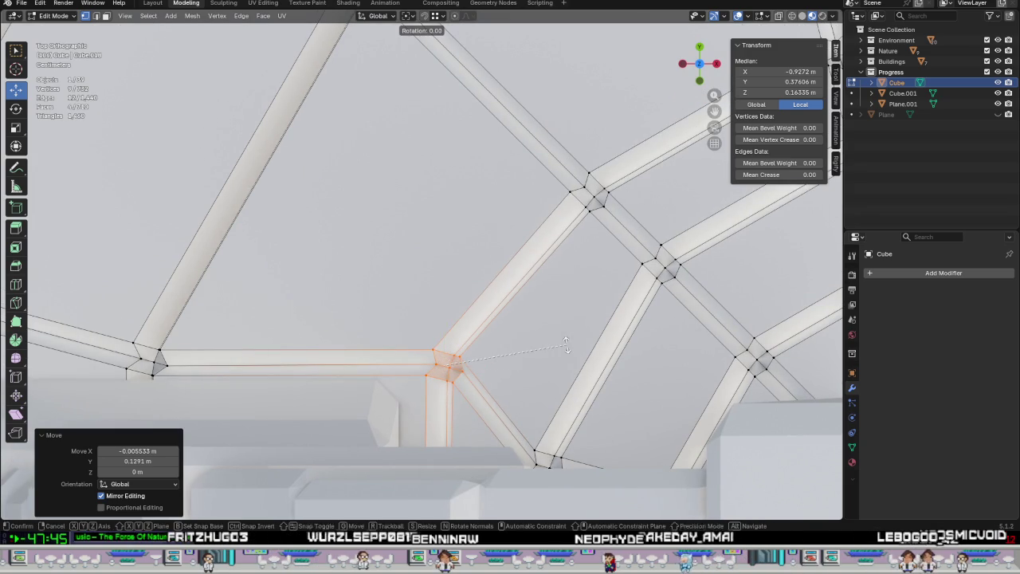
click(459, 280)
Move one more junction up against the block.
scroll(412, 336, down, 4)
click(296, 320)
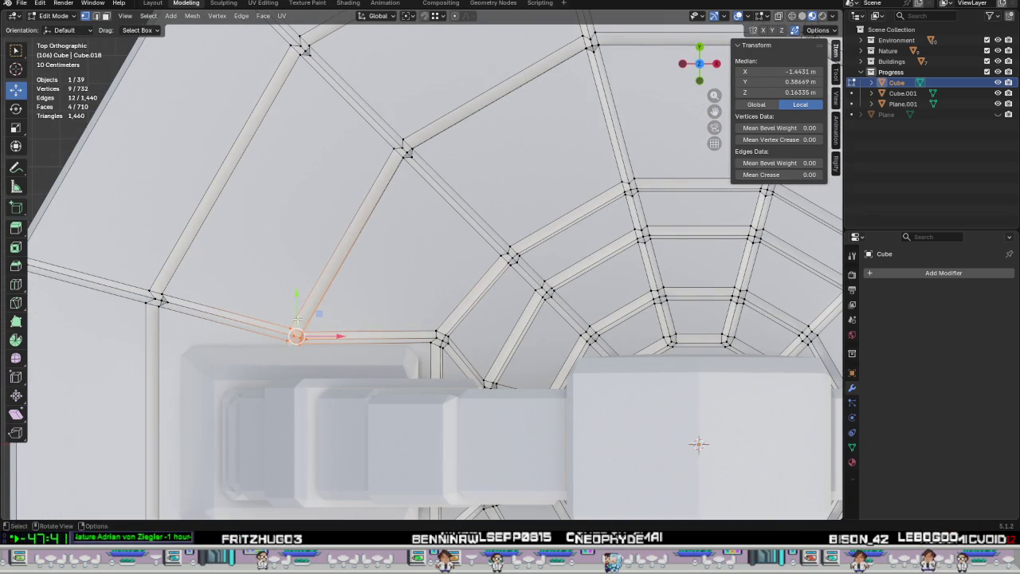
drag(322, 316, 319, 300)
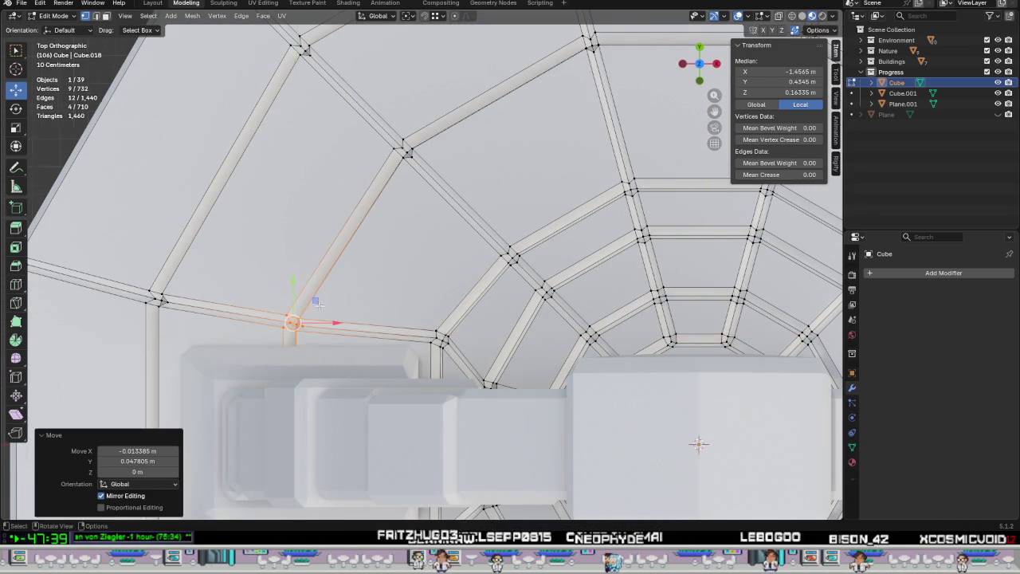
scroll(507, 259, down, 5)
scroll(508, 259, down, 2)
scroll(421, 289, up, 1)
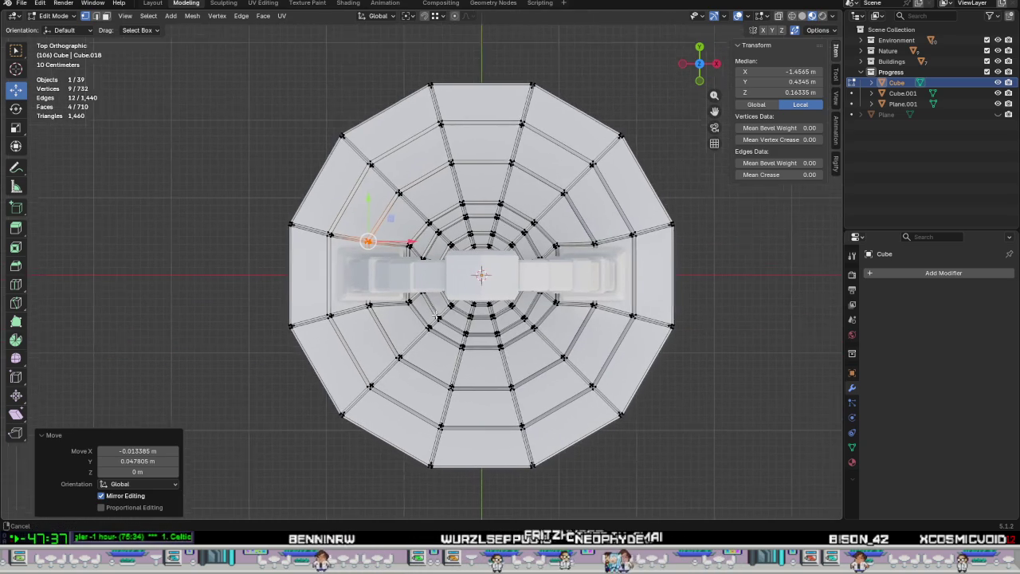
In top view, move the junction vertex beside the block's end into line with its groove.
scroll(399, 295, up, 1)
scroll(358, 306, up, 1)
scroll(327, 319, up, 1)
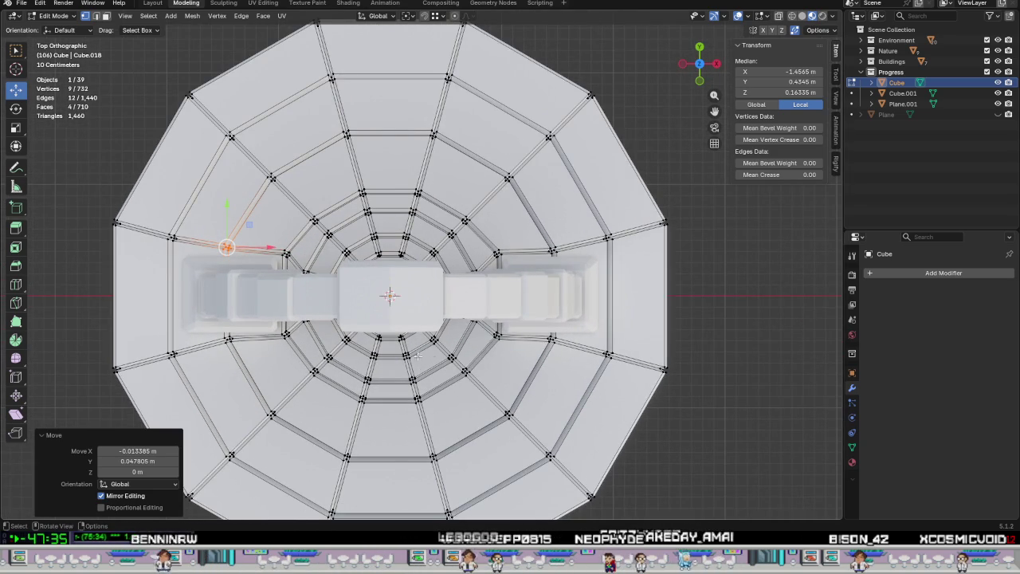
mouse_move(416, 356)
middle_down()
mouse_move(462, 282)
mouse_move(487, 274)
mouse_move(470, 251)
middle_up()
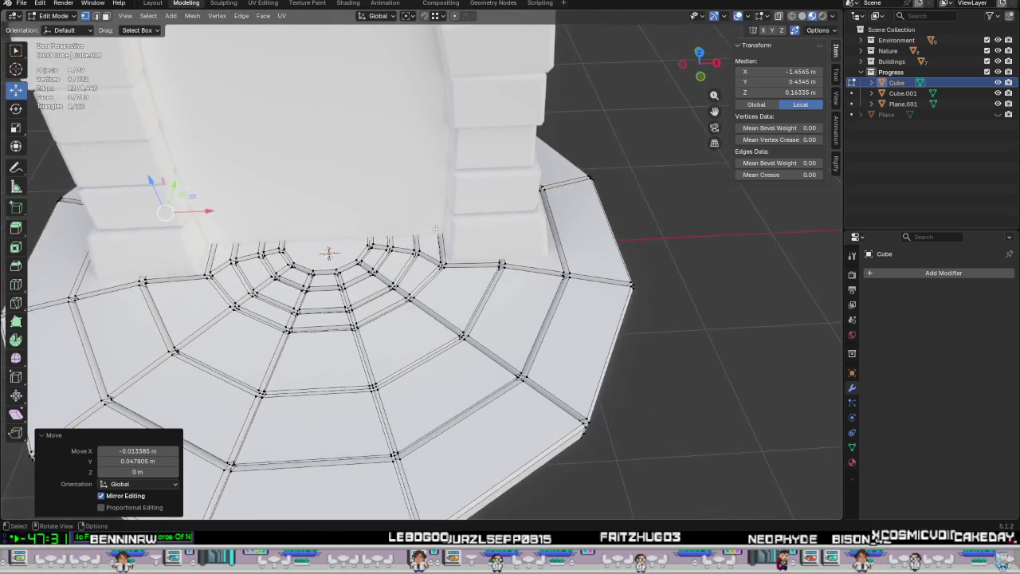
scroll(466, 243, up, 3)
scroll(465, 239, up, 1)
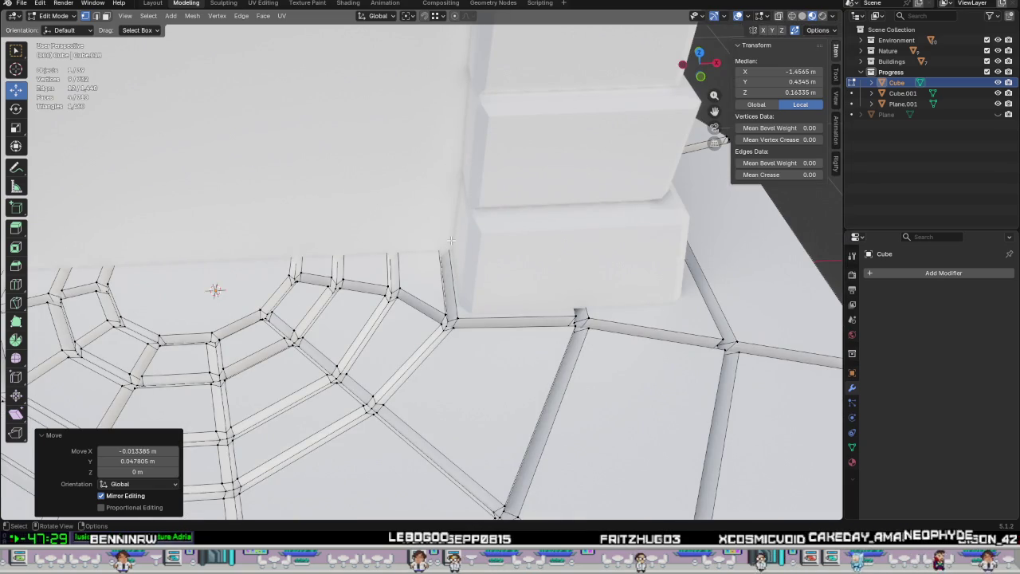
key(KP_7)
scroll(459, 344, down, 3)
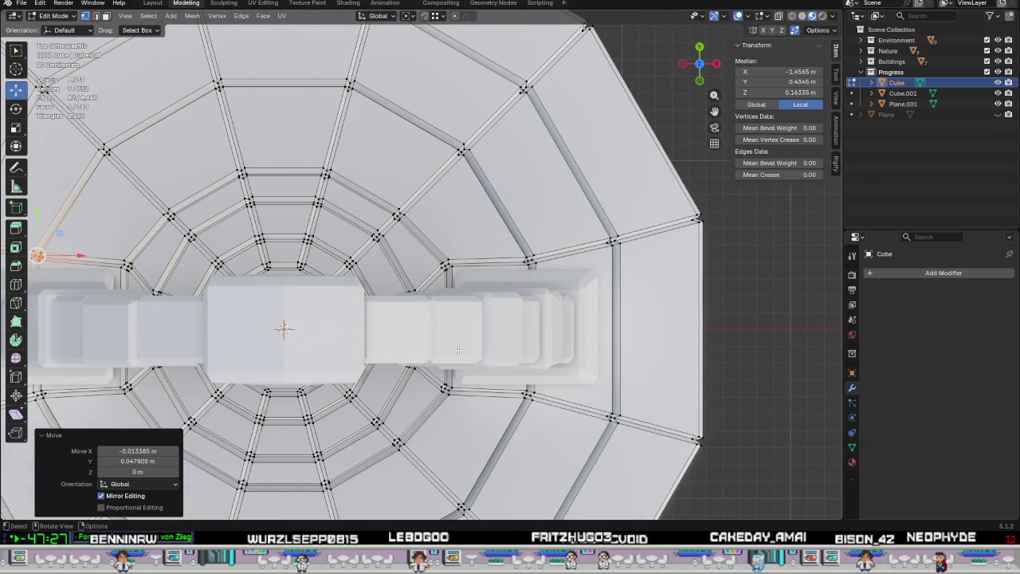
scroll(453, 351, down, 1)
scroll(454, 351, down, 1)
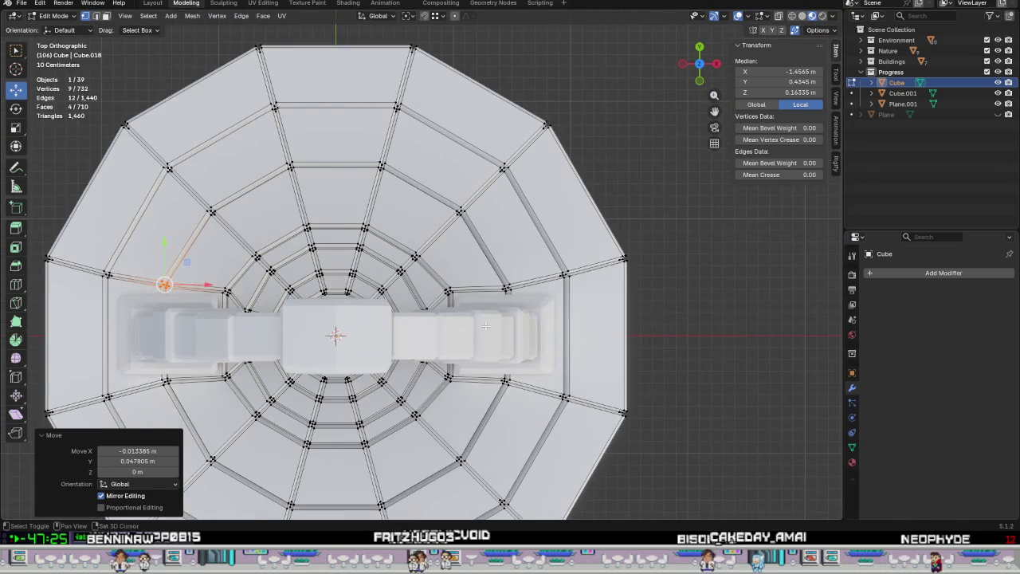
shift+middle_drag(511, 403, 558, 267)
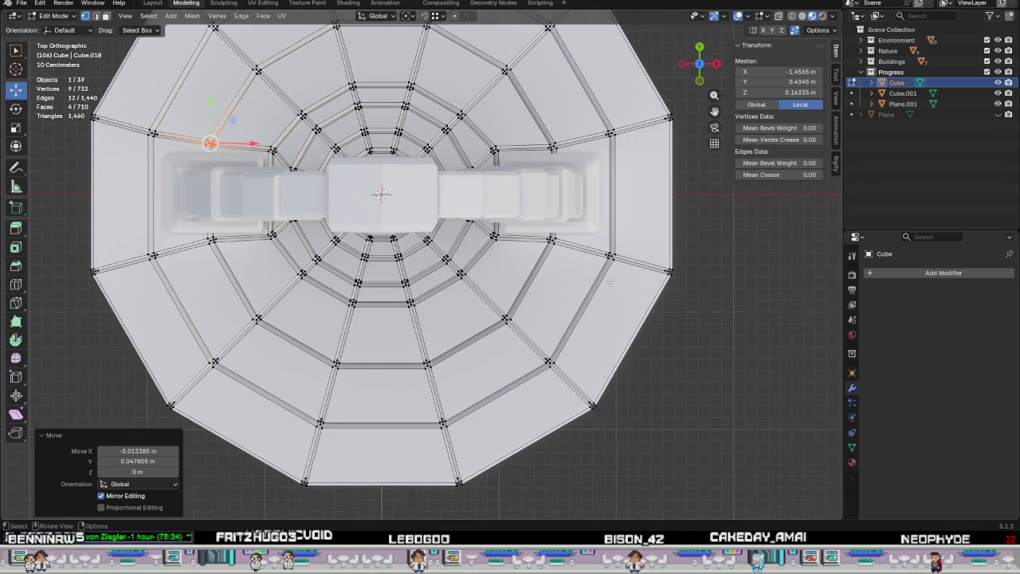
scroll(557, 263, up, 1)
scroll(519, 251, up, 1)
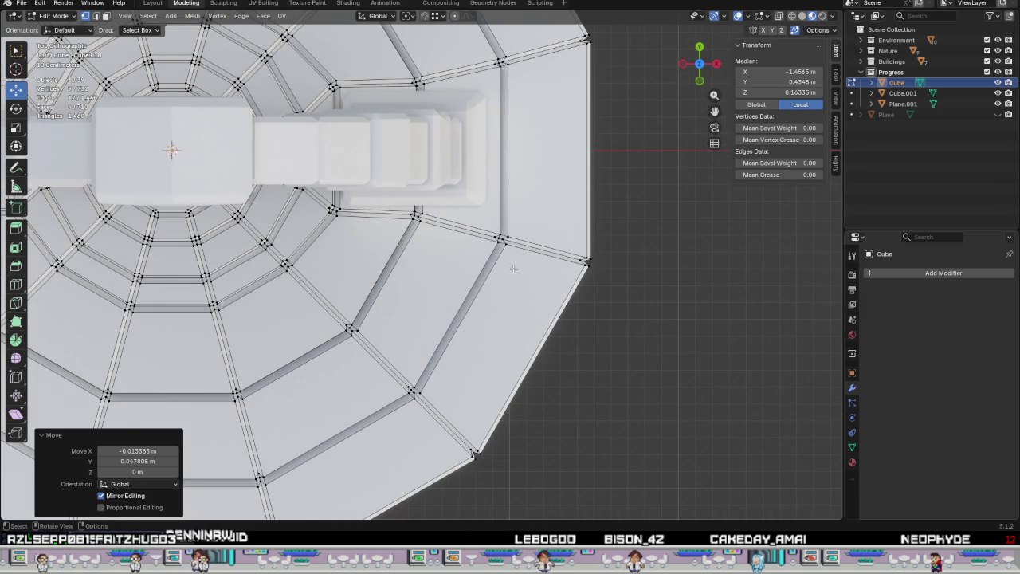
drag(386, 194, 439, 200)
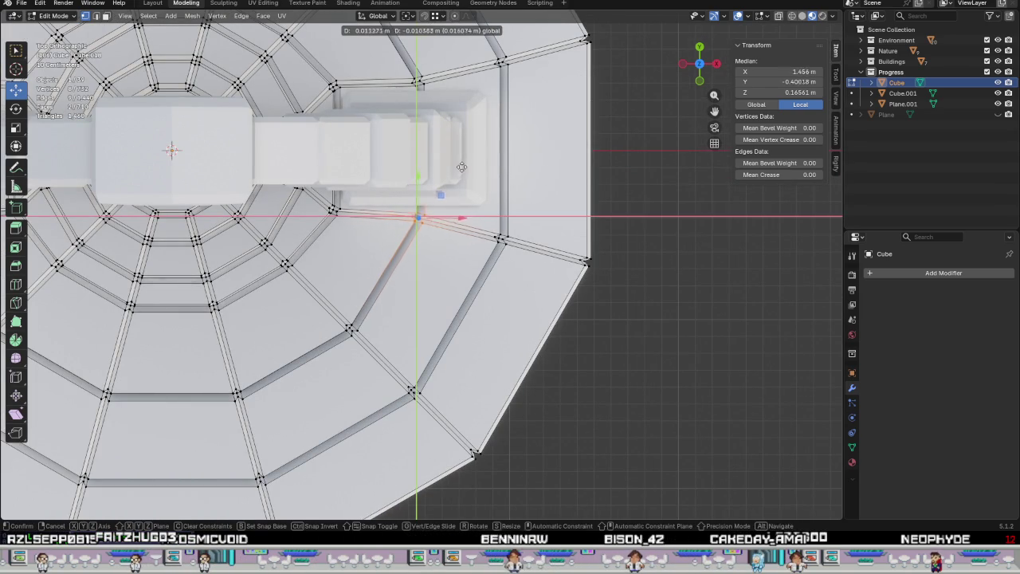
drag(496, 140, 478, 231)
Slide the diagonal-groove junction vertex to X 1.0565 m, Y −1.0565 m, Z 0.16335 m.
scroll(478, 231, down, 1)
shift+middle_drag(358, 287, 490, 307)
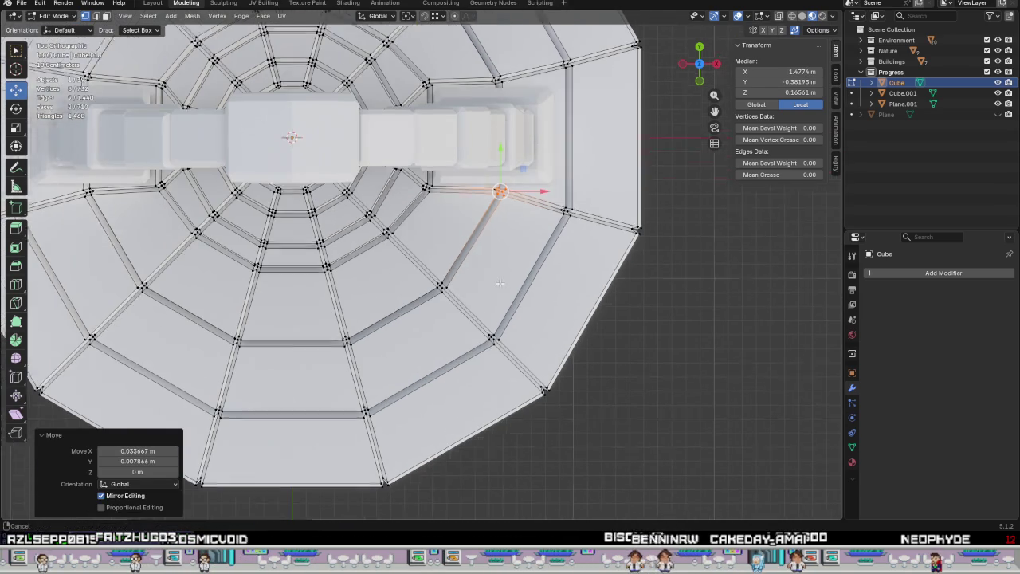
drag(481, 258, 471, 269)
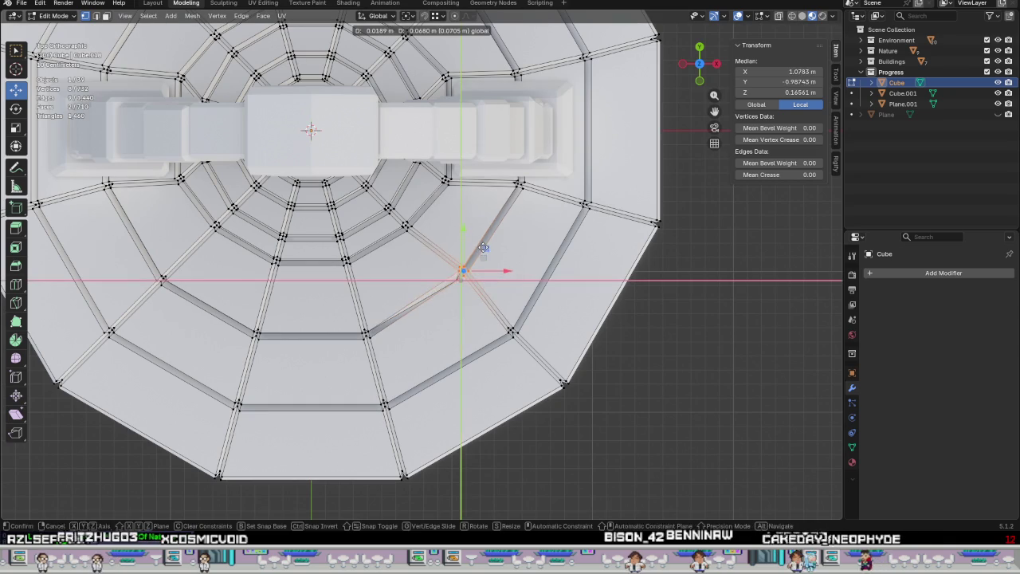
right_click(471, 268)
scroll(478, 315, up, 3)
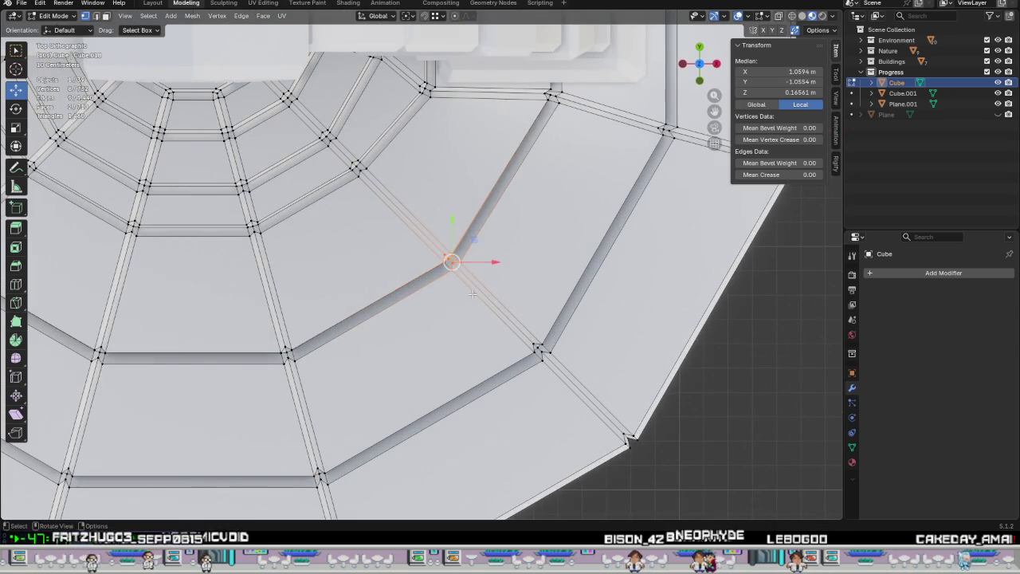
drag(494, 299, 412, 224)
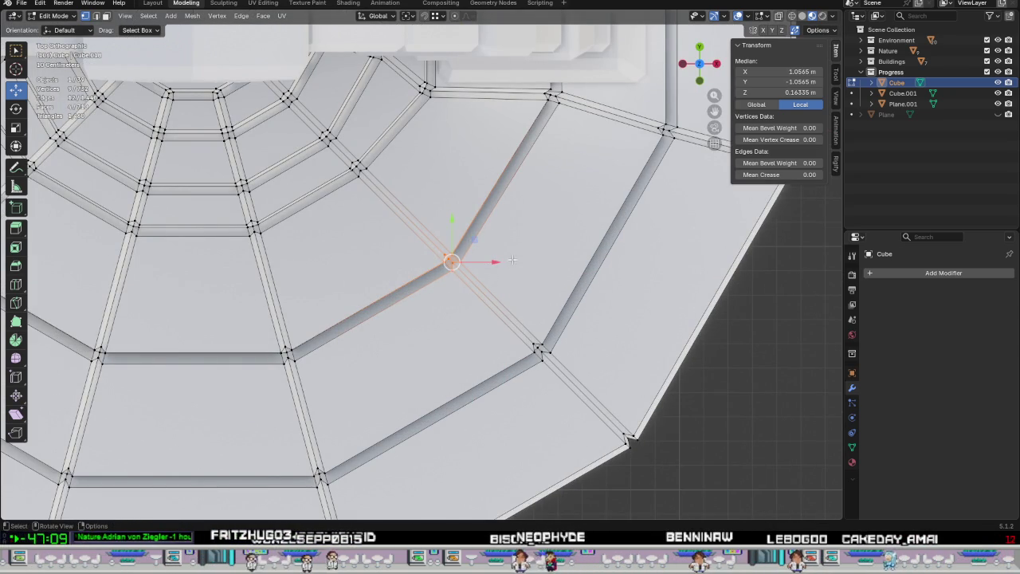
mouse_move(474, 239)
mouse_down()
mouse_move(471, 220)
mouse_move(470, 230)
mouse_up()
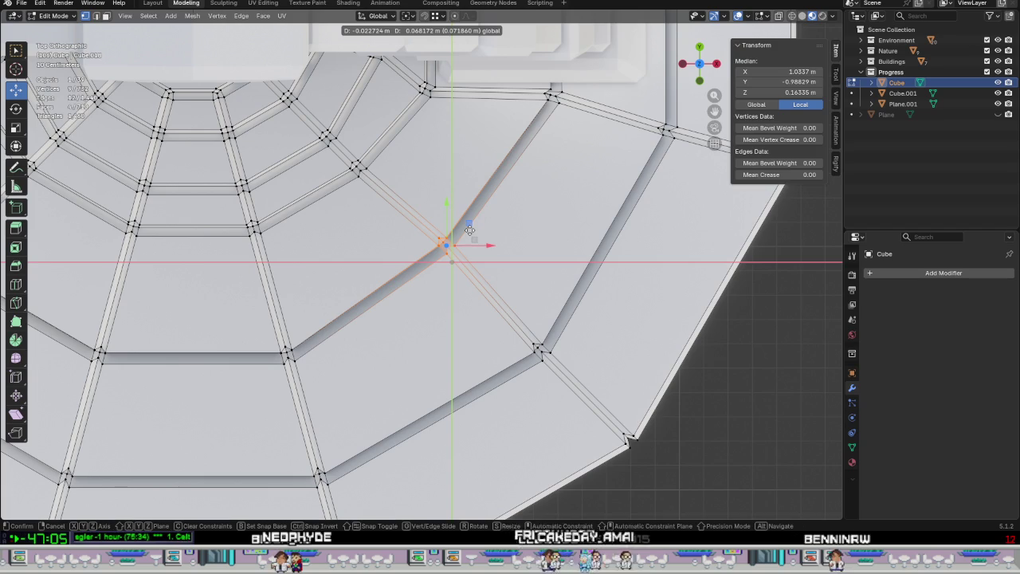
drag(470, 230, 470, 232)
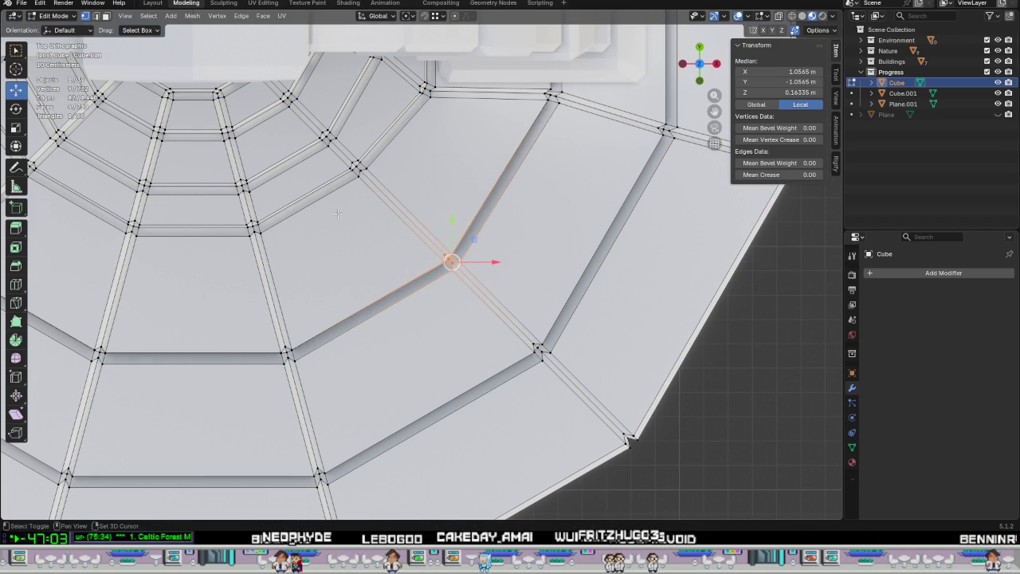
shift+middle_drag(342, 215, 476, 295)
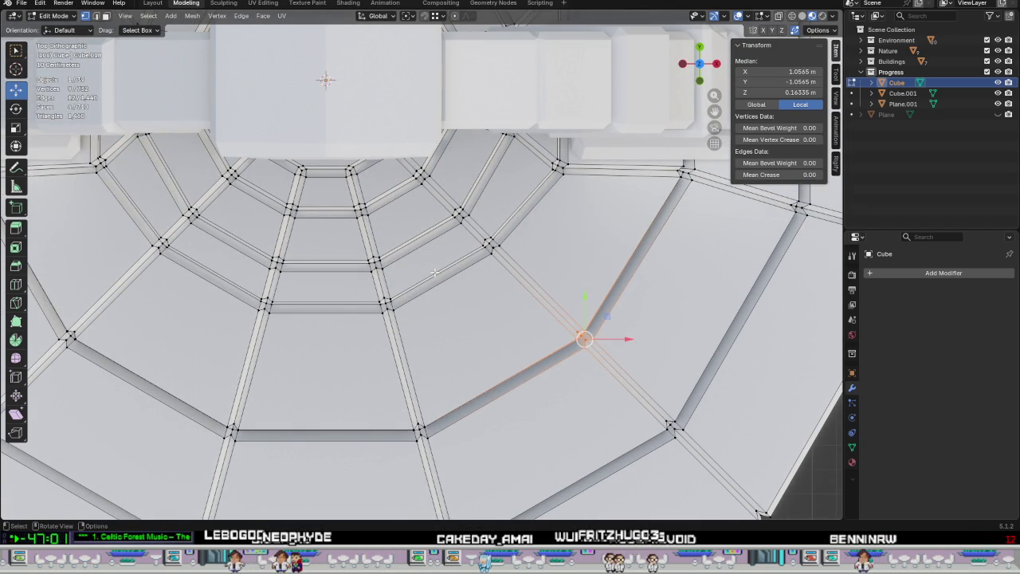
scroll(305, 203, up, 3)
scroll(337, 167, up, 4)
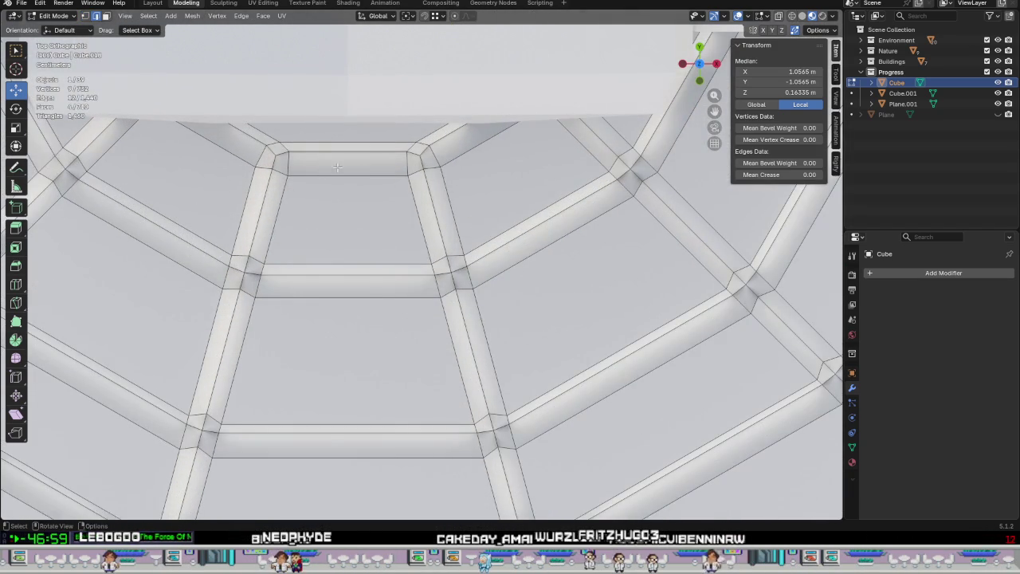
Slightly enlarge an inner concentric groove ring.
alt+click(367, 153)
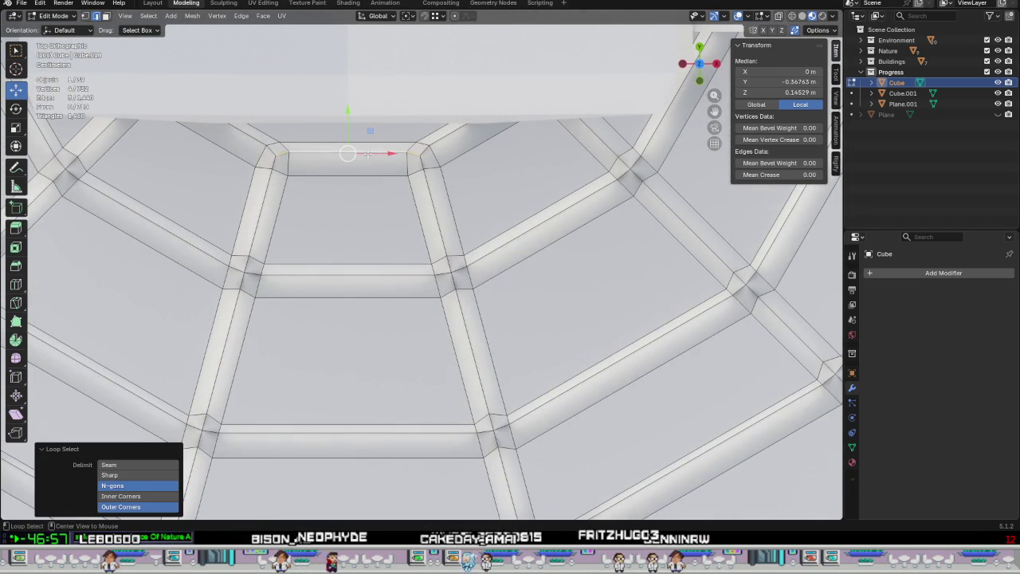
alt+click(407, 269)
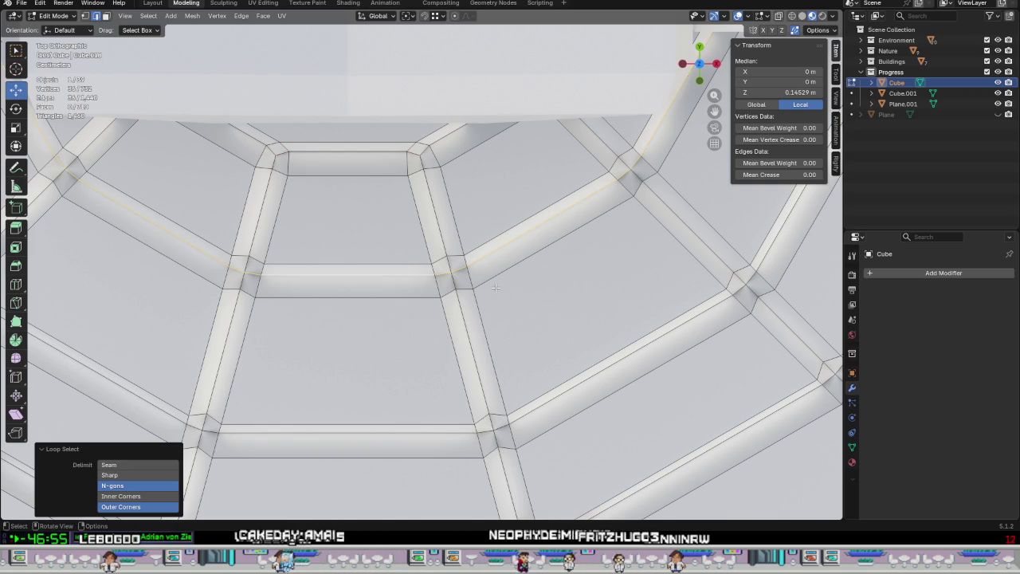
key(s)
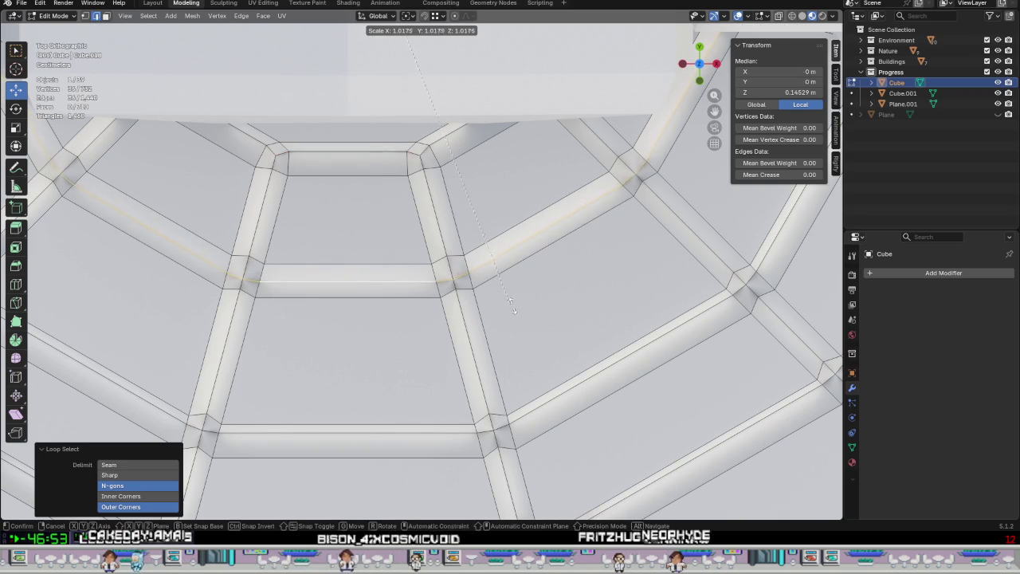
click(500, 273)
mouse_move(500, 272)
middle_down()
mouse_move(492, 323)
mouse_move(446, 245)
middle_up()
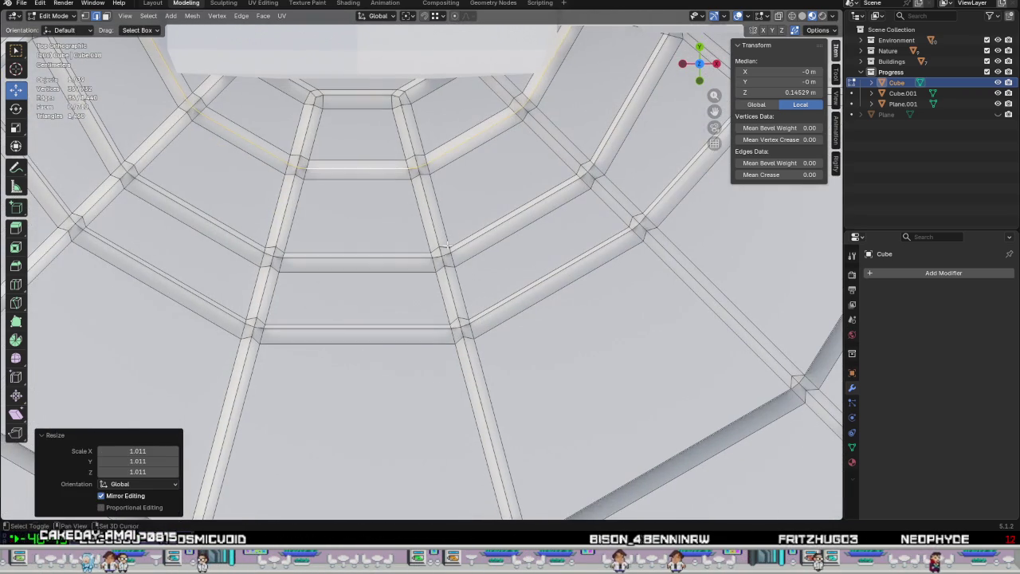
Scale two more concentric groove rings up to 1.015.
alt+click(438, 265)
key(s)
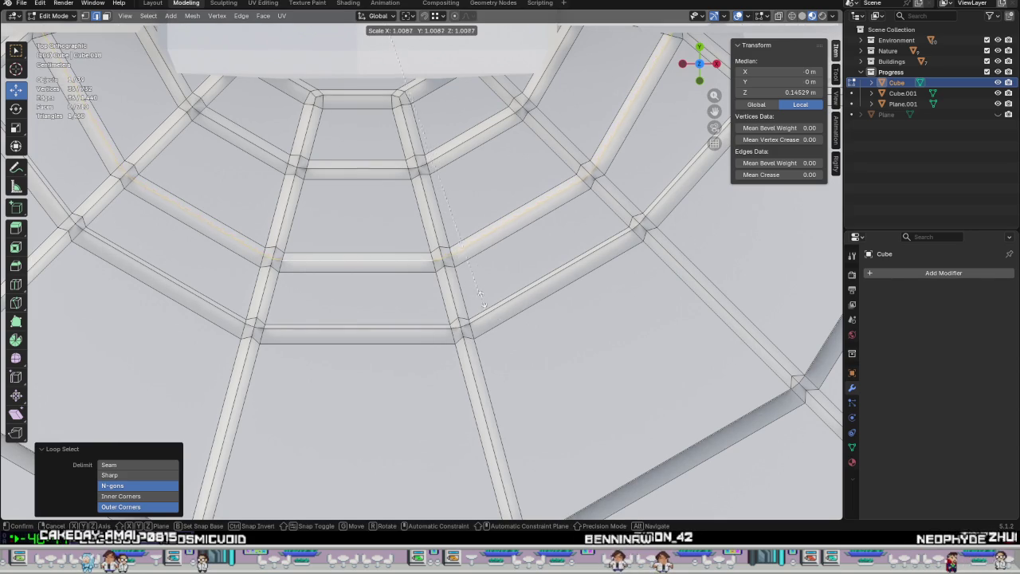
click(501, 317)
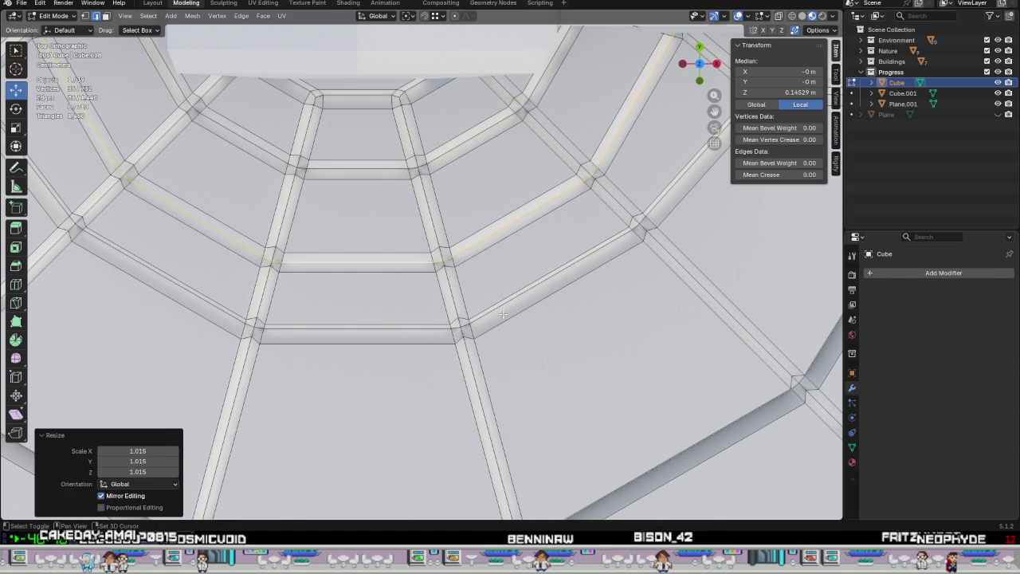
alt+click(411, 330)
key(s)
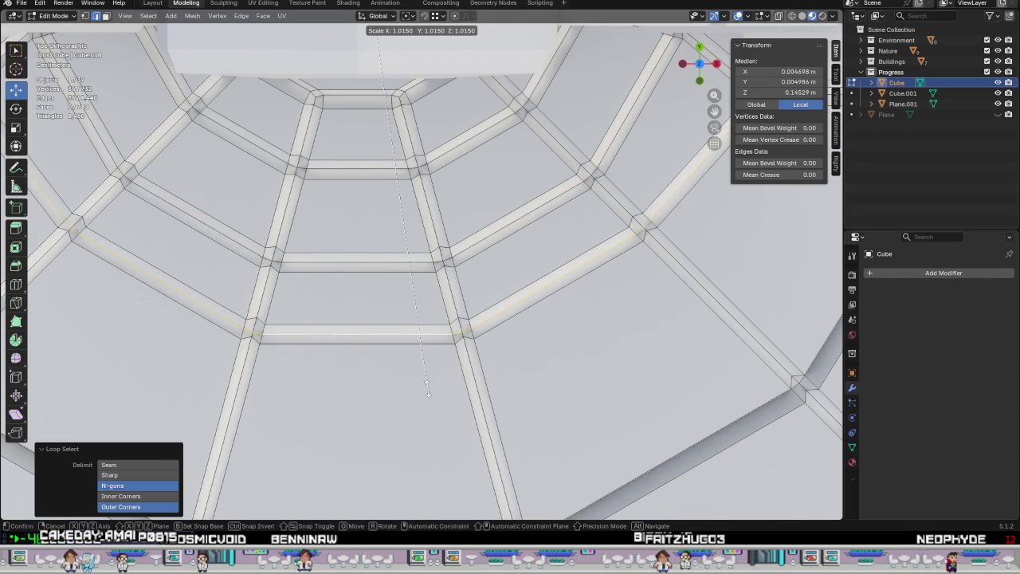
click(427, 391)
scroll(427, 391, down, 2)
scroll(462, 266, up, 3)
scroll(462, 266, up, 3)
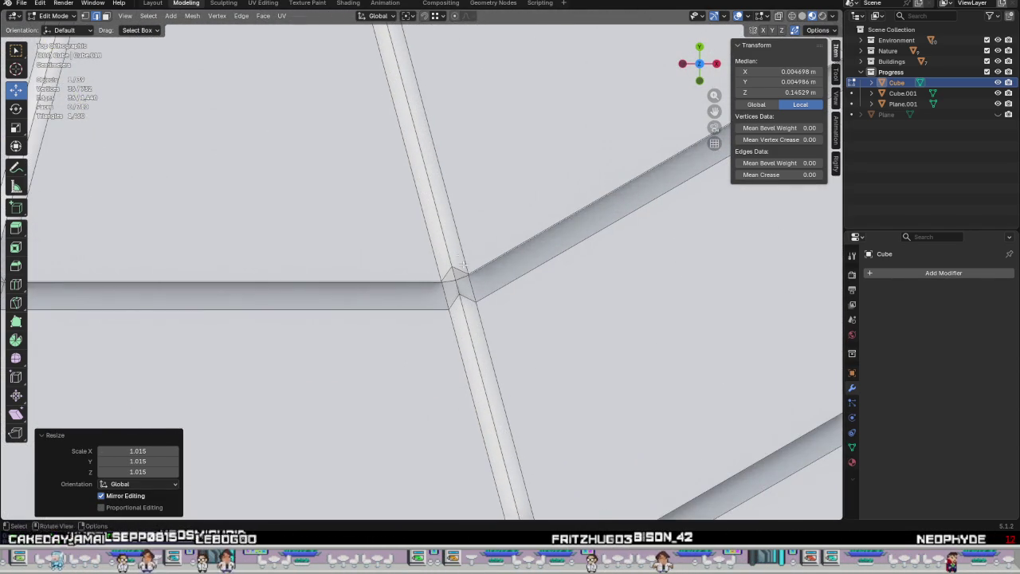
Scale two further groove ring edge loops up to 1.013.
alt+click(497, 270)
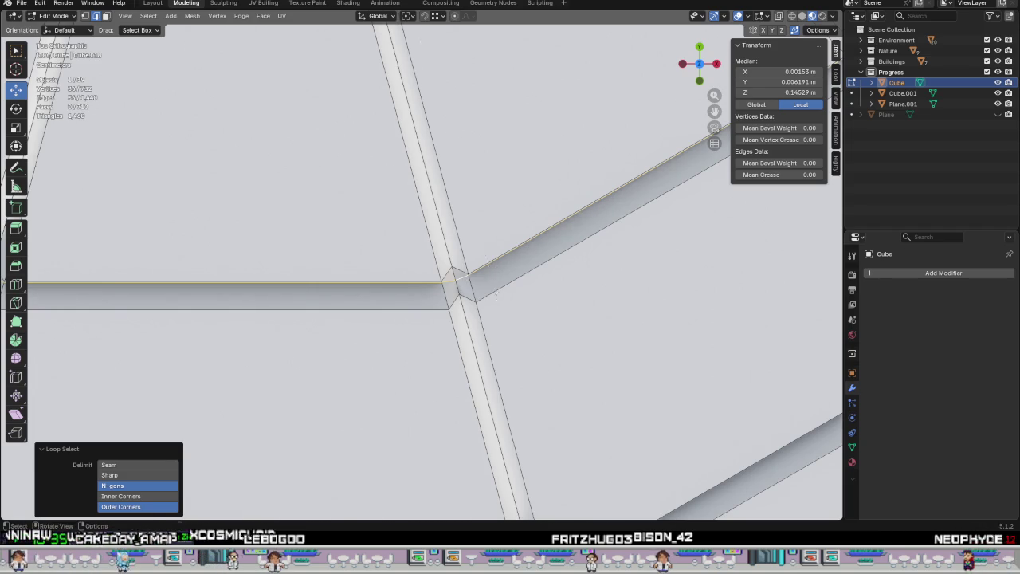
key(s)
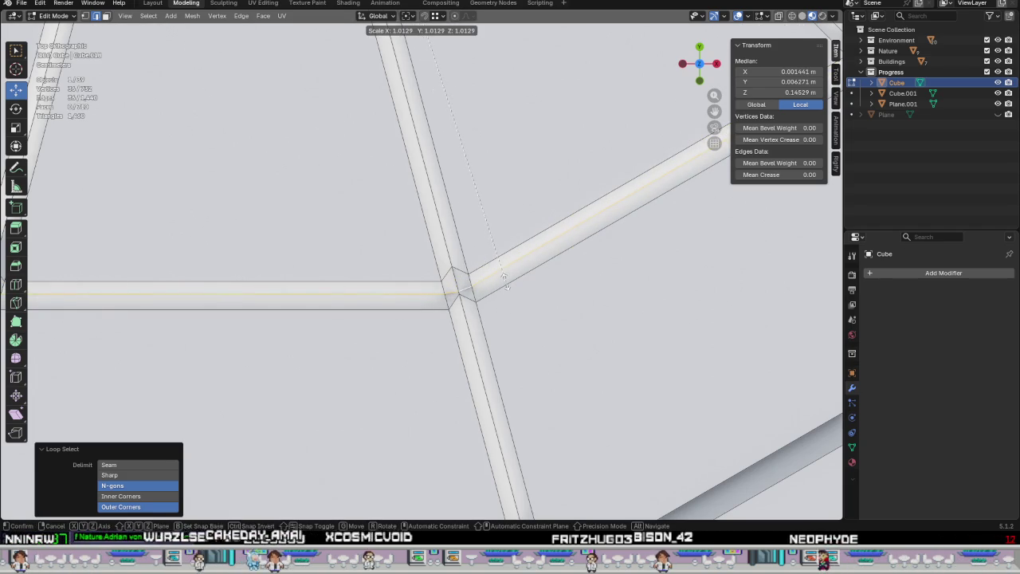
click(506, 281)
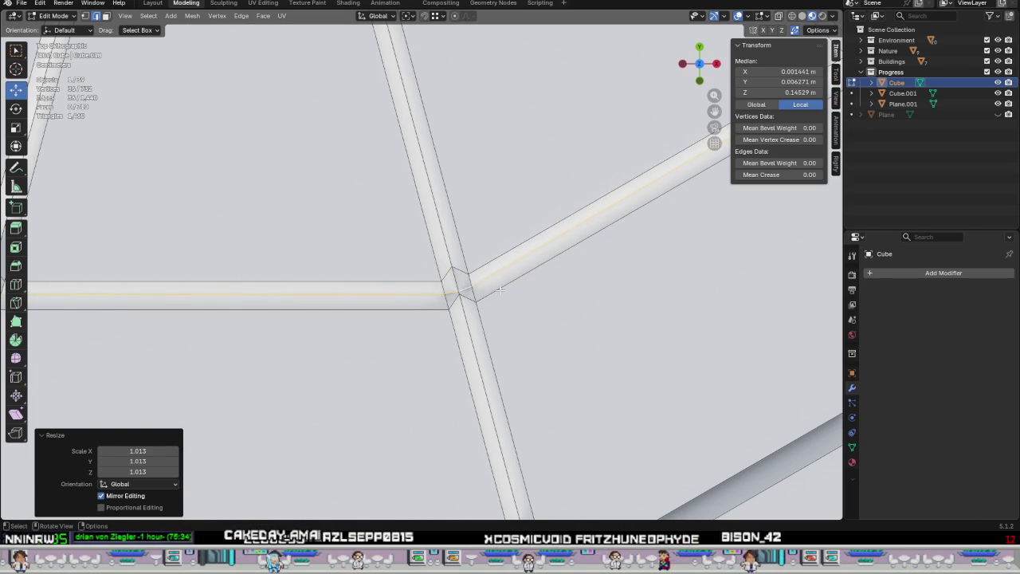
scroll(462, 224, down, 3)
scroll(422, 142, up, 3)
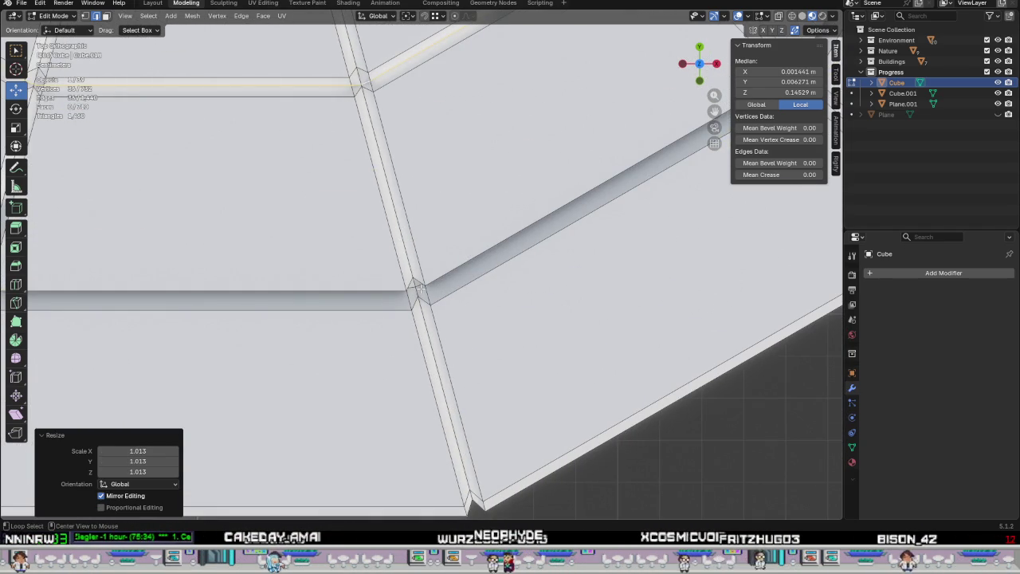
alt+click(517, 323)
key(s)
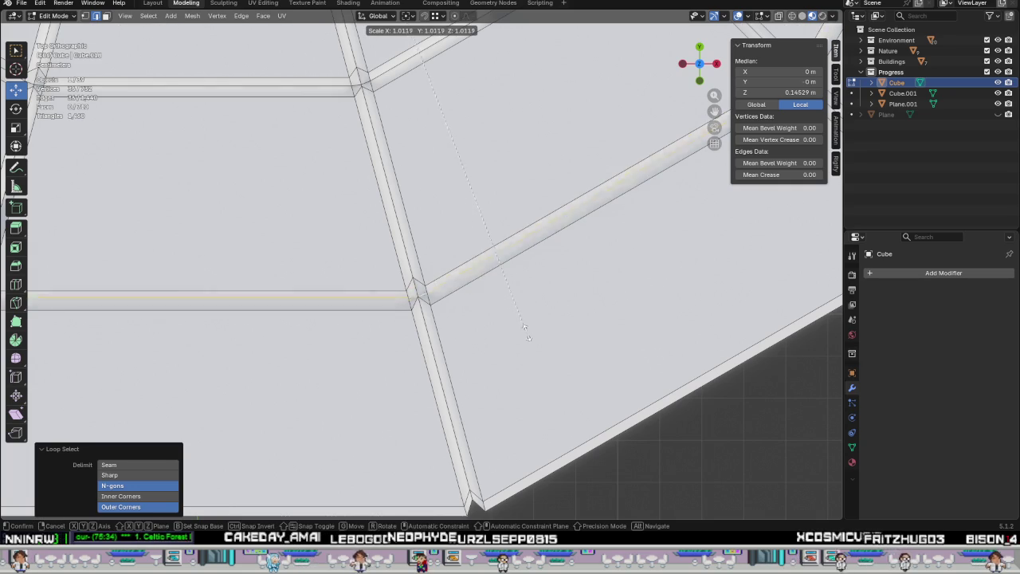
click(528, 313)
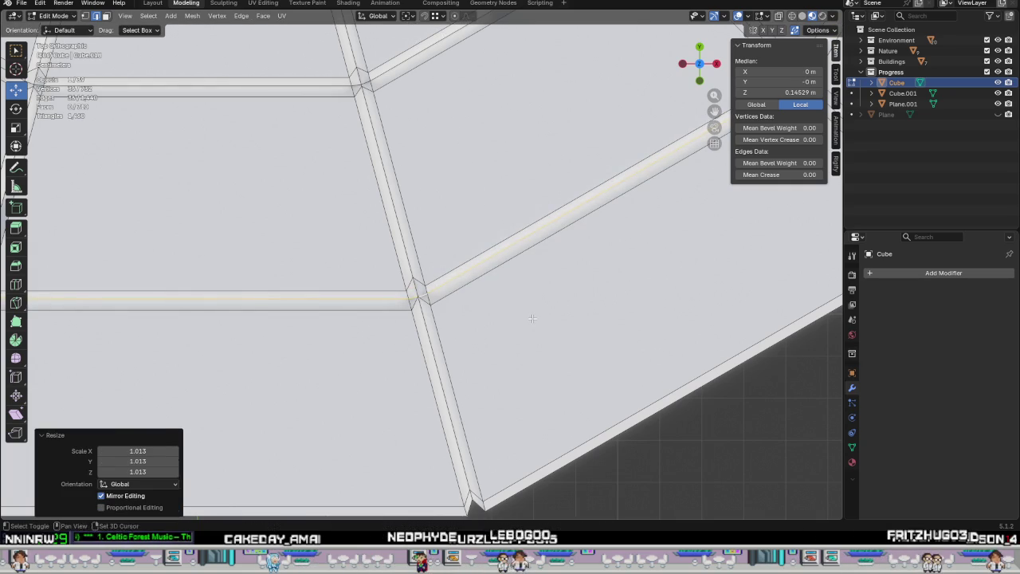
scroll(532, 317, down, 2)
shift+middle_drag(533, 318, 498, 451)
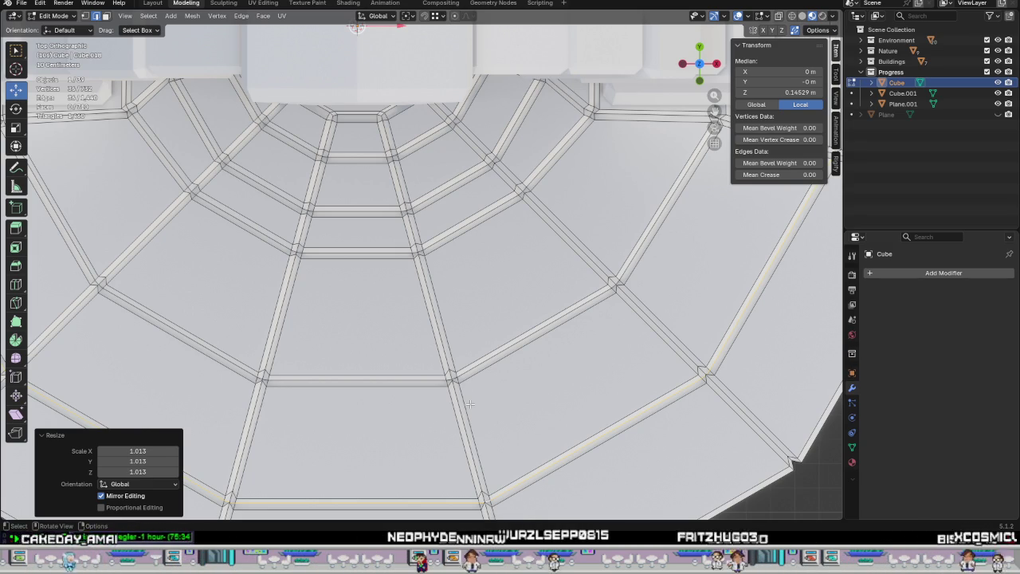
Select the inner groove ring edge loops near the centre.
ctrl+click(470, 398)
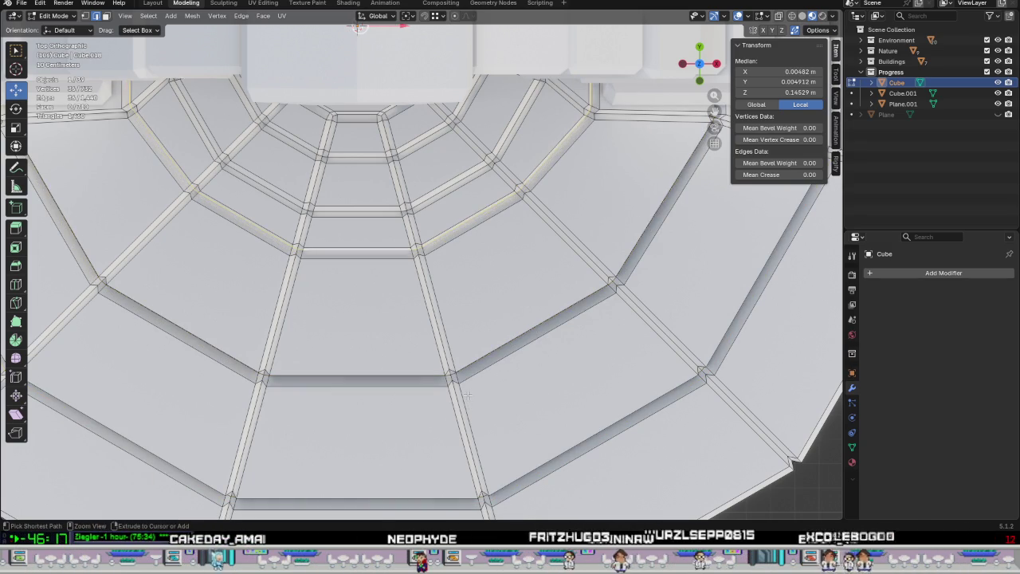
ctrl+click(468, 396)
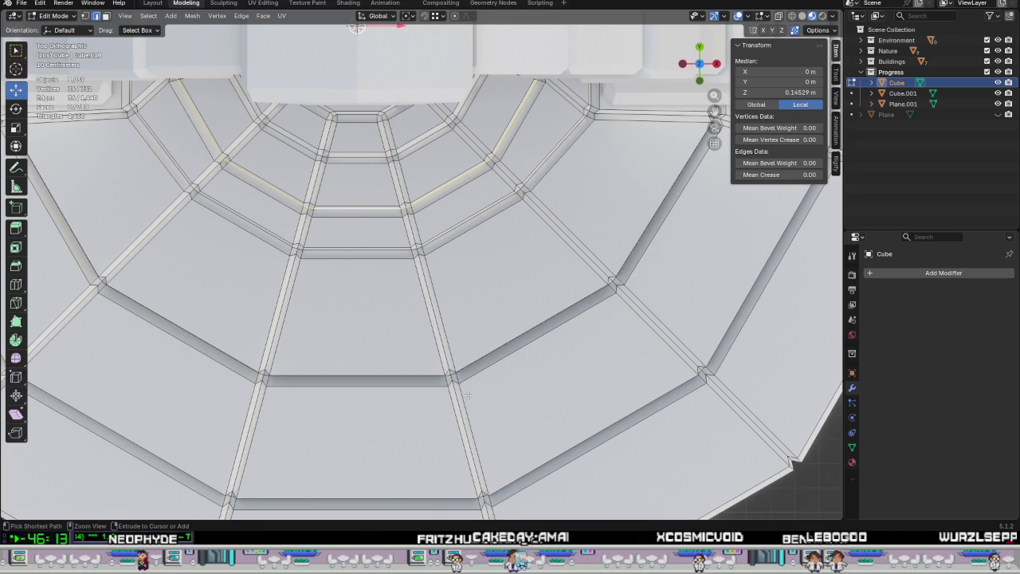
ctrl+click(468, 396)
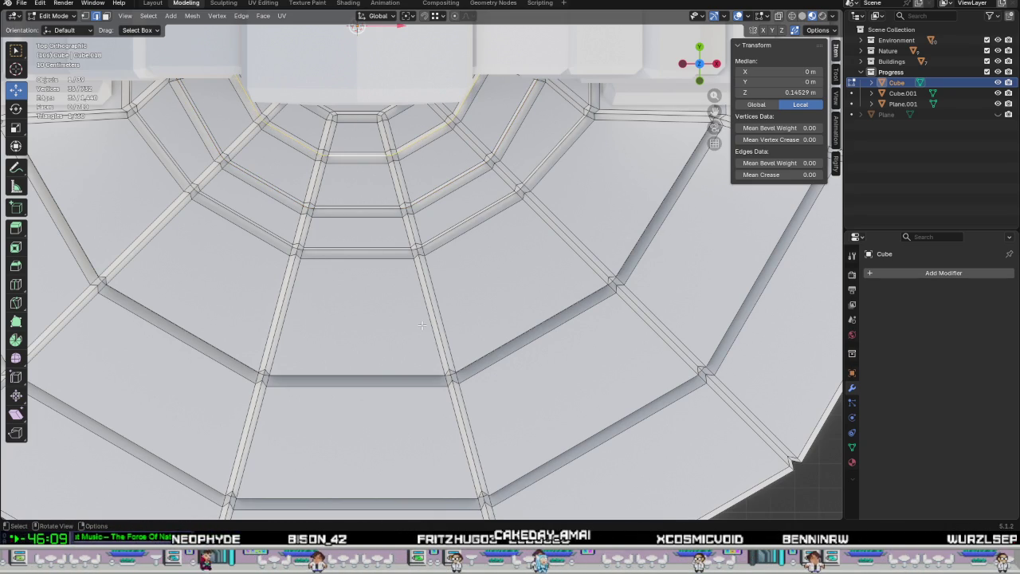
alt+click(421, 202)
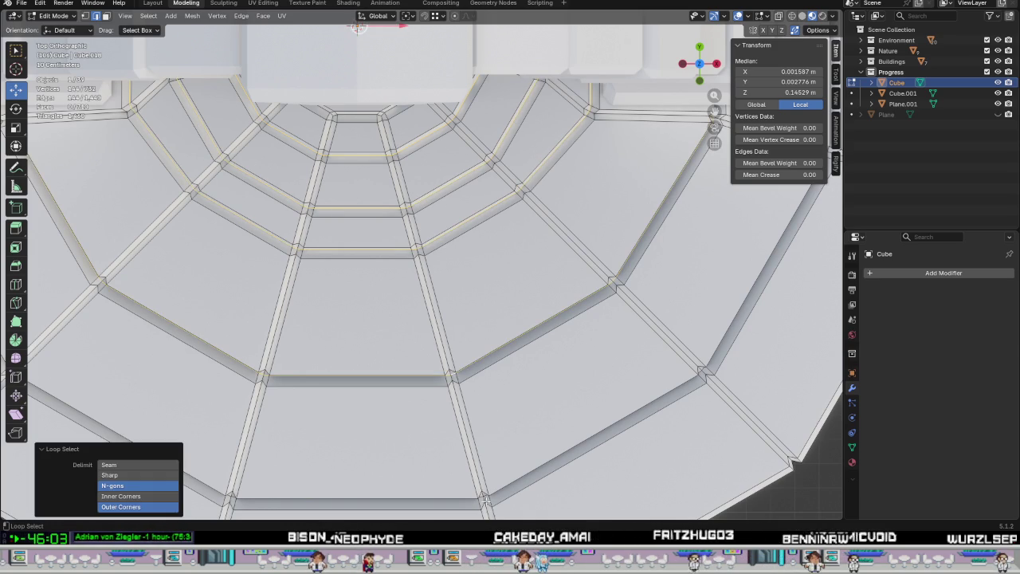
scroll(446, 358, up, 1)
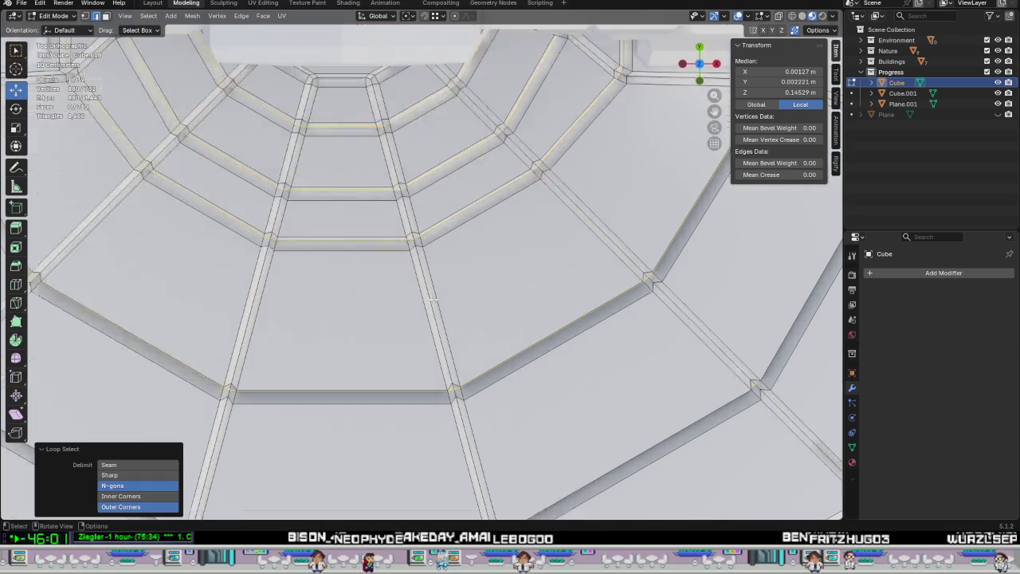
scroll(434, 317, up, 1)
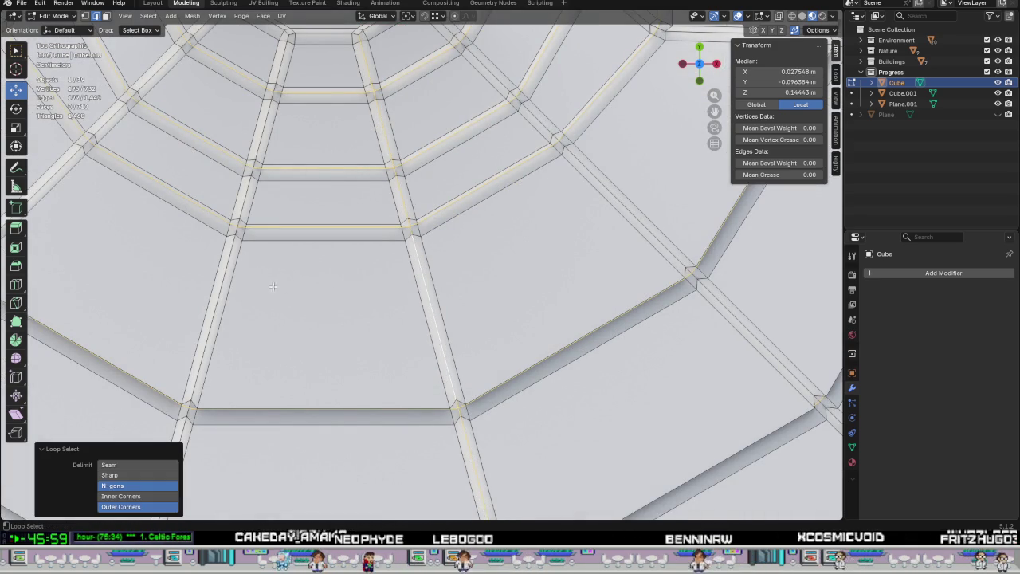
alt+click(594, 202)
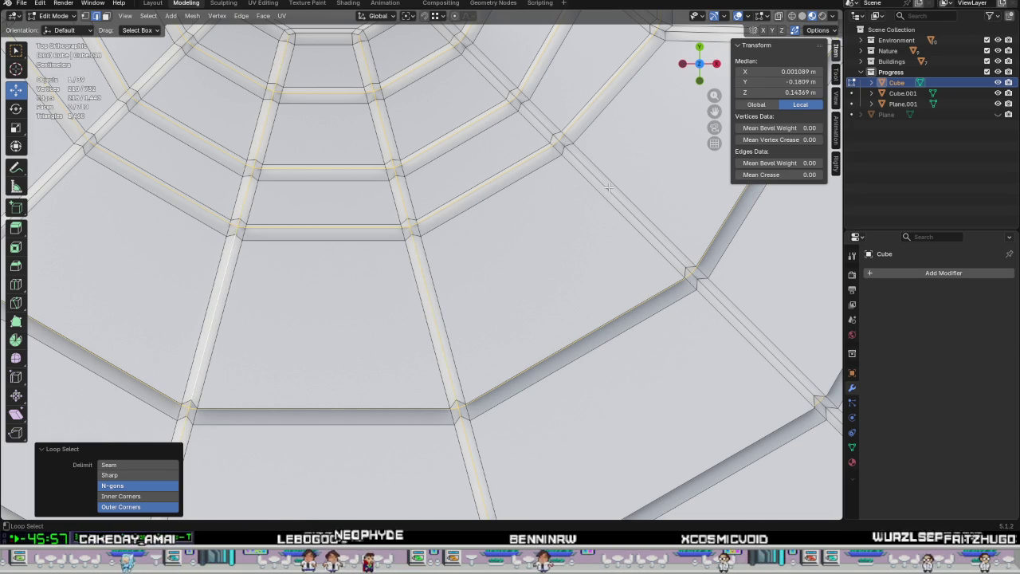
scroll(609, 186, down, 2)
scroll(609, 186, down, 2)
scroll(536, 354, up, 2)
scroll(536, 354, up, 1)
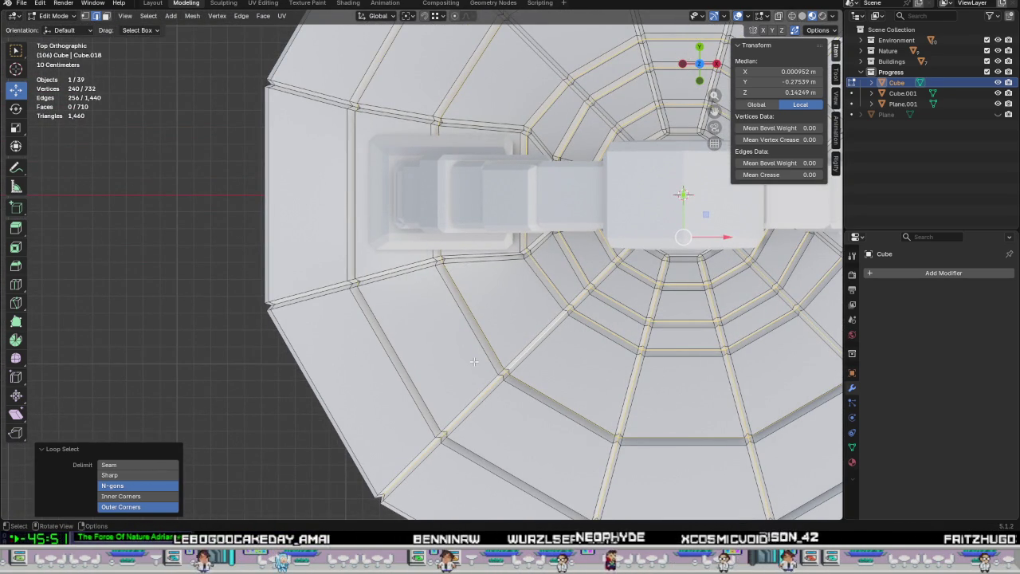
Scale the chosen inner groove loops up to 1.015.
alt+middle_drag(475, 333, 408, 337)
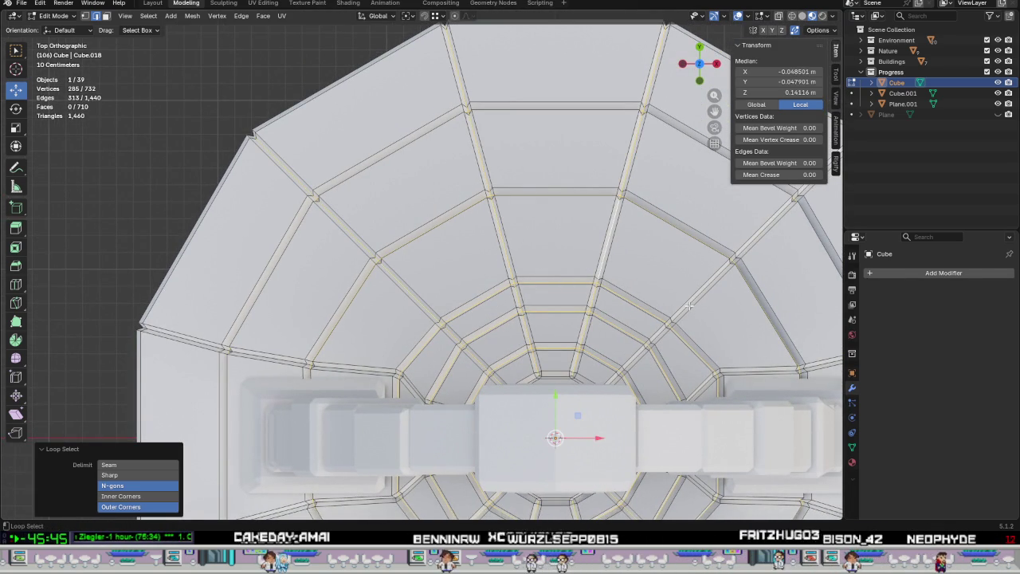
shift+middle_drag(690, 316, 430, 215)
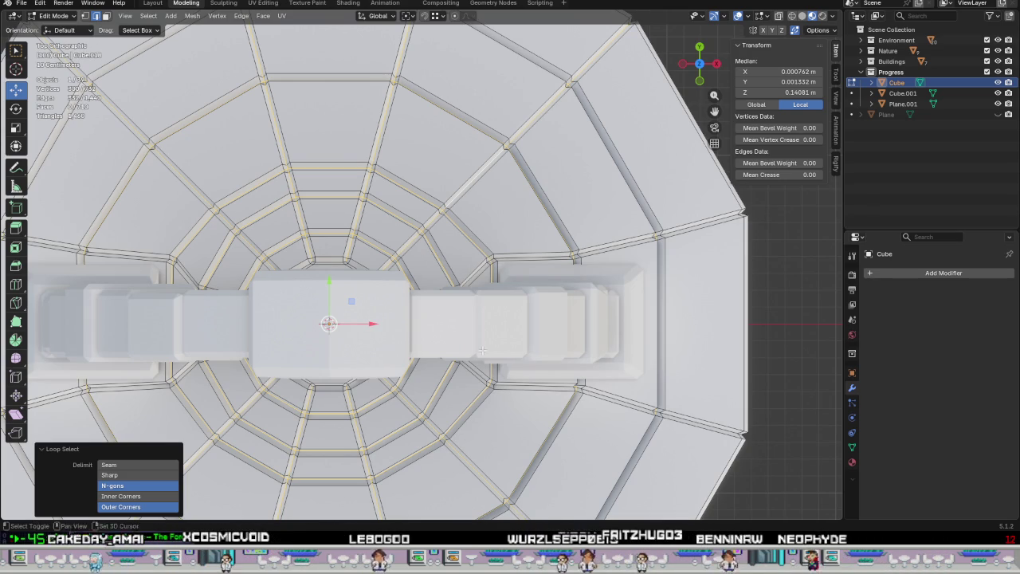
shift+middle_drag(522, 353, 519, 241)
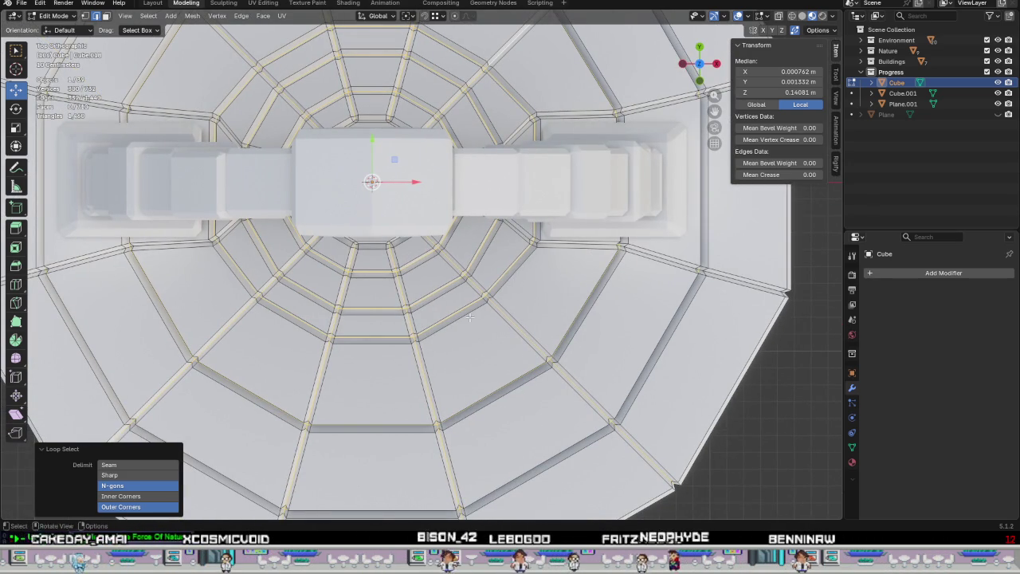
scroll(477, 303, up, 1)
key(s)
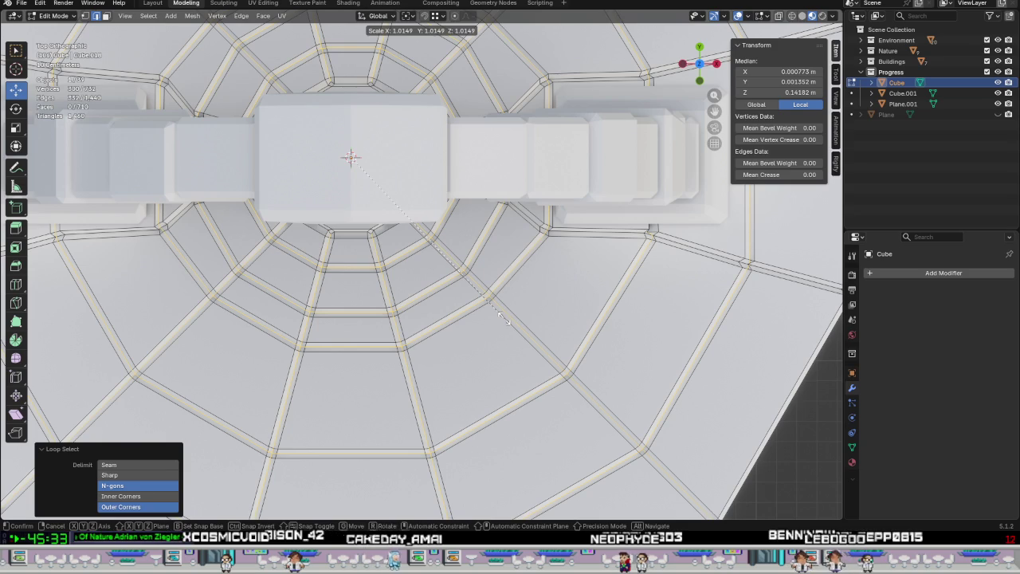
click(505, 318)
shift+middle_drag(505, 319, 717, 326)
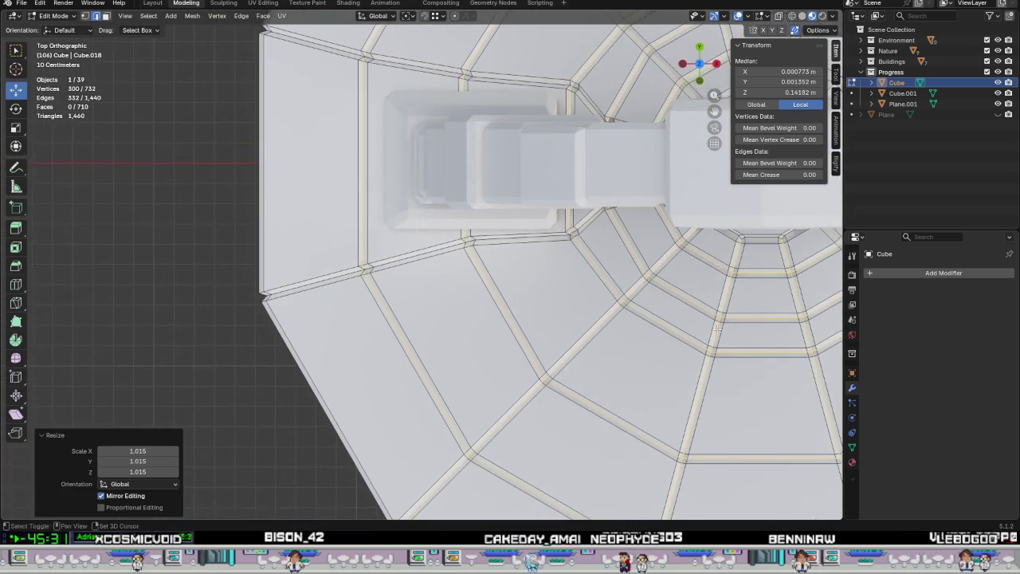
scroll(425, 285, up, 2)
scroll(425, 284, up, 3)
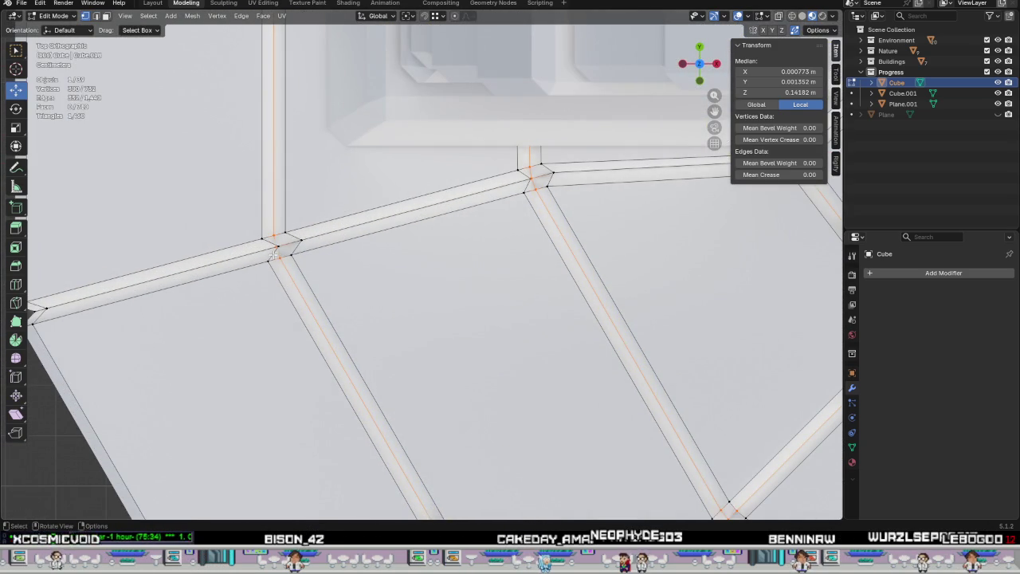
Slide the first groove junction vertex along its edge, then reposition it to square the corner.
click(276, 246)
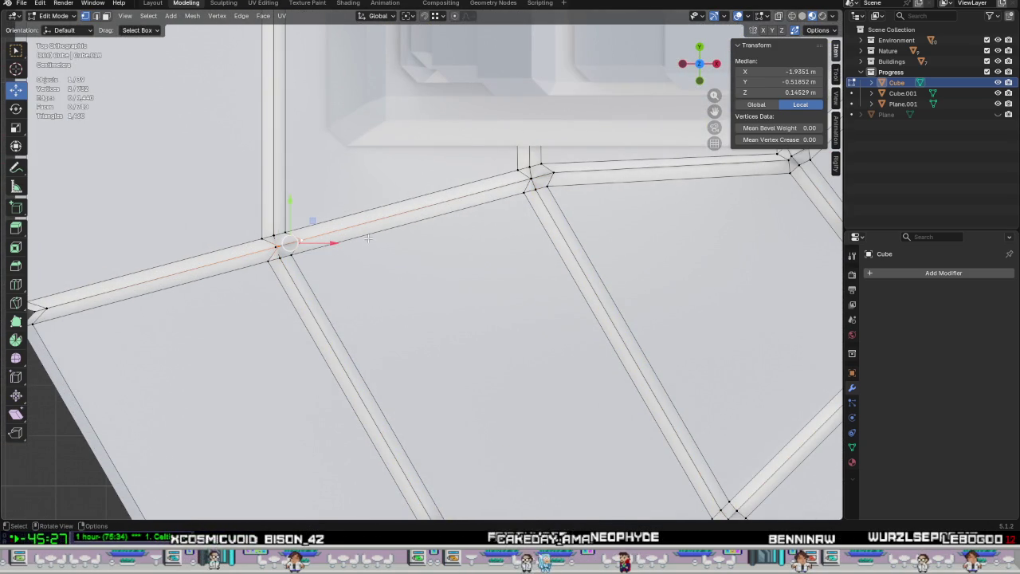
key(shift+v)
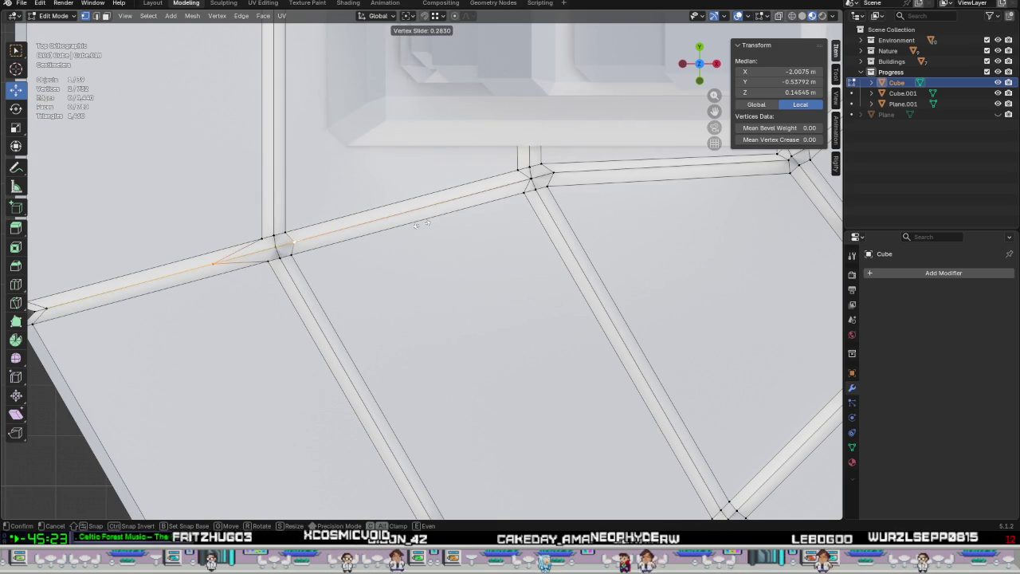
click(422, 225)
scroll(370, 218, up, 5)
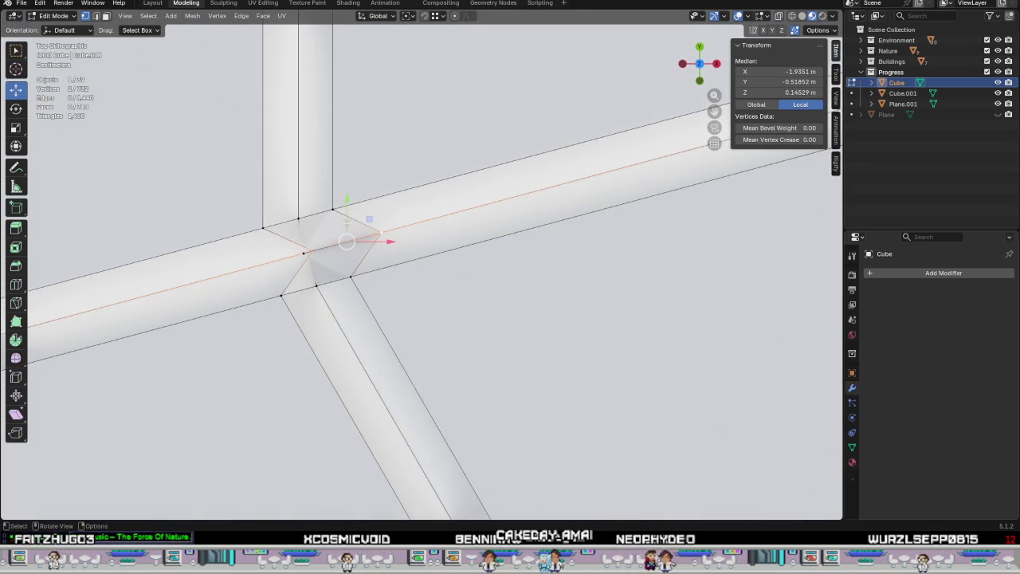
key(g)
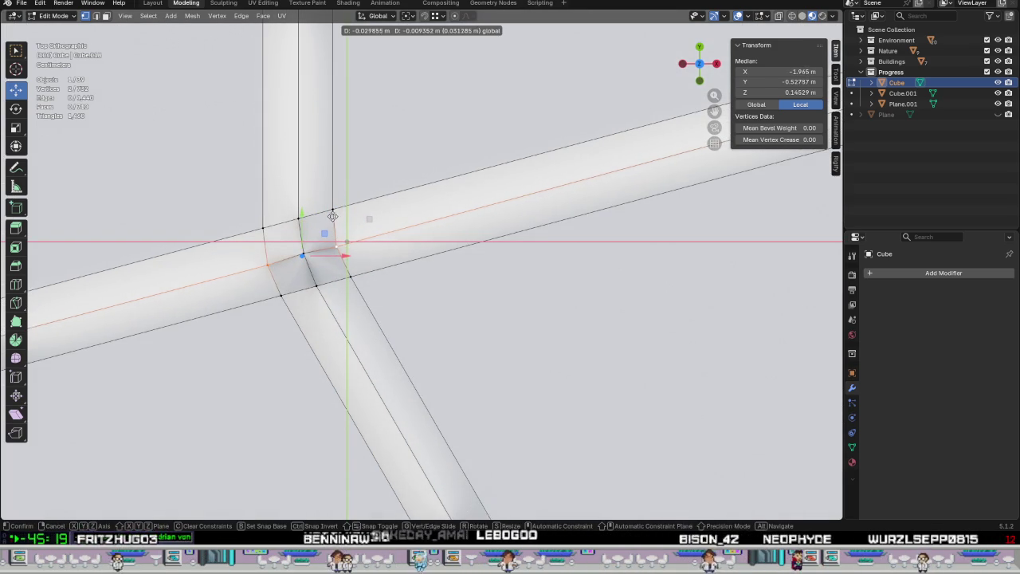
click(332, 203)
scroll(319, 263, down, 3)
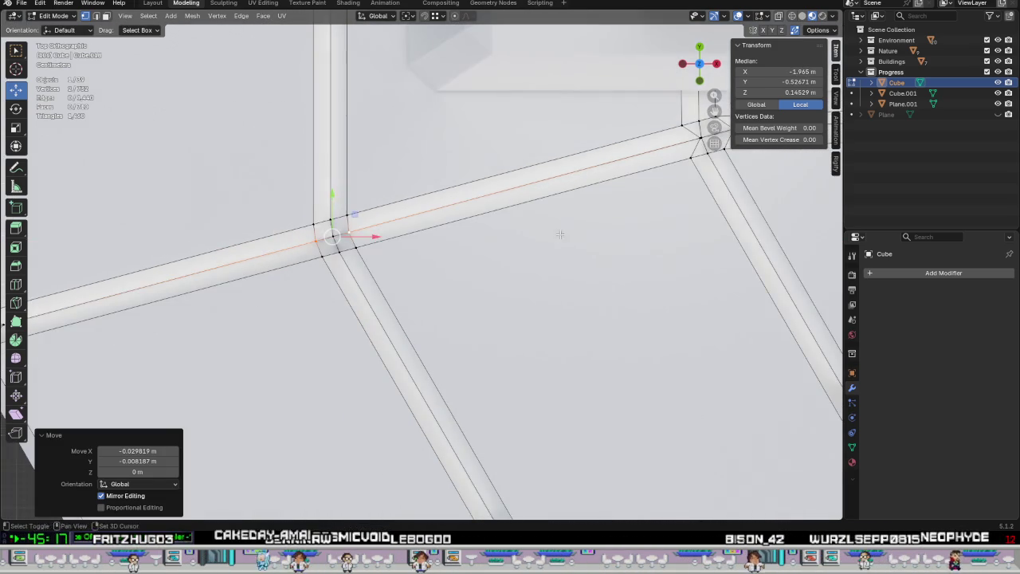
scroll(319, 263, down, 3)
Nudge the next two junction vertices slightly into alignment with the grooves.
shift+middle_drag(113, 373, 219, 295)
click(238, 274)
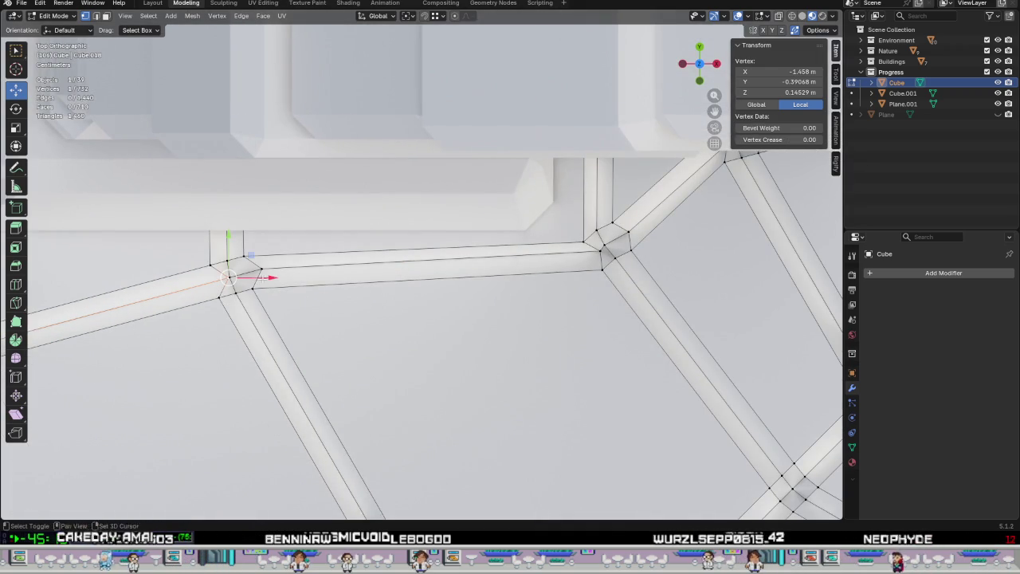
key(g)
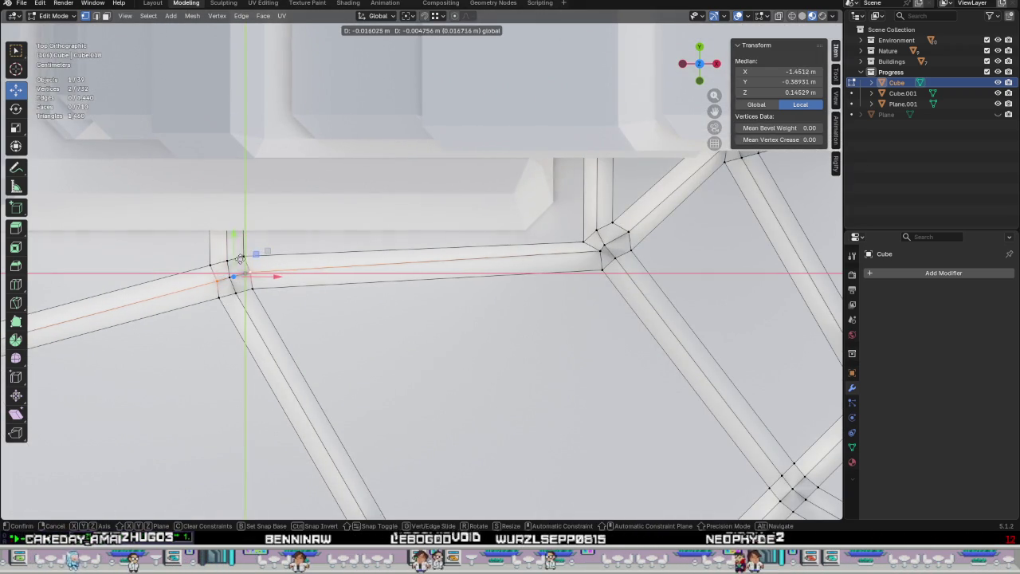
click(209, 267)
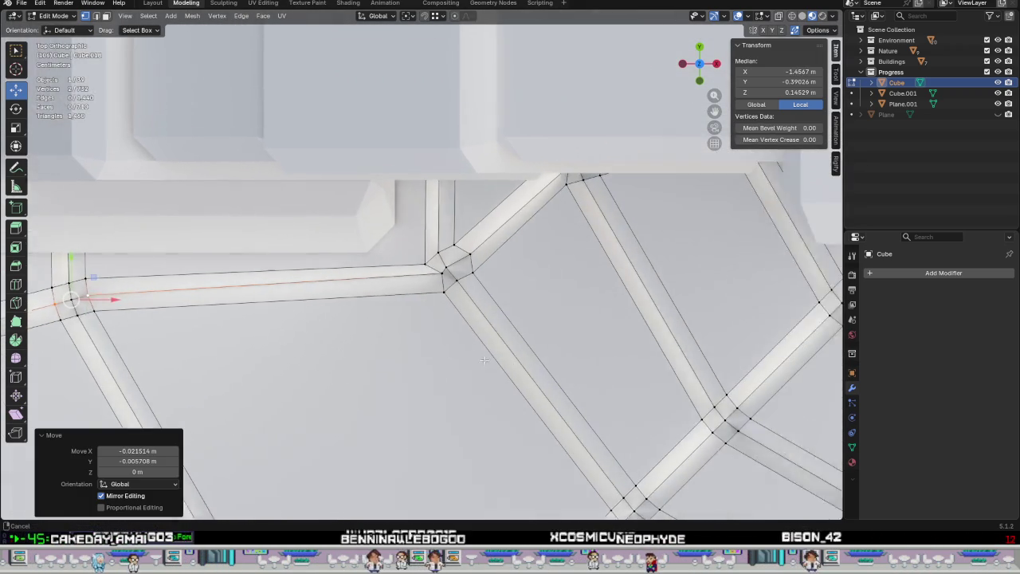
shift+middle_drag(209, 268, 16, 316)
click(418, 291)
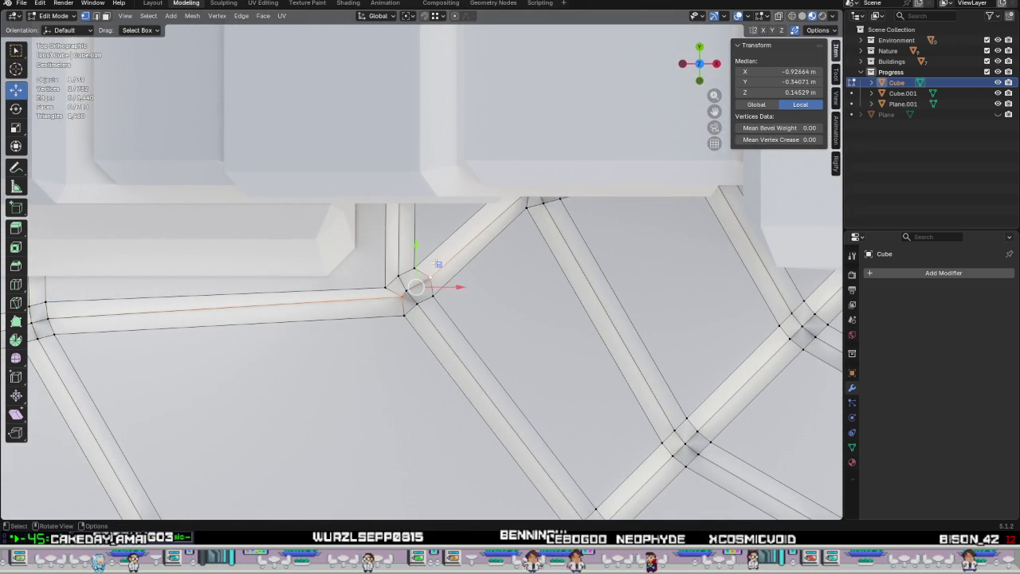
key(g)
click(414, 291)
Hide the Cube.001 and Plane.001 blocks in the outliner.
shift+middle_drag(529, 301, 396, 369)
scroll(674, 239, down, 3)
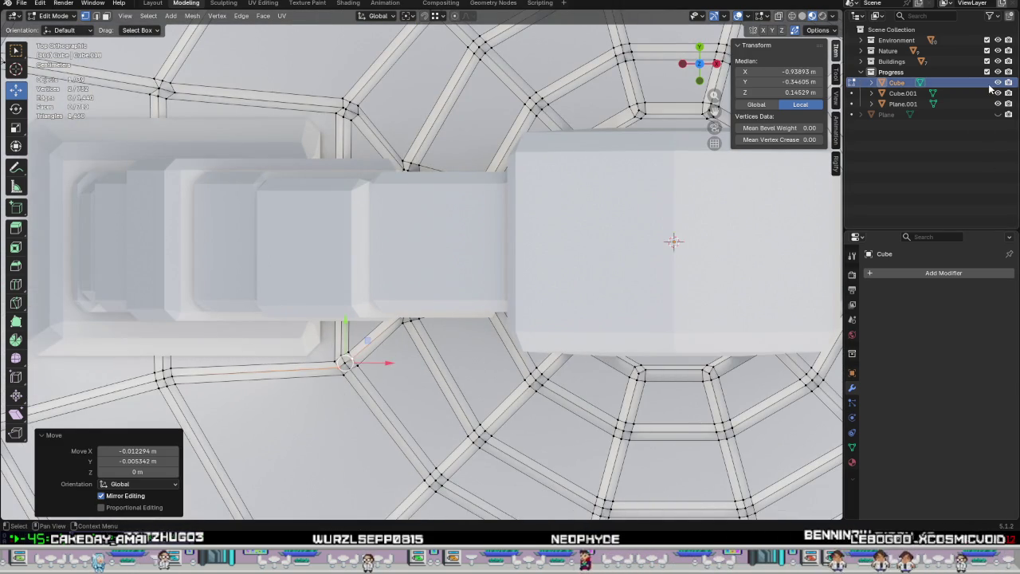
drag(998, 92, 997, 103)
scroll(377, 369, up, 3)
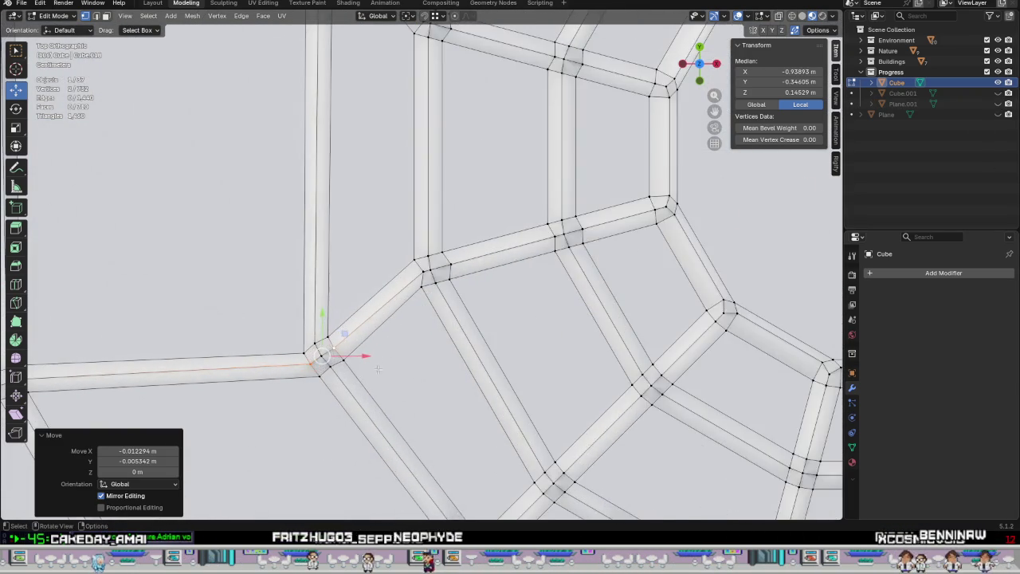
scroll(412, 272, up, 2)
Reposition two more junction vertices, nudging the right-hand one slightly left.
click(413, 270)
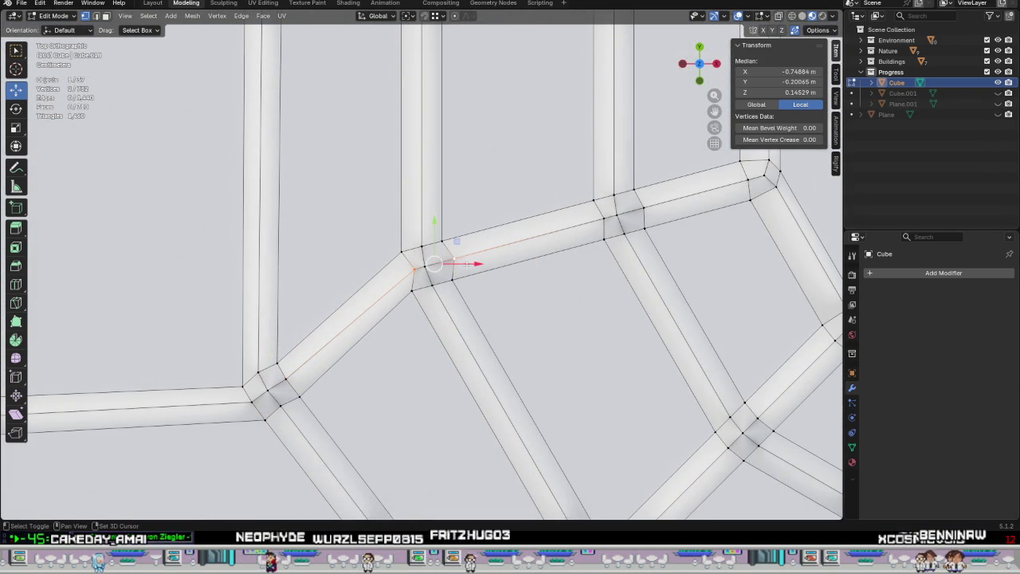
key(g)
click(444, 252)
click(624, 213)
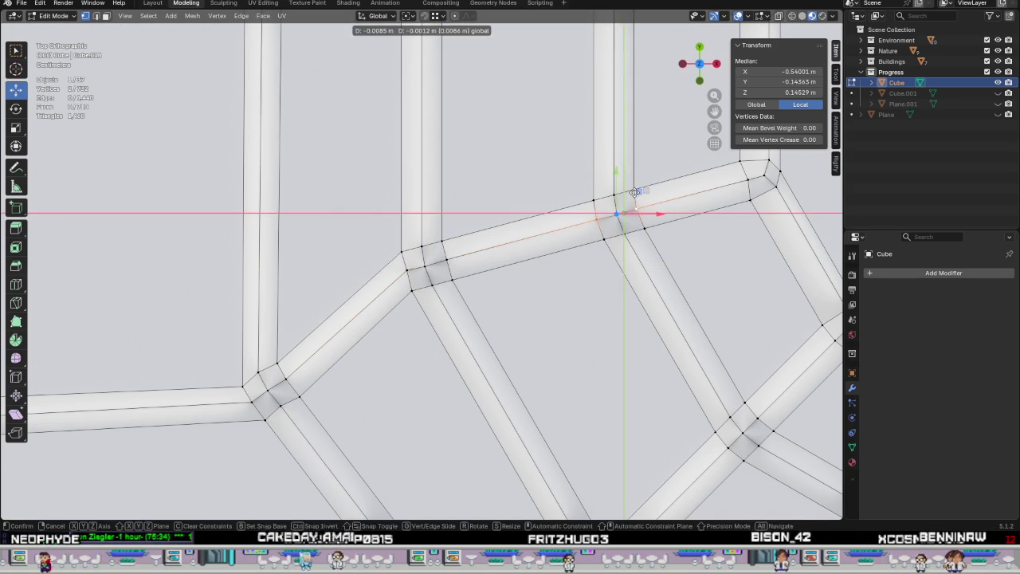
drag(645, 190, 643, 191)
shift+middle_drag(768, 205, 385, 341)
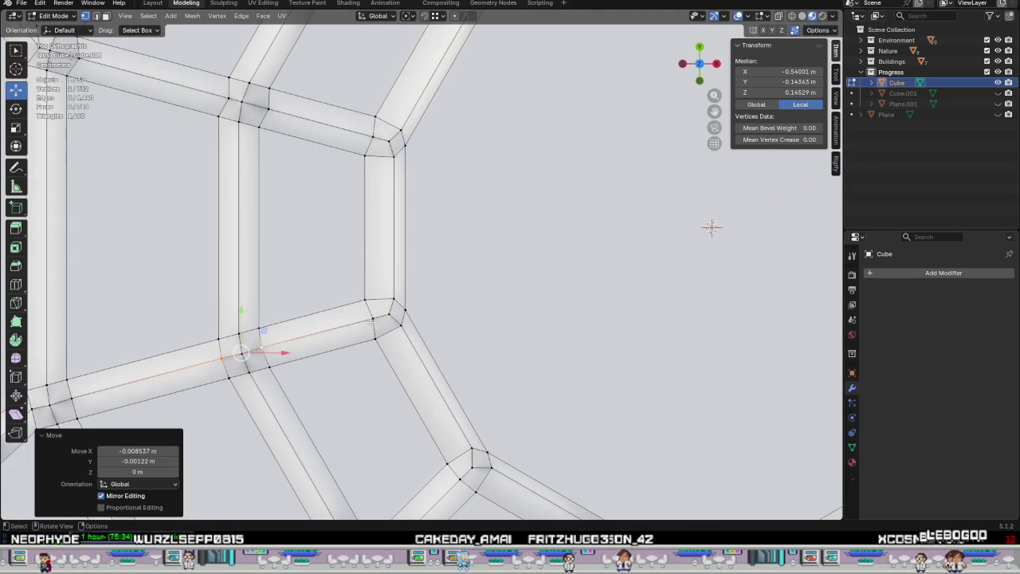
Shift another junction vertex slightly along X, then inspect the outer tile rings for remaining junctions.
click(372, 319)
key(g)
key(x)
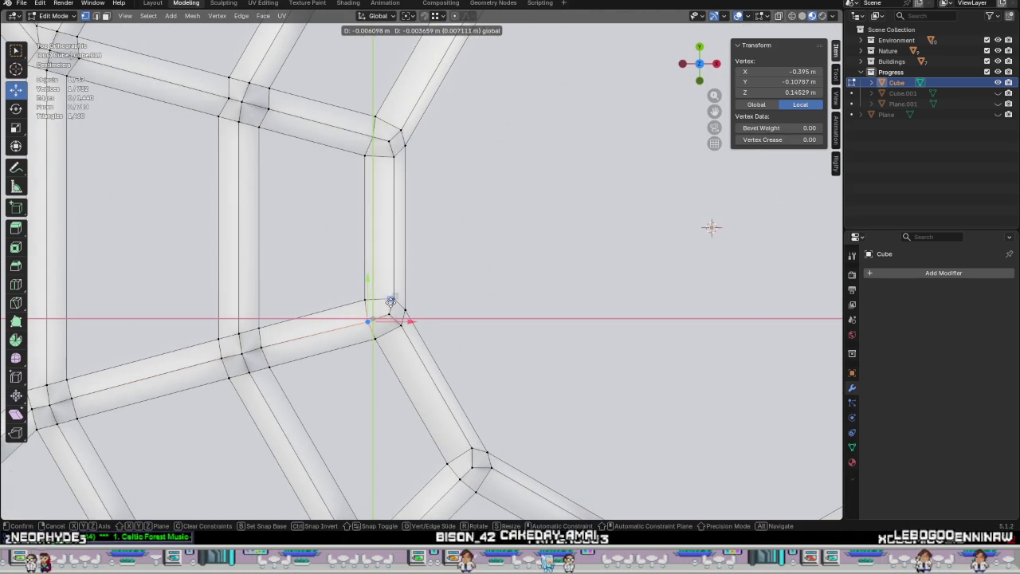
key(Return)
scroll(344, 255, down, 2)
shift+middle_drag(344, 255, 642, 434)
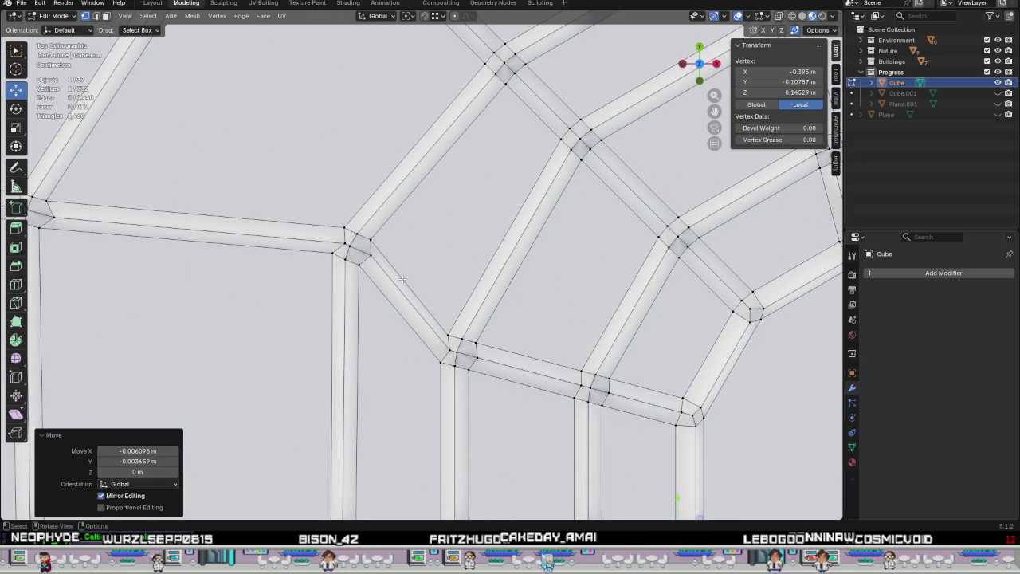
shift+middle_drag(305, 255, 412, 257)
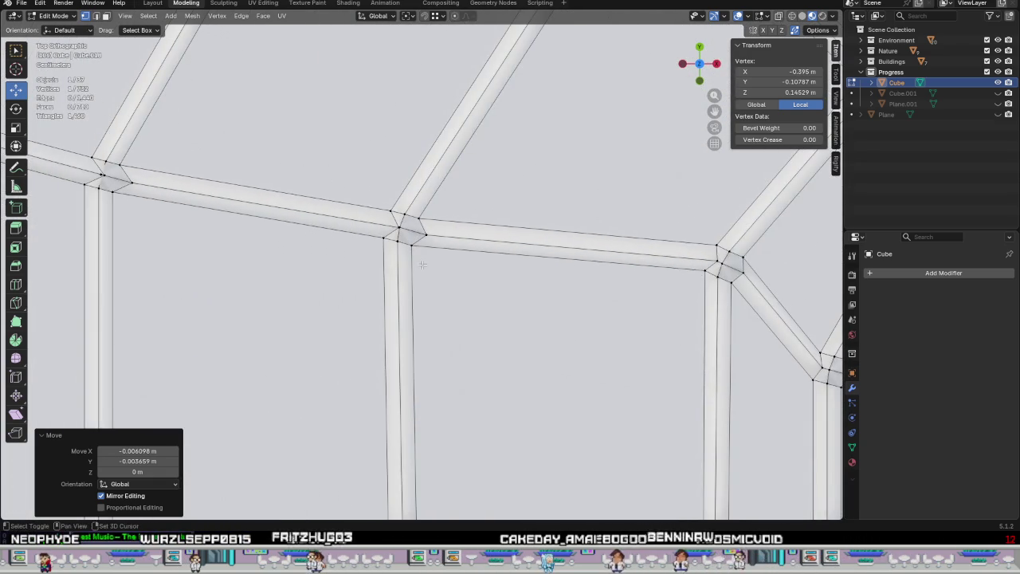
scroll(444, 370, down, 2)
shift+middle_drag(444, 371, 494, 233)
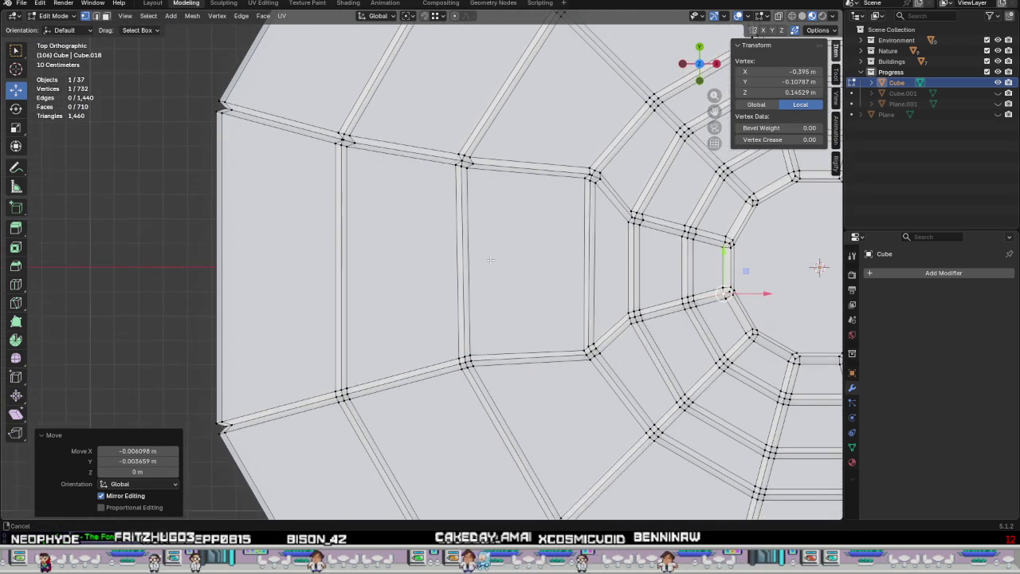
Realign the first outer-edge groove junction vertices with the move gizmo.
scroll(344, 249, up, 3)
scroll(344, 249, up, 2)
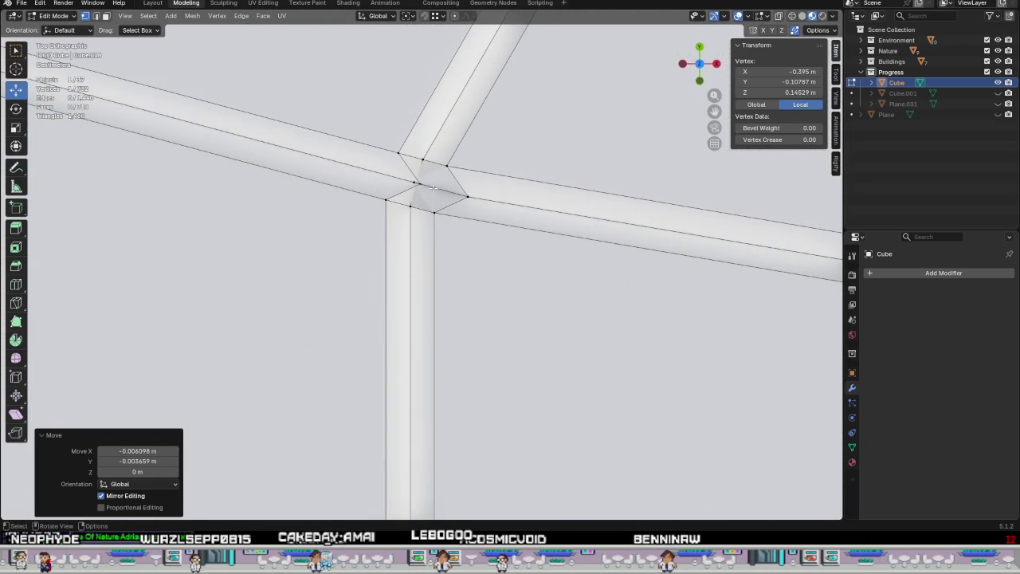
click(433, 188)
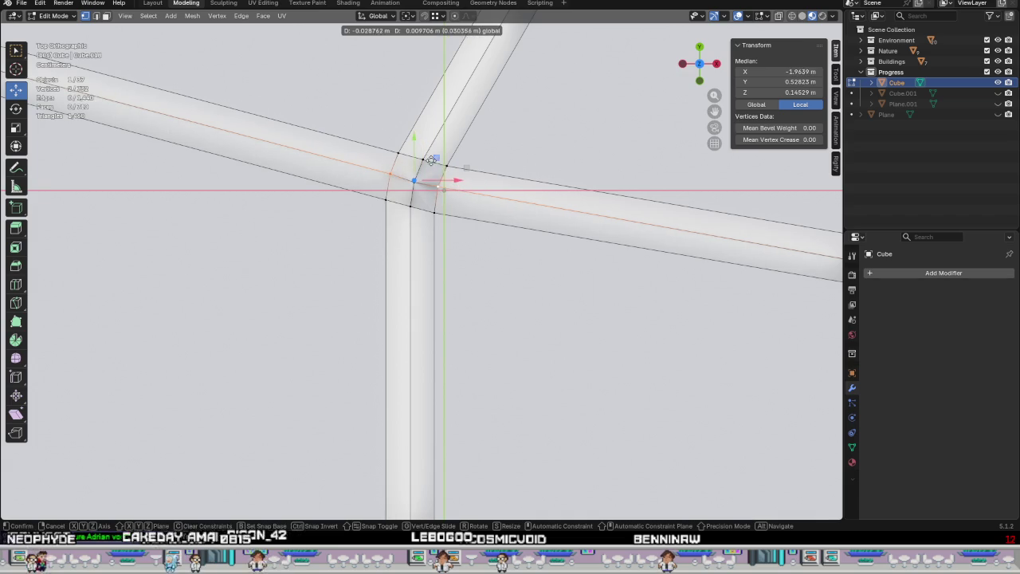
click(437, 167)
scroll(239, 239, down, 3)
scroll(64, 300, up, 3)
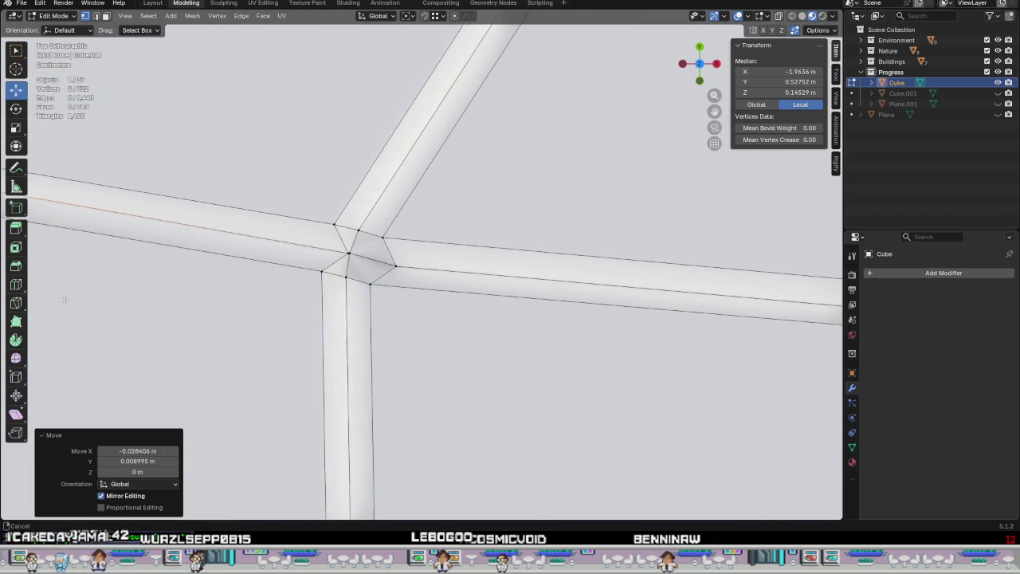
click(347, 253)
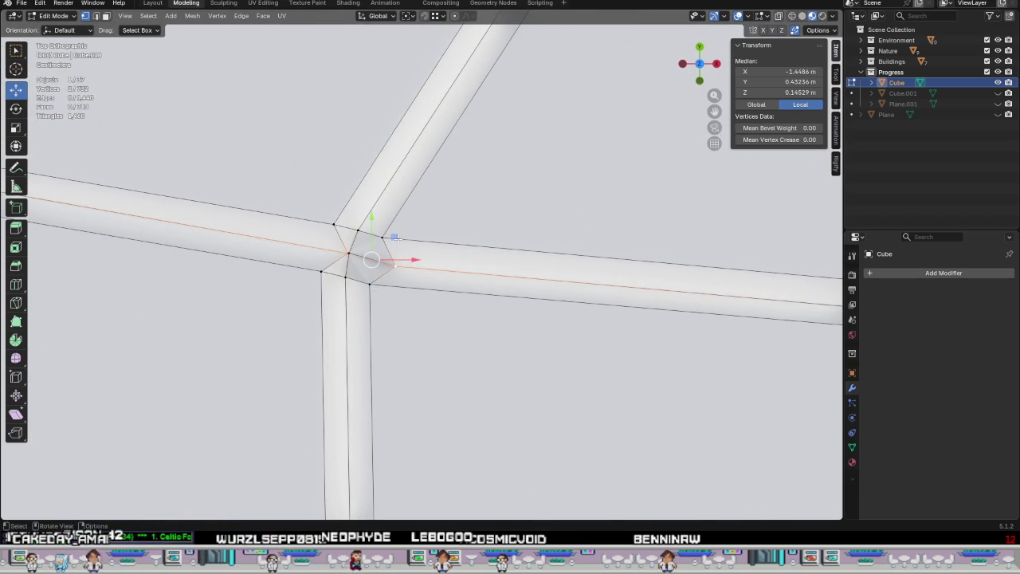
drag(394, 237, 374, 237)
click(373, 210)
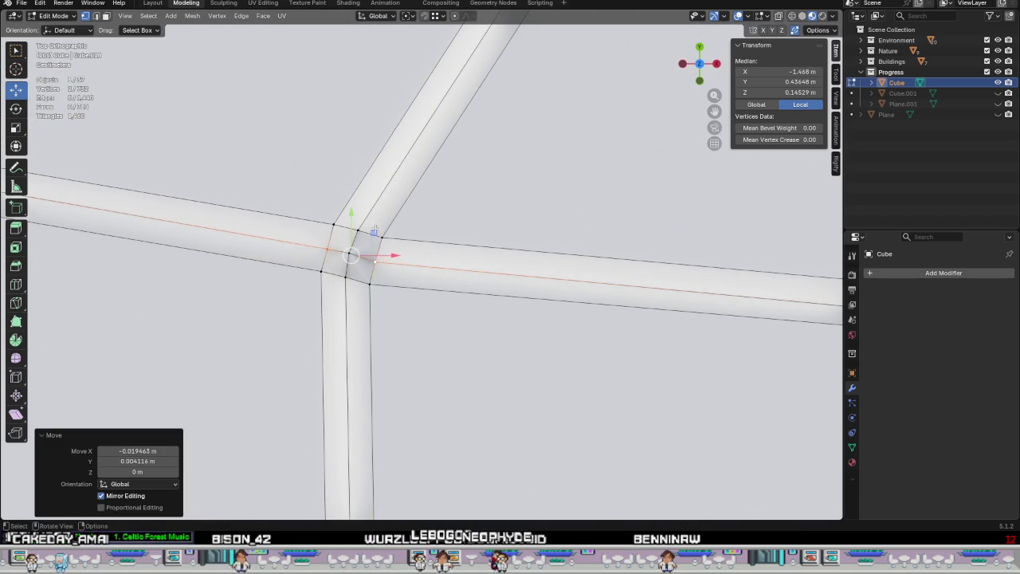
Straighten two more groove junctions by dragging their vertices into line.
scroll(374, 210, down, 2)
shift+middle_drag(374, 231, 146, 247)
scroll(329, 273, up, 2)
scroll(330, 273, up, 1)
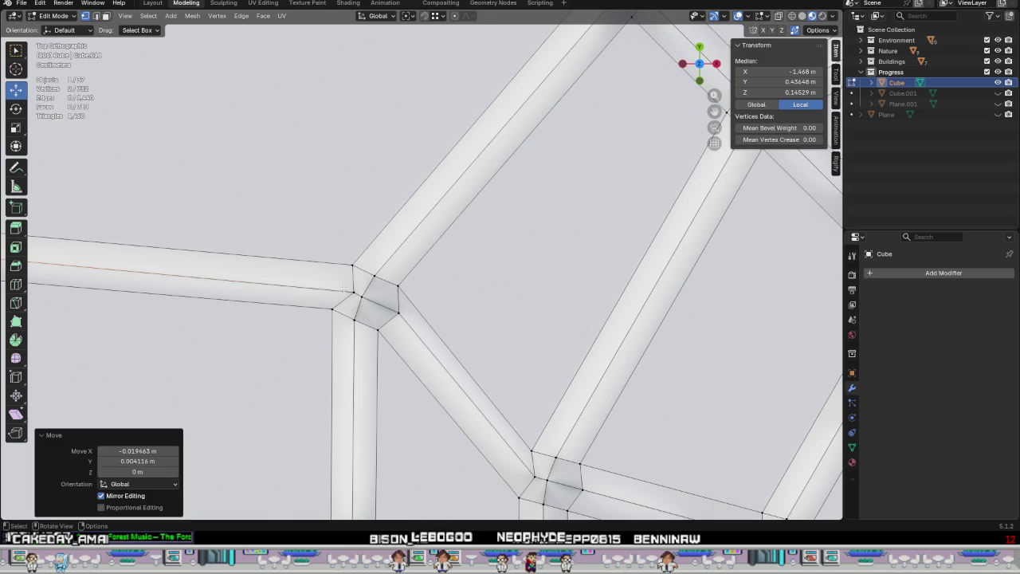
click(353, 292)
drag(398, 279, 390, 275)
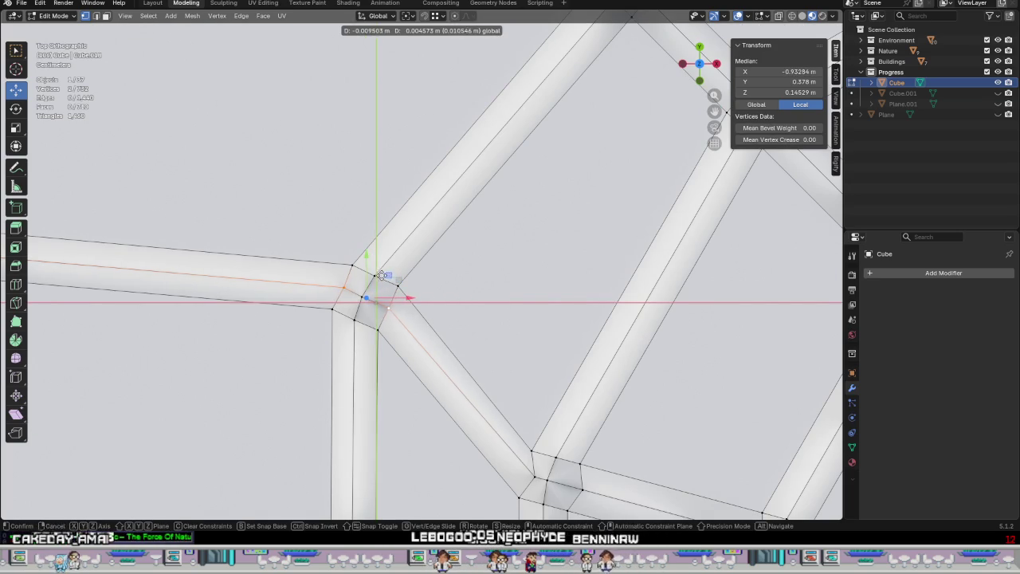
click(364, 275)
shift+middle_drag(594, 510, 336, 372)
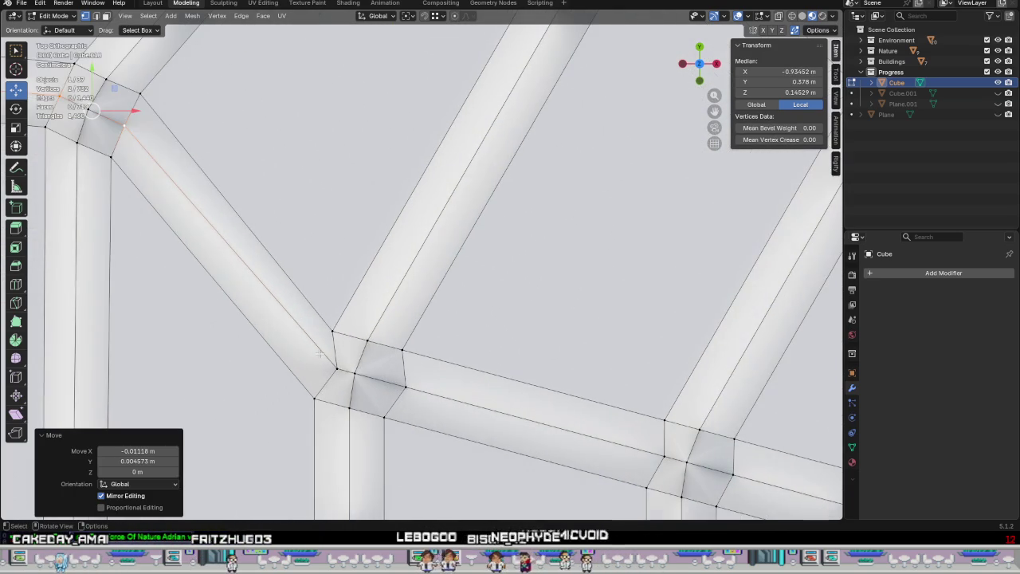
click(356, 373)
drag(381, 354, 384, 350)
Move the next junction vertex upward to line up its groove.
shift+middle_drag(663, 464, 343, 300)
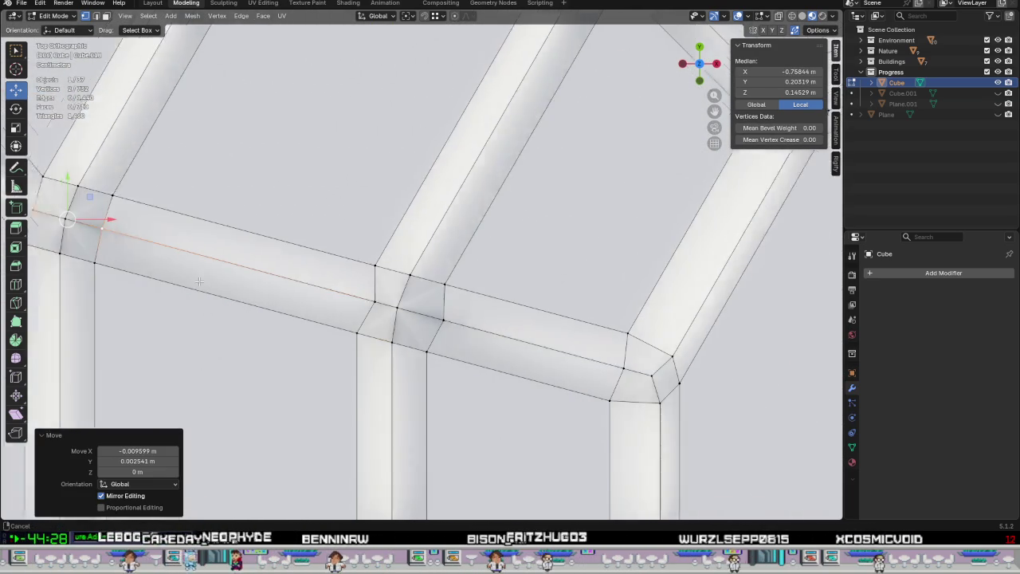
click(371, 300)
drag(379, 296, 382, 278)
scroll(550, 381, down, 5)
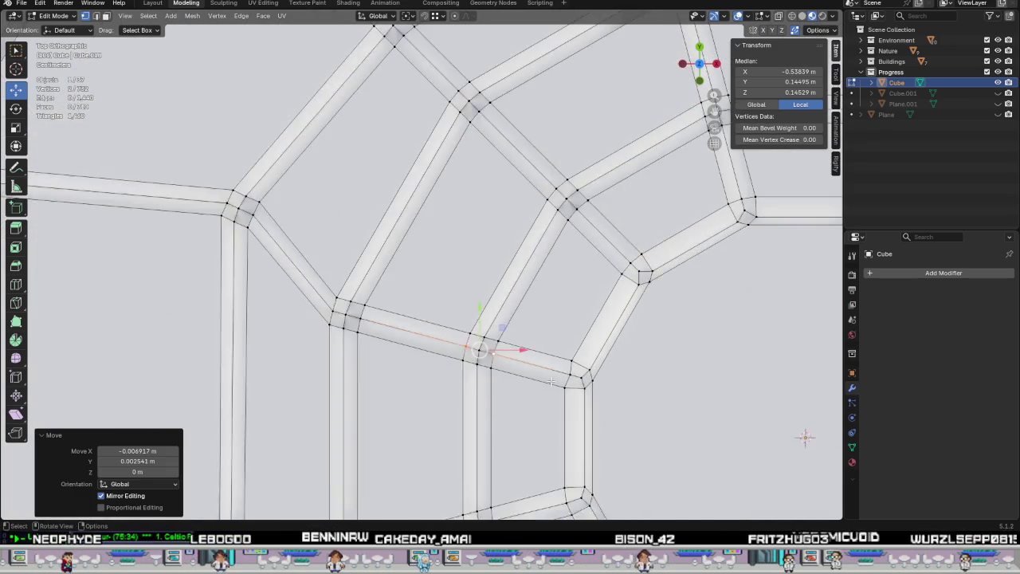
scroll(550, 381, down, 2)
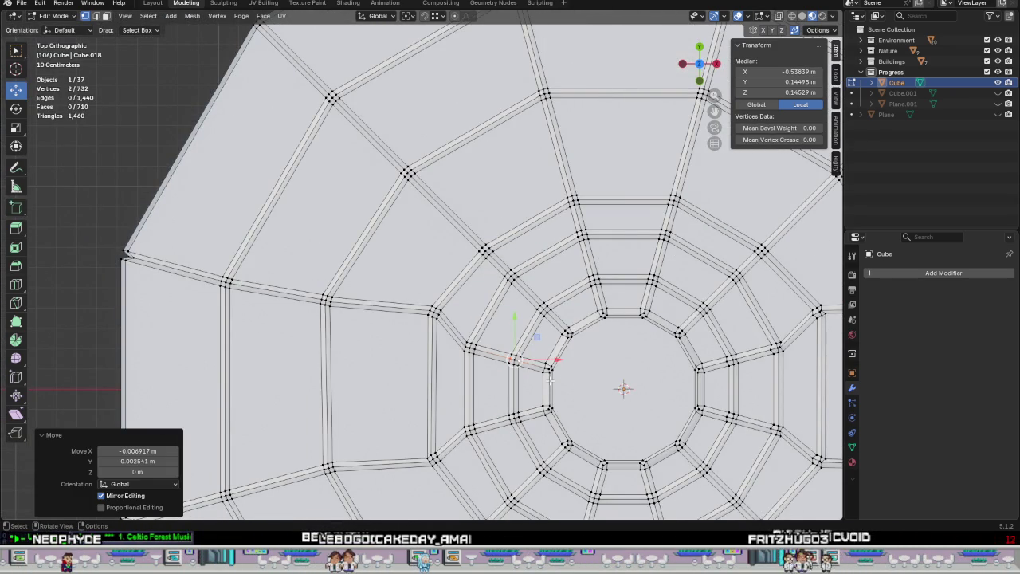
scroll(550, 379, down, 3)
Select a pair of outer-rim junction vertices and grab-move them into alignment.
mouse_move(550, 379)
shift+middle_down()
mouse_move(259, 243)
mouse_move(293, 256)
shift+middle_up()
scroll(258, 243, up, 1)
shift+middle_drag(335, 313, 292, 315)
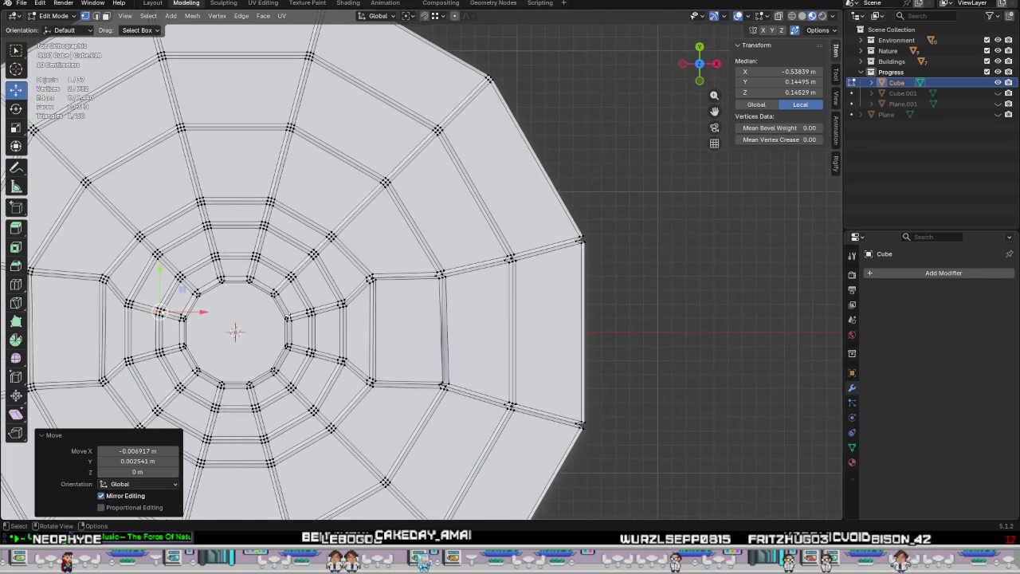
scroll(292, 315, up, 2)
scroll(673, 226, up, 2)
shift+middle_drag(673, 225, 363, 335)
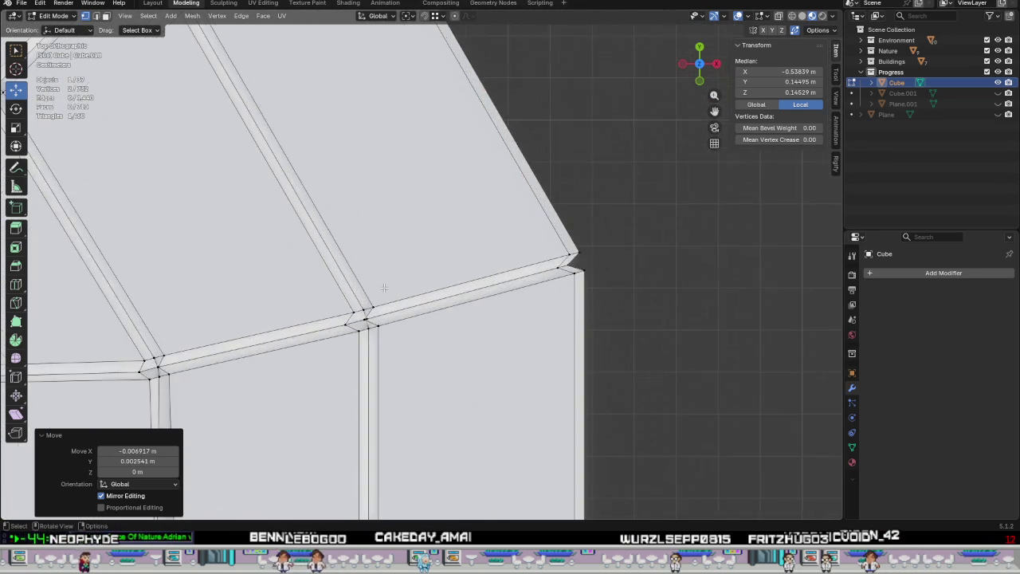
scroll(362, 345, up, 2)
click(326, 342)
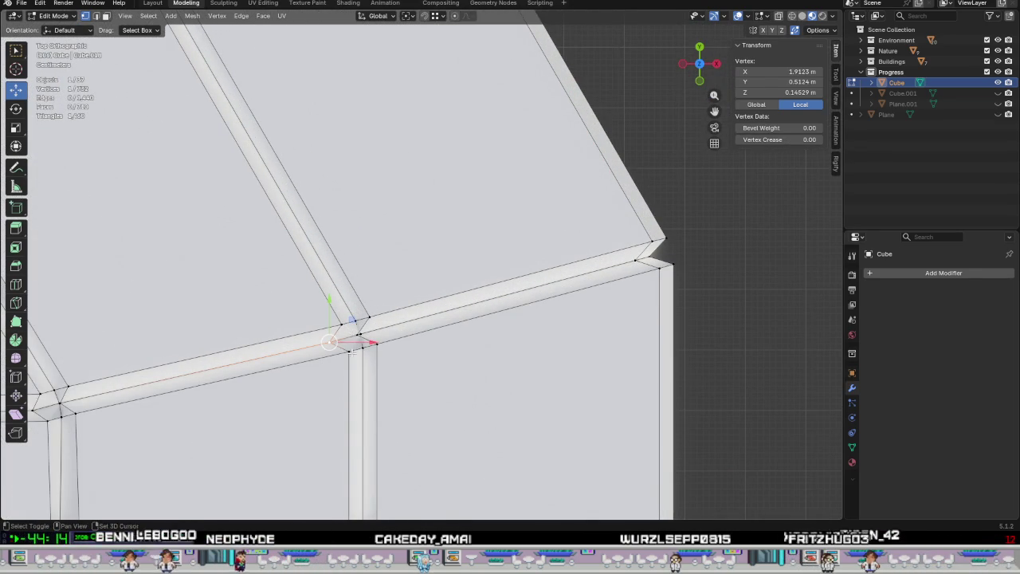
scroll(366, 332, up, 2)
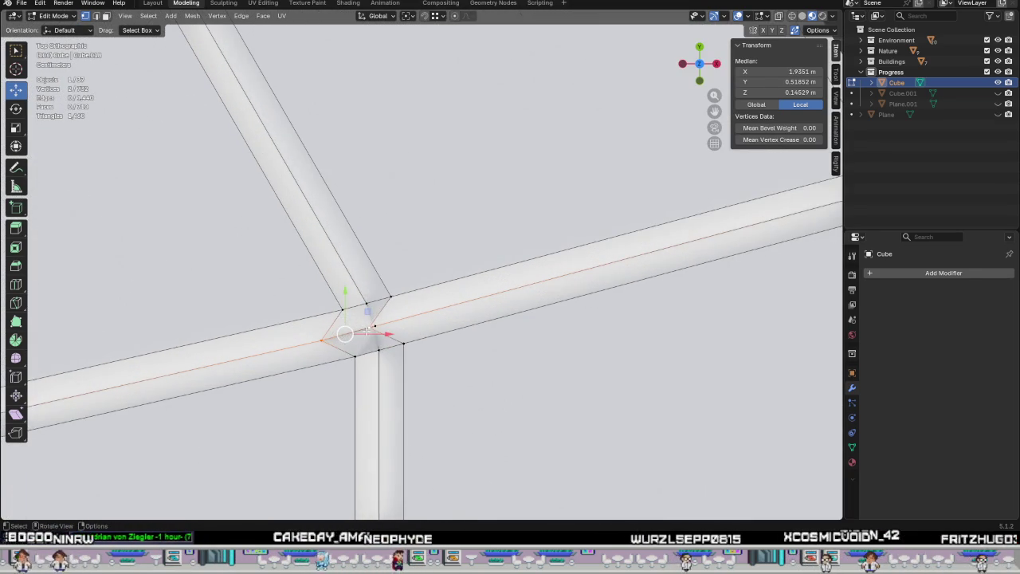
shift+click(387, 304)
key(g)
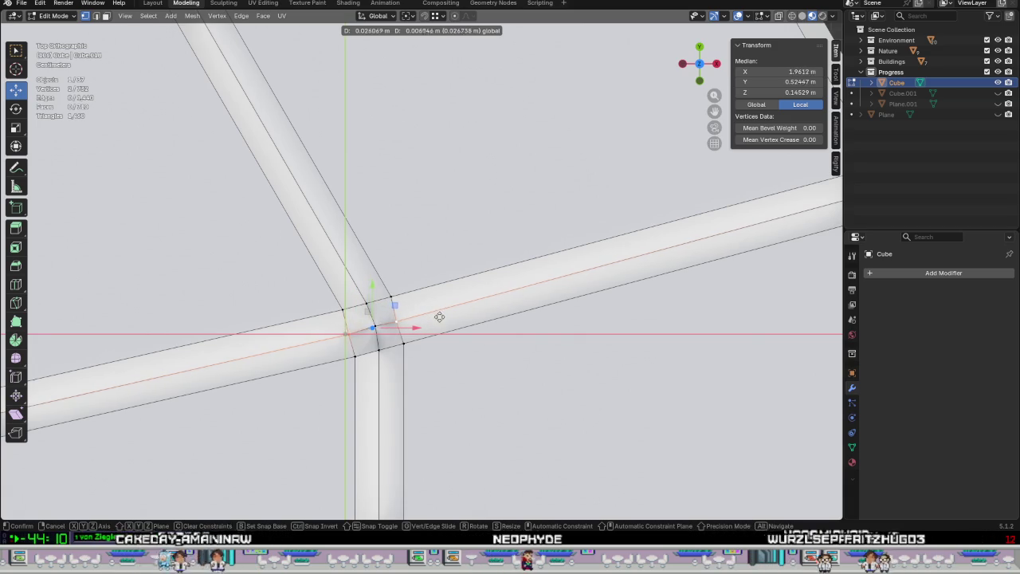
click(446, 314)
Reposition the vertices at the following two rim junctions with G.
scroll(446, 314, down, 3)
shift+middle_drag(447, 314, 431, 207)
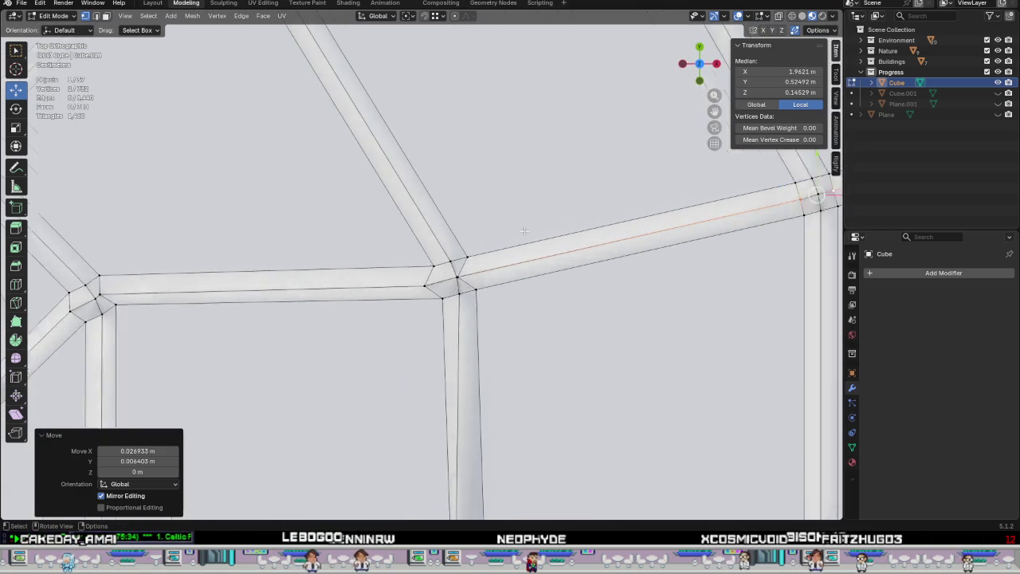
scroll(413, 309, up, 3)
click(410, 312)
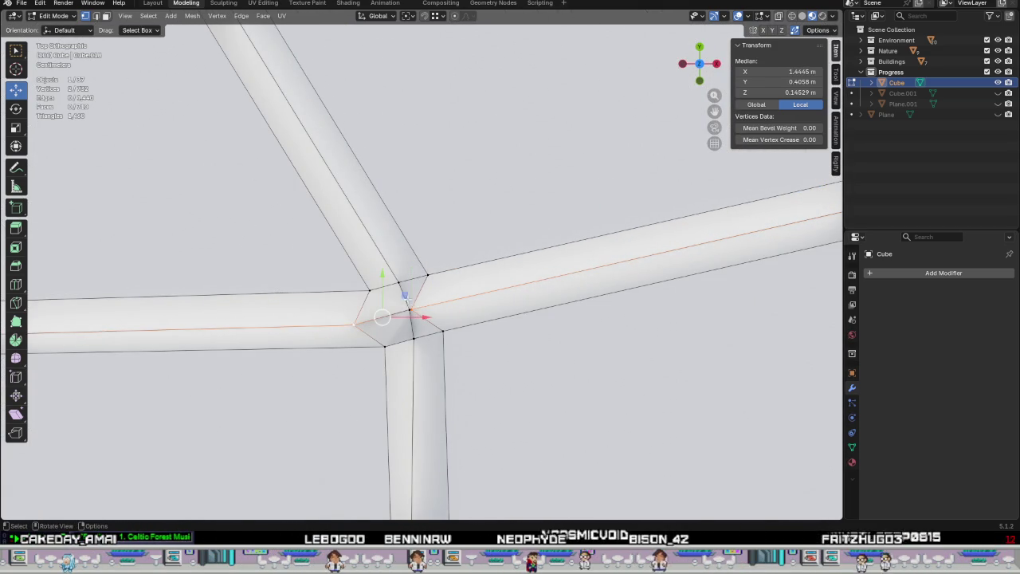
key(g)
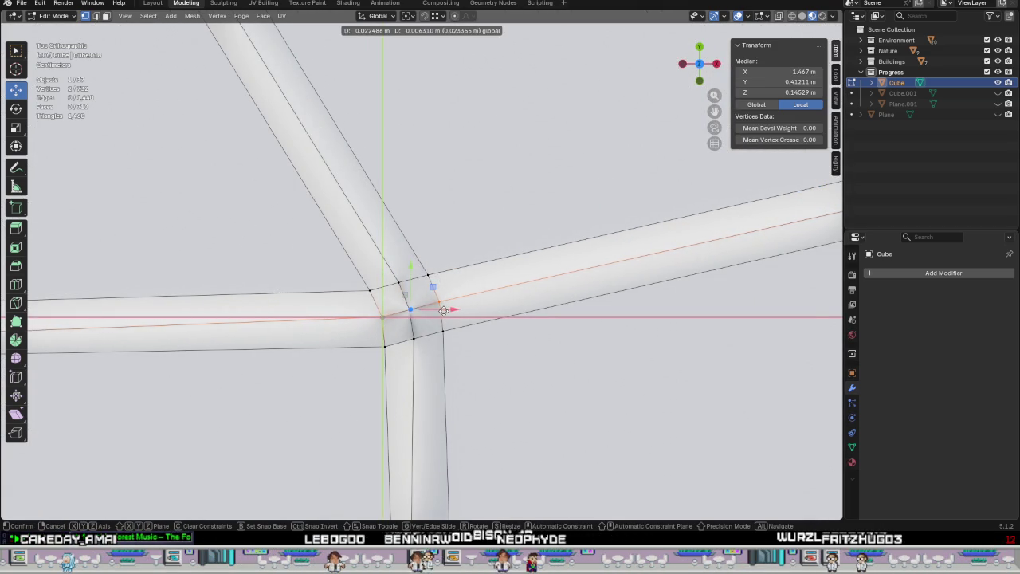
click(444, 310)
scroll(444, 307, down, 2)
scroll(444, 306, down, 2)
scroll(450, 302, up, 5)
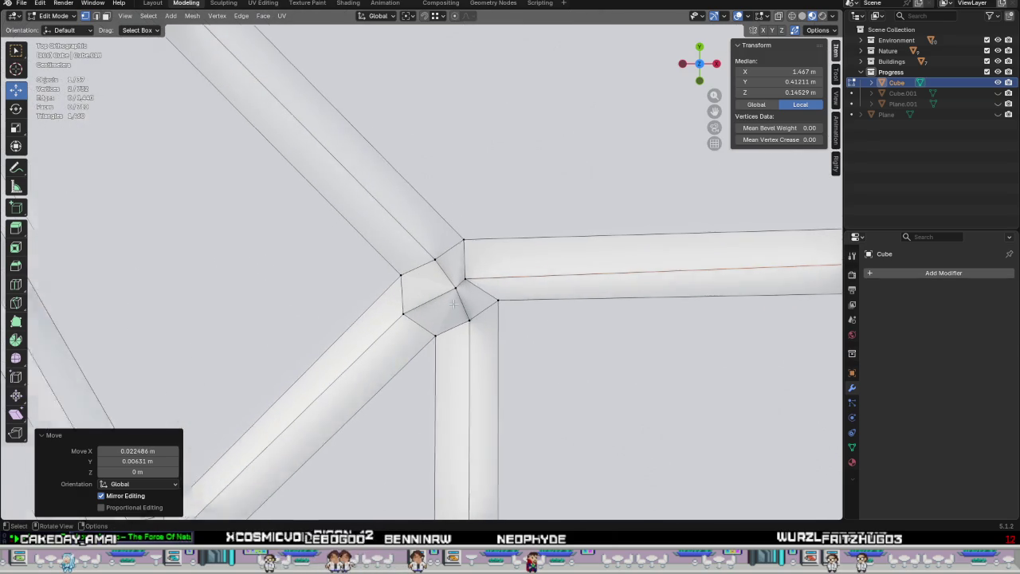
scroll(450, 303, up, 1)
shift+click(404, 318)
key(g)
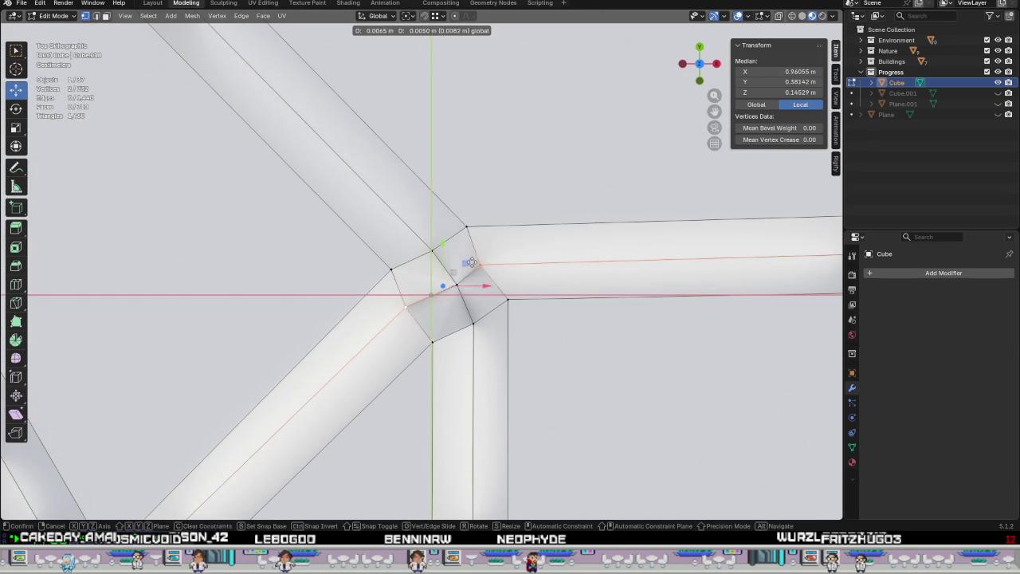
click(477, 254)
Move two more pairs of junction vertices to square the groove corners.
scroll(476, 254, down, 2)
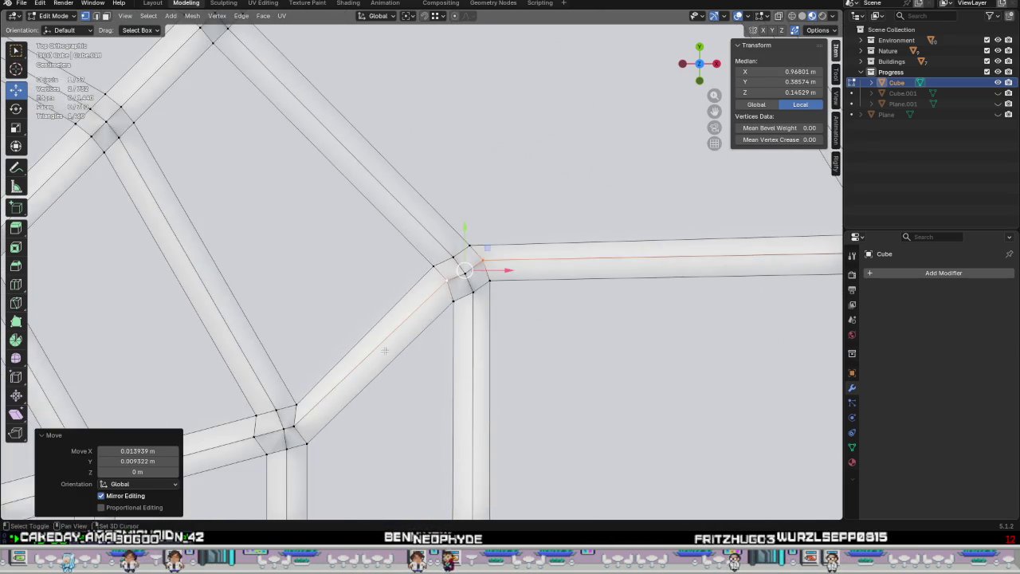
scroll(478, 271, down, 2)
scroll(517, 303, up, 4)
click(497, 312)
shift+click(578, 292)
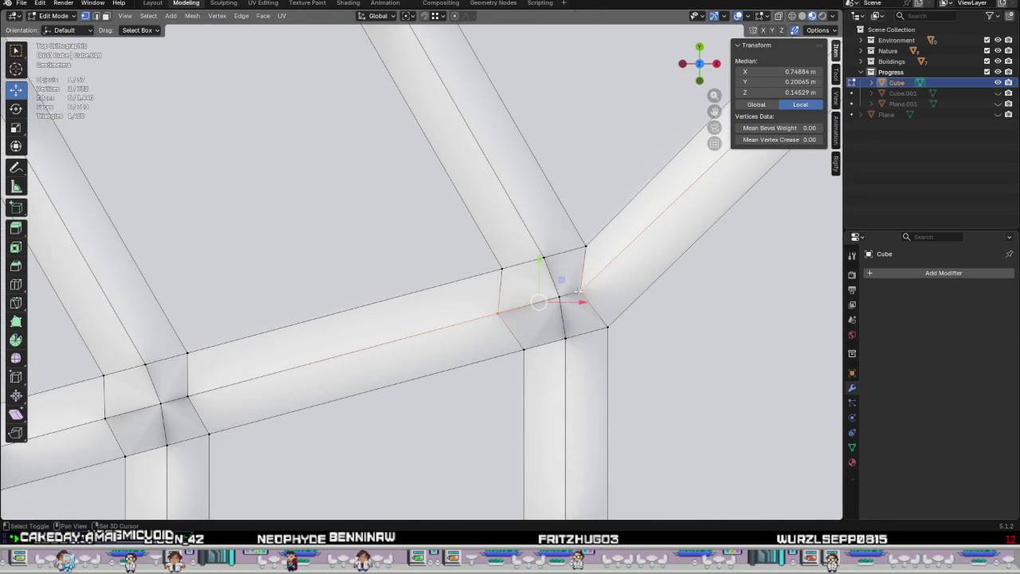
key(g)
click(594, 289)
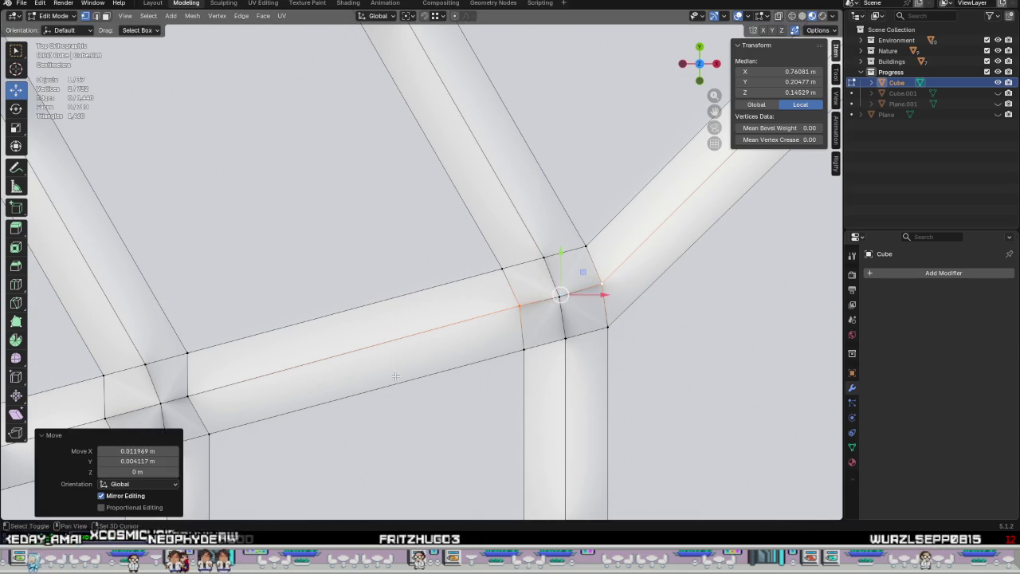
shift+middle_drag(728, 297, 616, 268)
click(370, 287)
shift+click(452, 267)
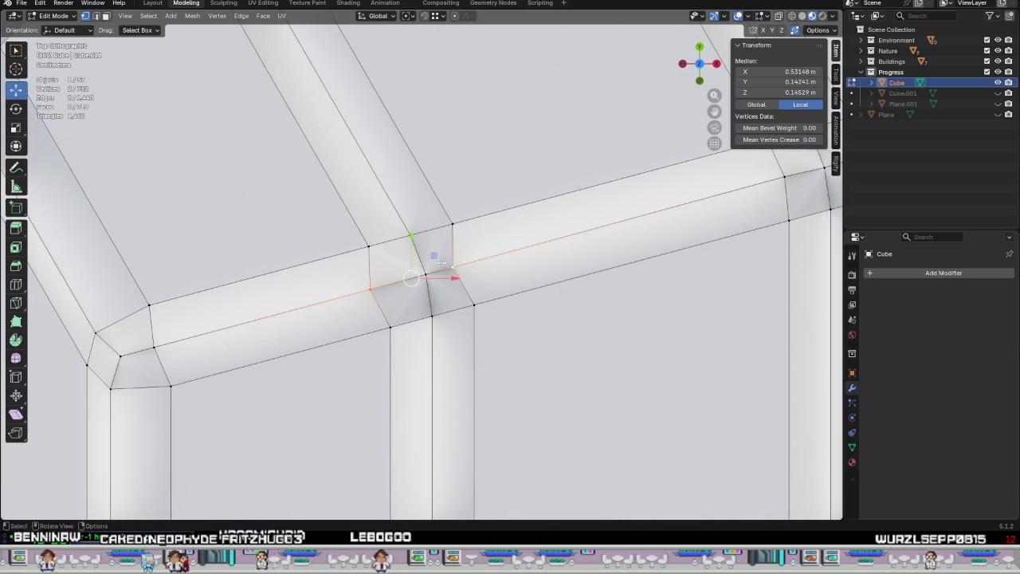
key(g)
click(449, 253)
Slide the rim's left corner vertex and another corner vertex into place, then deselect all.
scroll(431, 275, down, 2)
shift+middle_drag(430, 275, 378, 310)
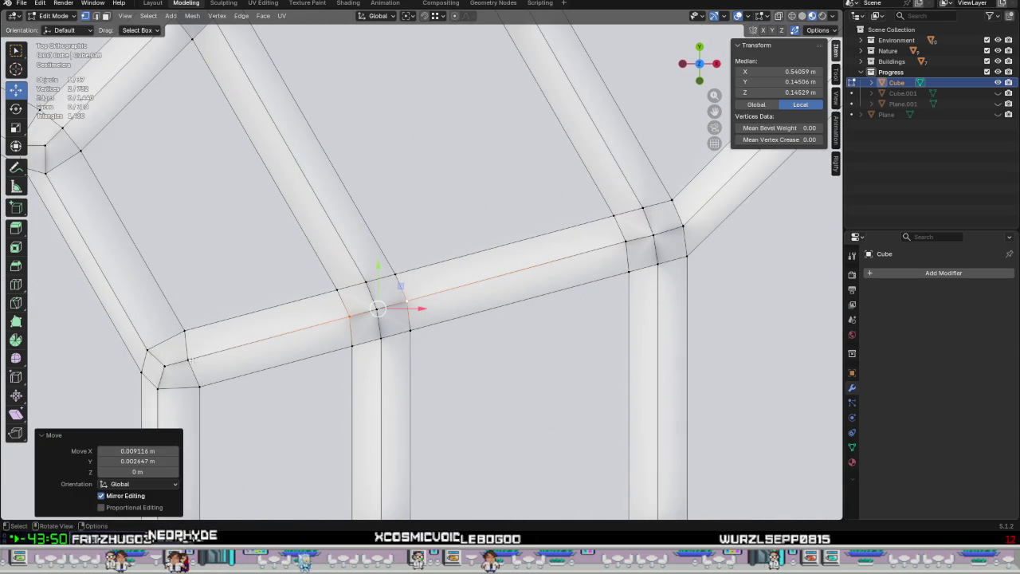
click(193, 358)
key(g)
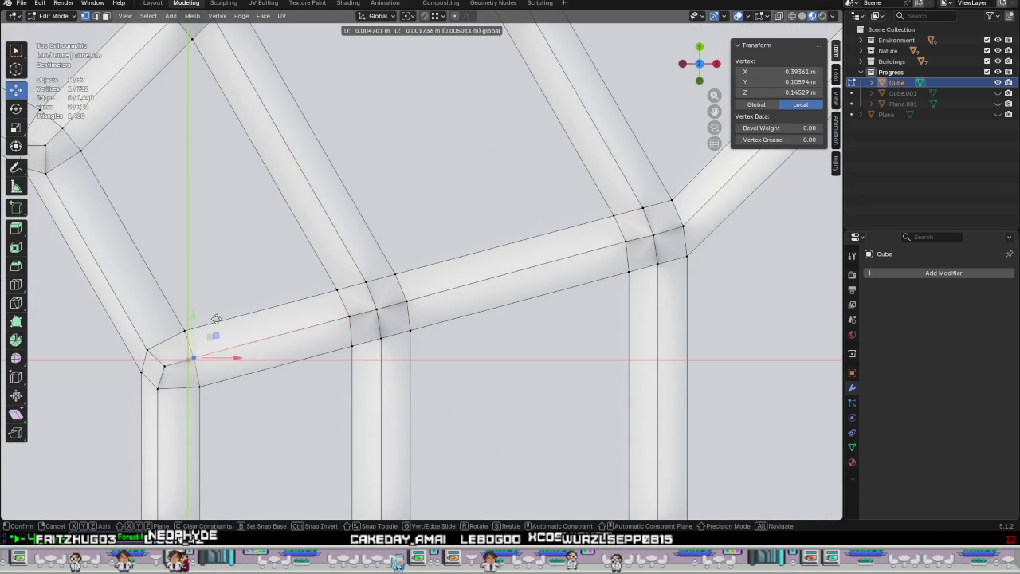
click(216, 319)
scroll(200, 341, down, 2)
mouse_move(200, 341)
shift+middle_down()
mouse_move(57, 239)
mouse_move(359, 242)
shift+middle_up()
scroll(359, 242, up, 3)
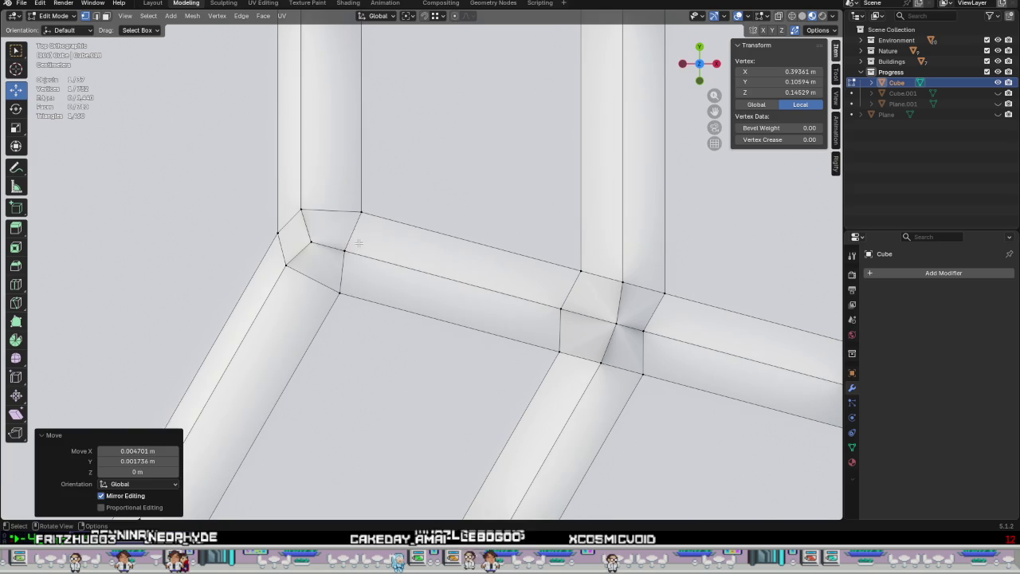
click(346, 250)
key(g)
click(378, 231)
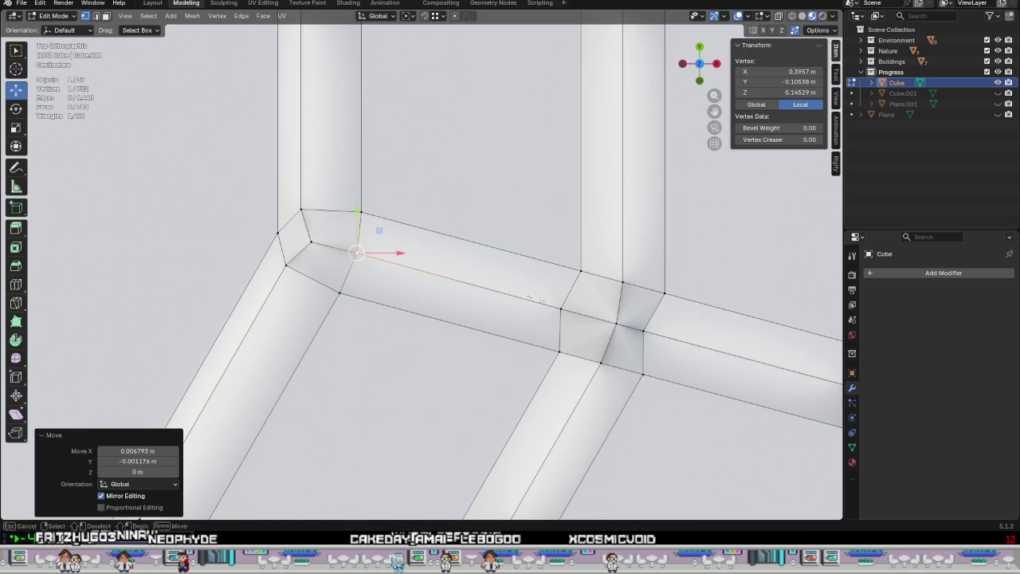
key(alt+a)
Shift the left junction vertices along X and move the right junction pair rightward.
click(596, 326)
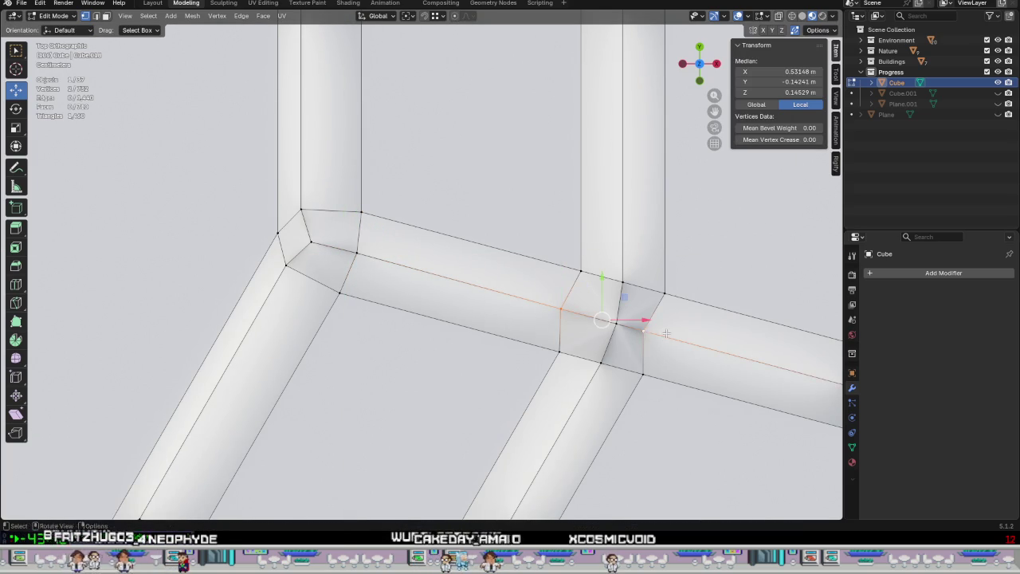
shift+middle_drag(666, 333, 216, 278)
key(g)
key(x)
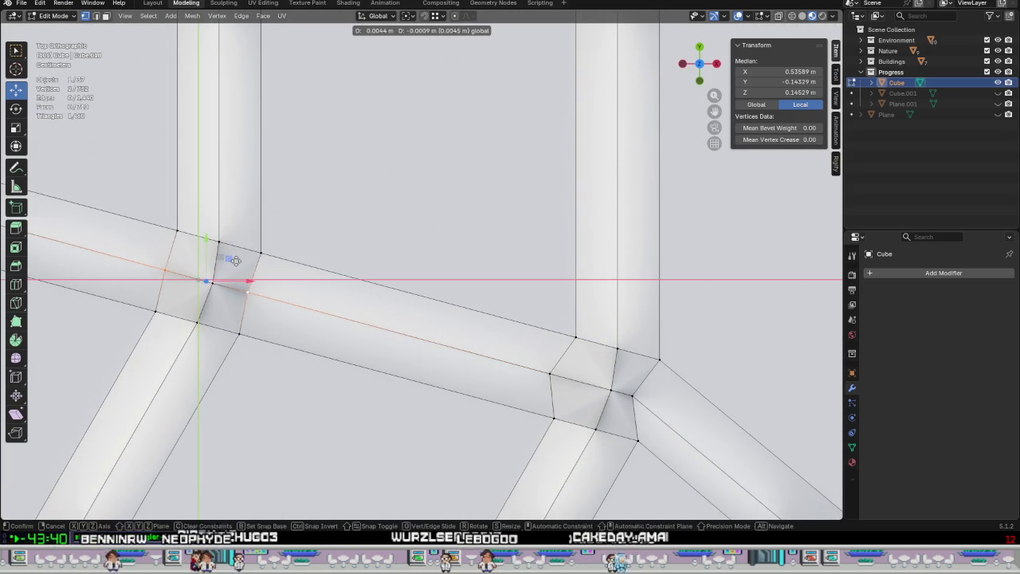
click(233, 260)
click(569, 381)
shift+click(632, 395)
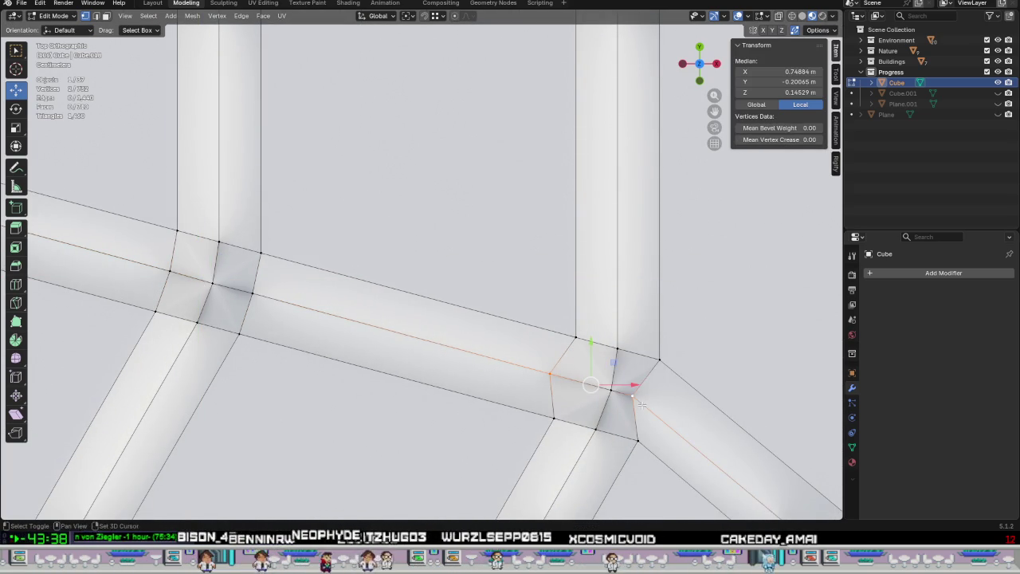
key(g)
click(657, 369)
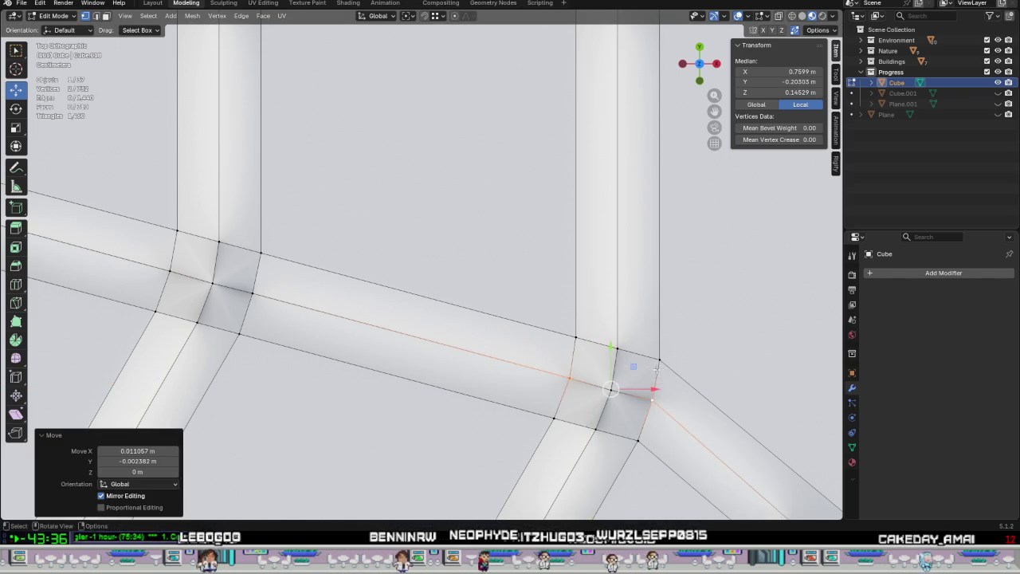
Grab-move the vertex pair at the next junction into line.
shift+middle_drag(657, 370, 383, 353)
click(377, 338)
shift+click(440, 326)
key(g)
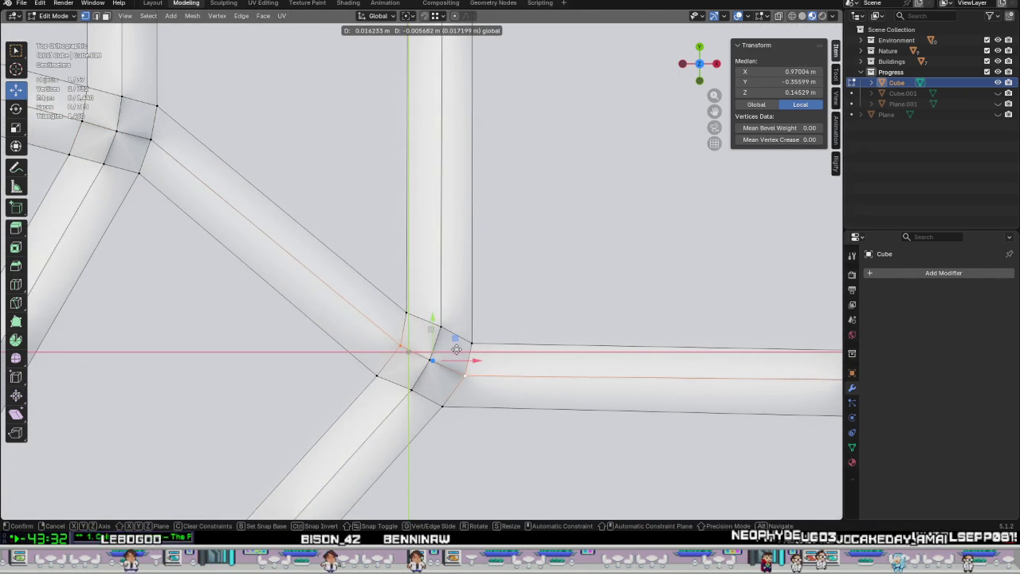
click(437, 355)
Line up a groove corner vertex and a paired junction vertex further along the rim.
scroll(436, 355, down, 3)
middle_drag(467, 365, 148, 342)
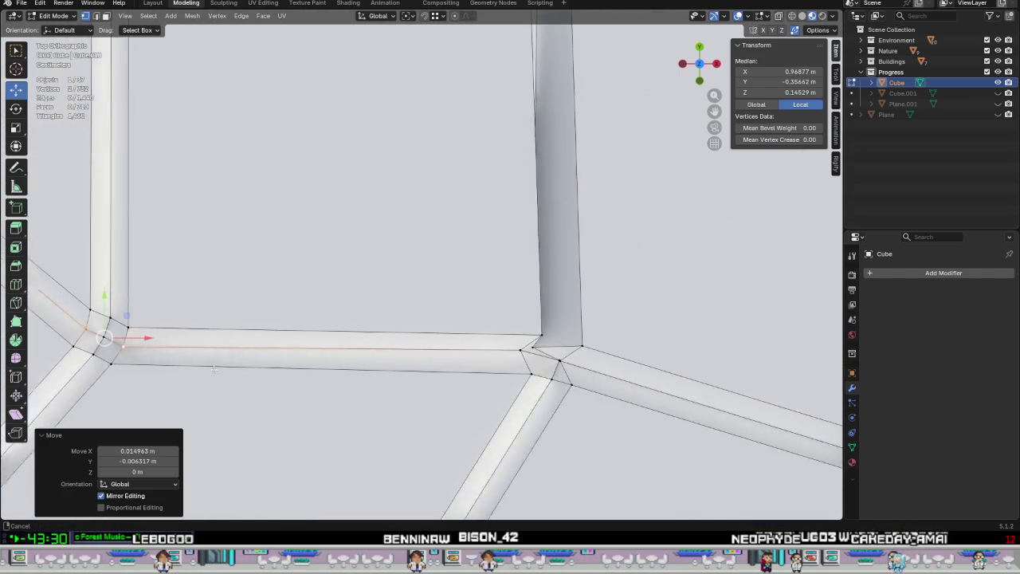
scroll(325, 345, up, 2)
scroll(327, 345, down, 1)
scroll(375, 350, down, 3)
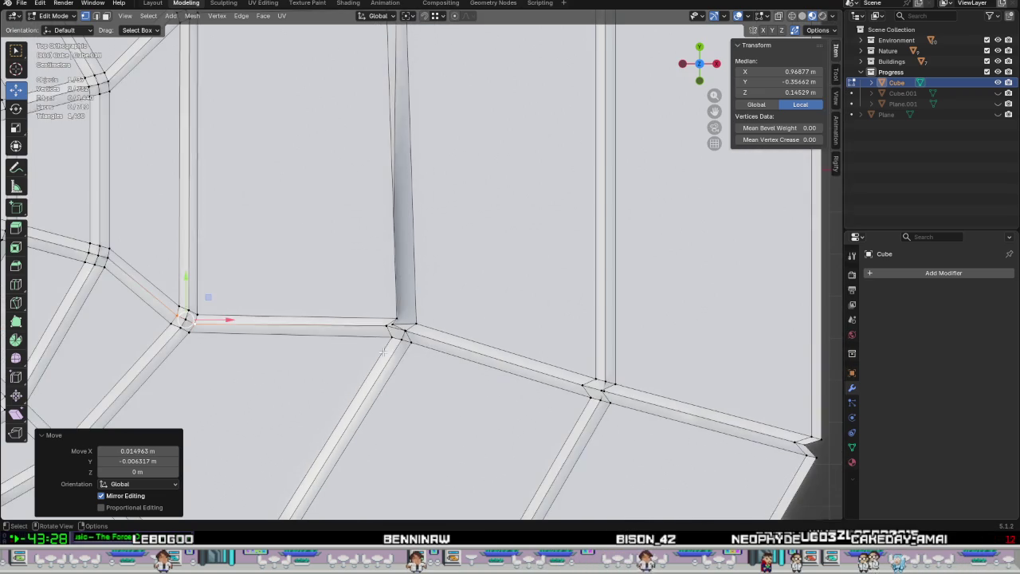
scroll(396, 333, up, 5)
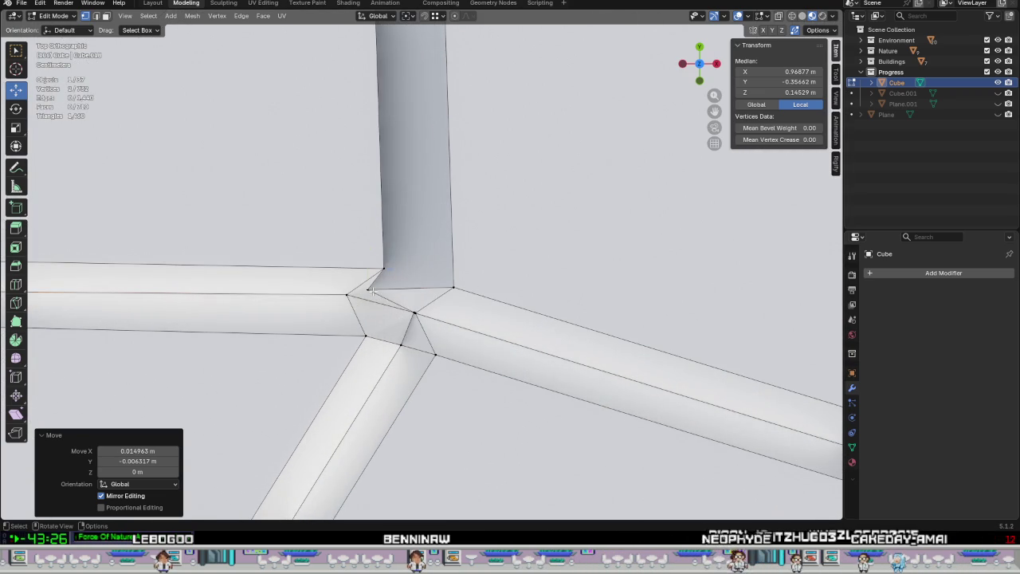
click(371, 292)
drag(412, 289, 471, 240)
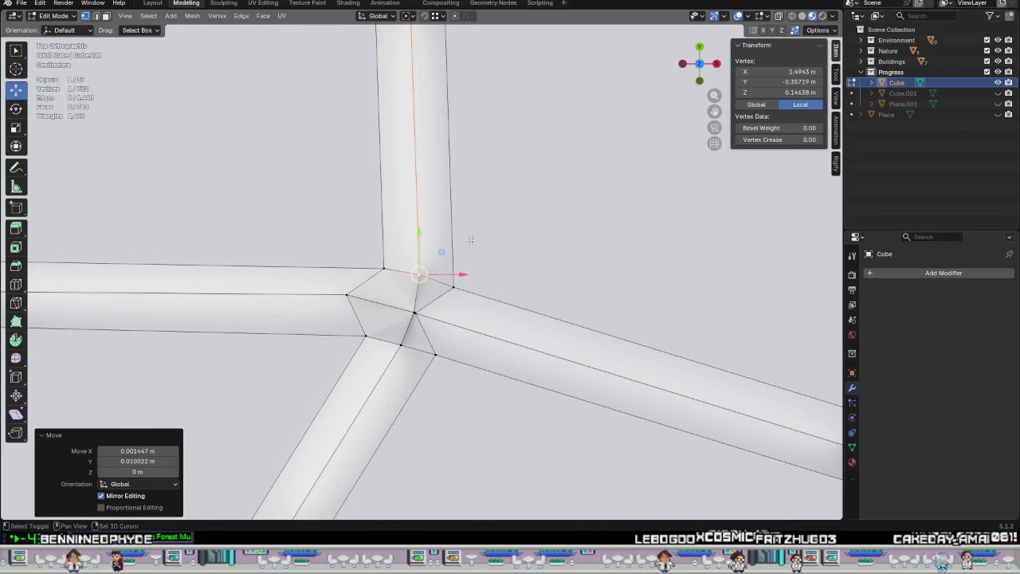
click(346, 296)
shift+click(414, 313)
mouse_move(401, 281)
mouse_down()
mouse_move(428, 288)
mouse_move(416, 286)
mouse_up()
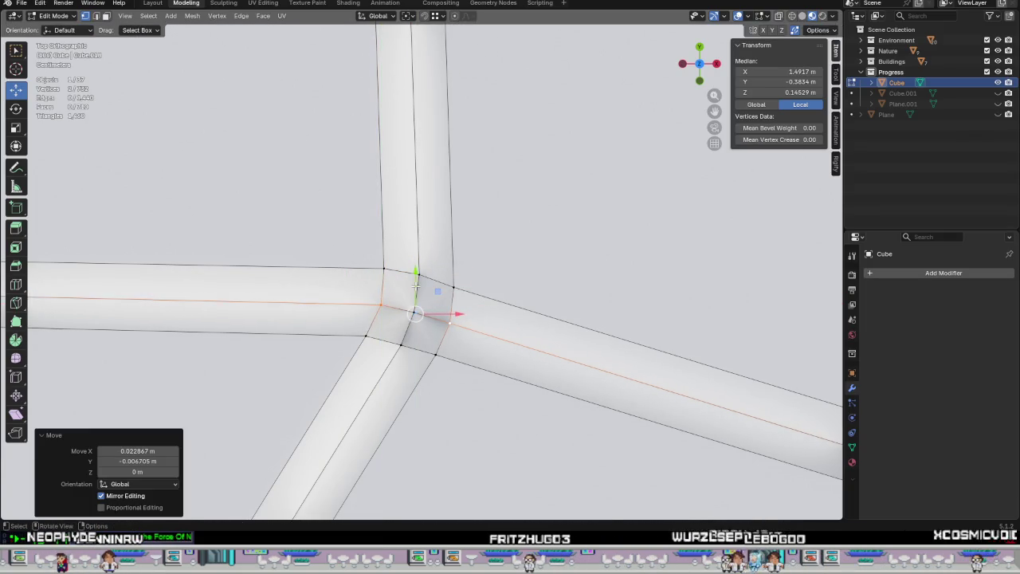
Nudge the last junction pair about 0.031 m in X and −0.0068 m in Y.
scroll(414, 285, down, 2)
scroll(410, 287, down, 2)
scroll(409, 287, down, 2)
scroll(408, 287, up, 3)
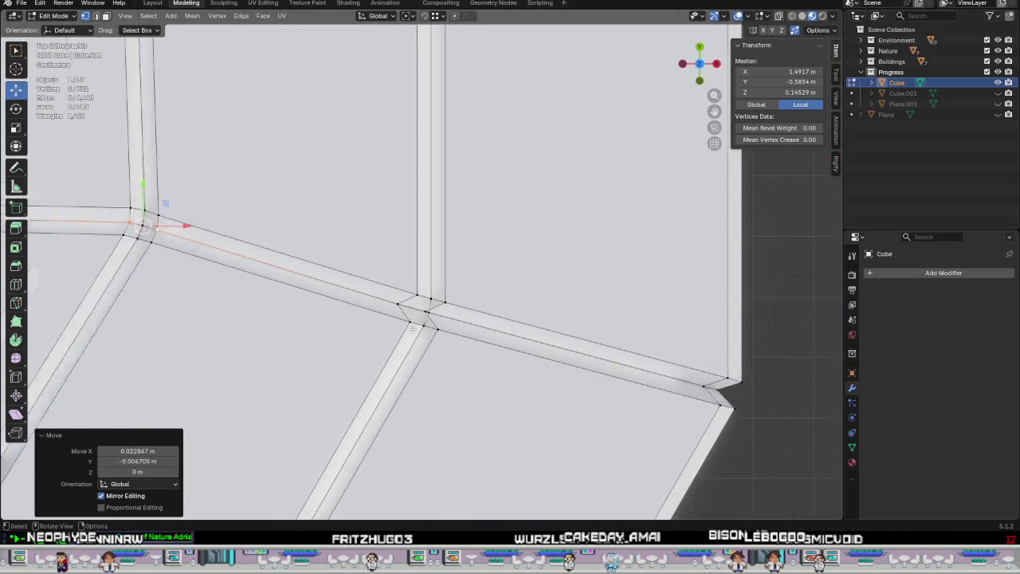
scroll(409, 287, up, 3)
click(442, 298)
shift+click(381, 287)
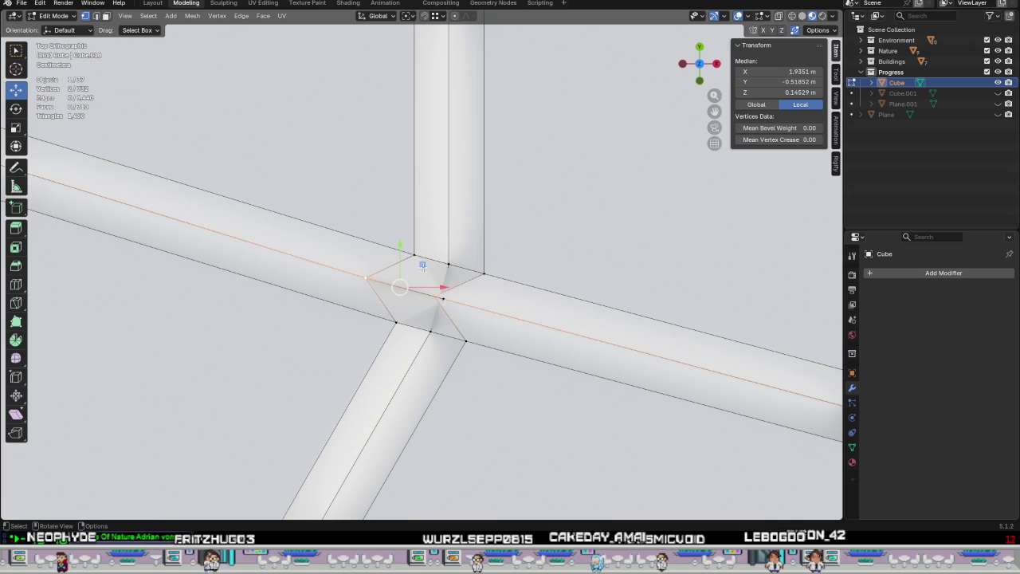
drag(422, 264, 464, 273)
scroll(455, 298, down, 3)
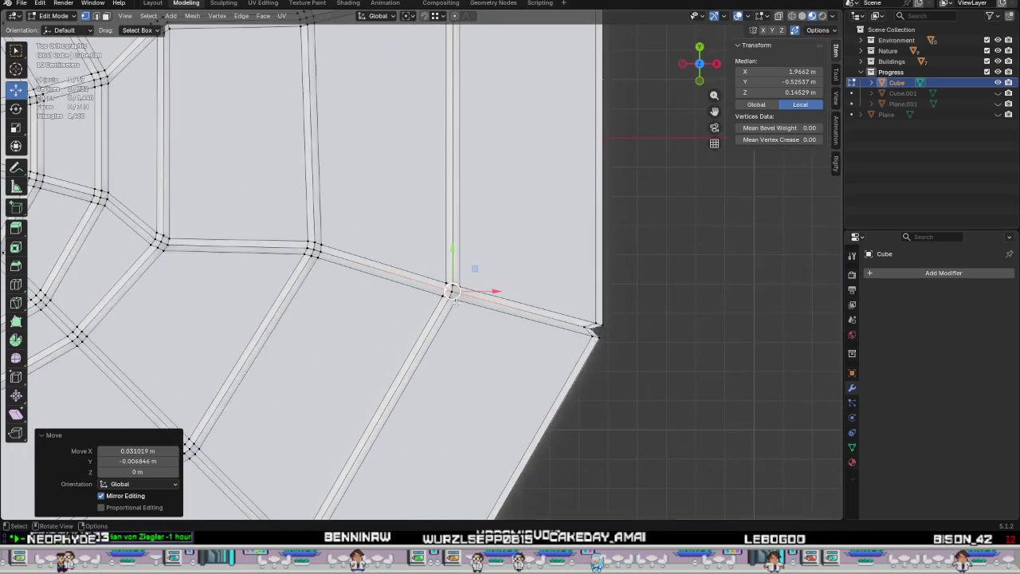
Zoom and pan the view to the inner rings of grooves.
scroll(456, 295, down, 4)
scroll(467, 287, up, 1)
scroll(446, 295, up, 2)
scroll(393, 303, up, 1)
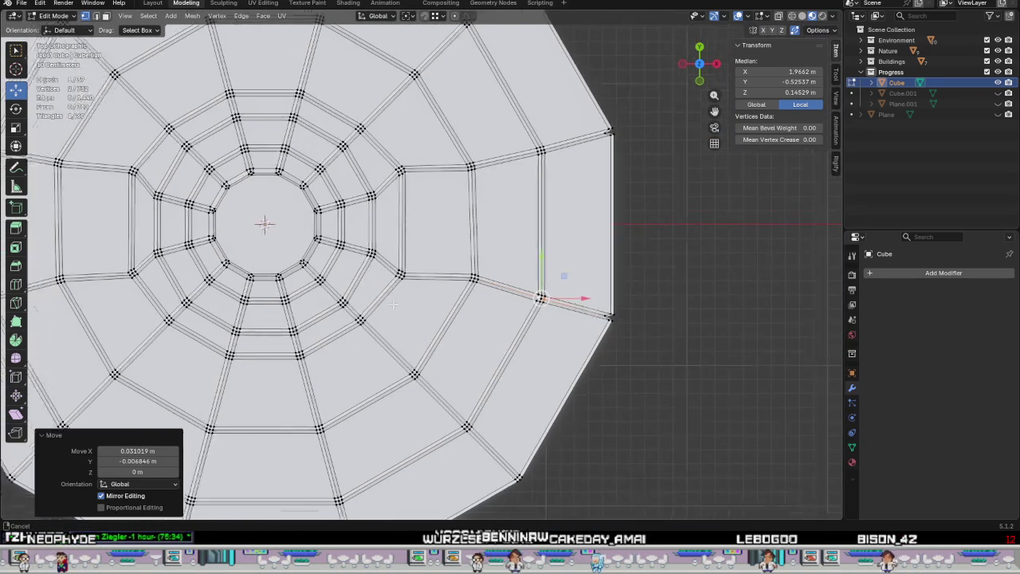
scroll(393, 304, down, 2)
scroll(557, 311, up, 1)
scroll(581, 324, up, 1)
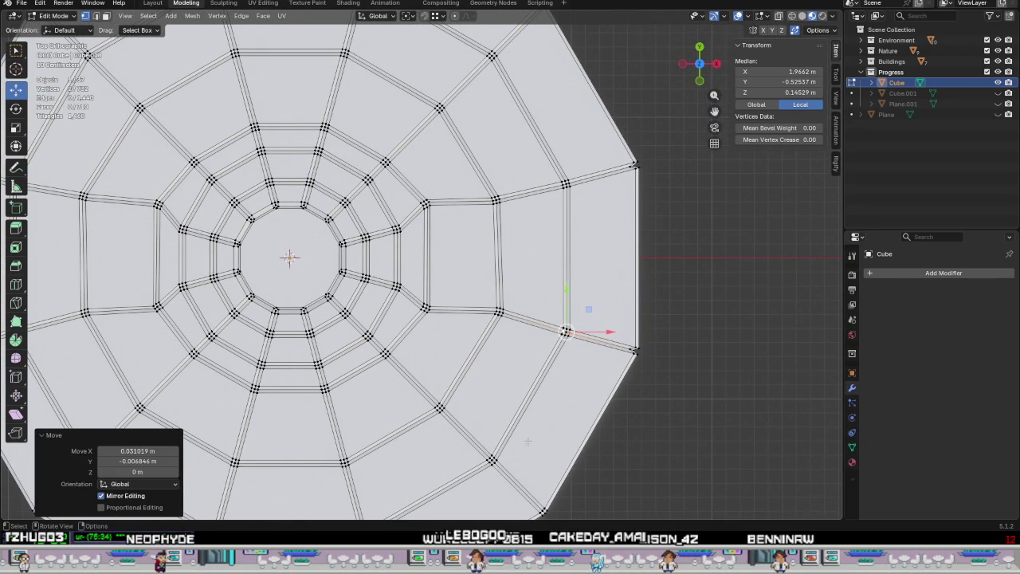
scroll(296, 379, up, 2)
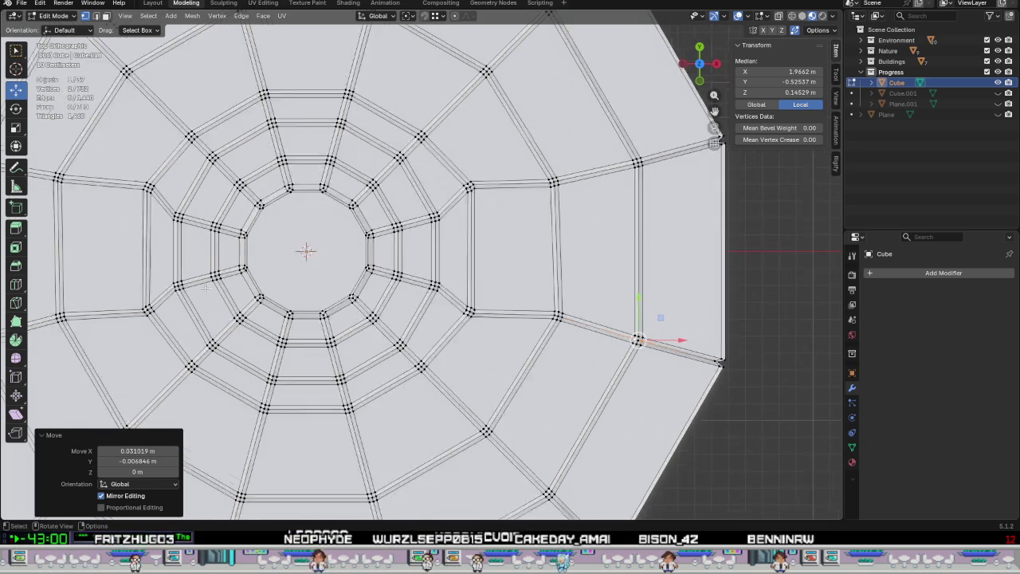
scroll(228, 274, up, 5)
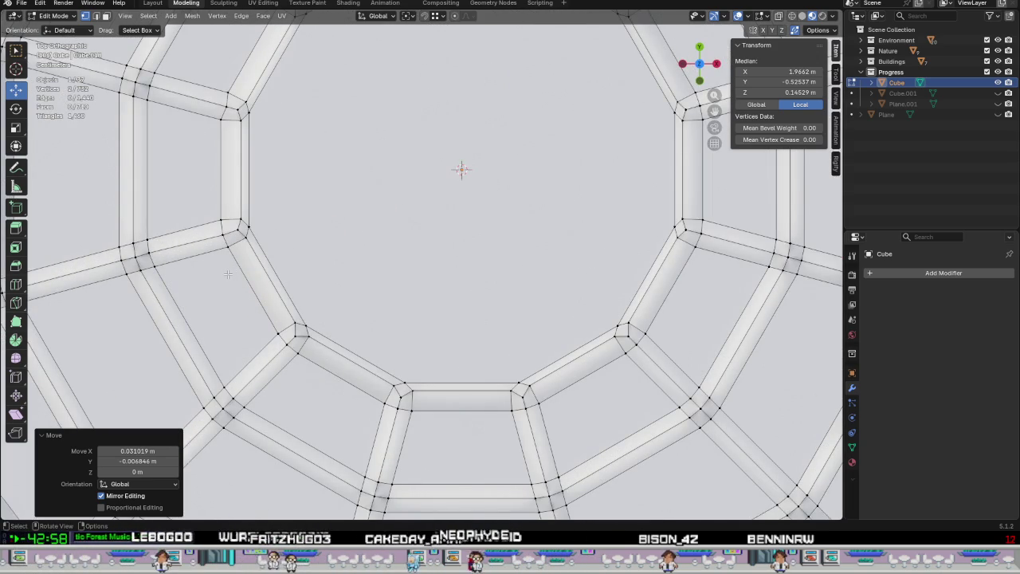
shift+middle_drag(228, 274, 319, 296)
scroll(376, 296, down, 1)
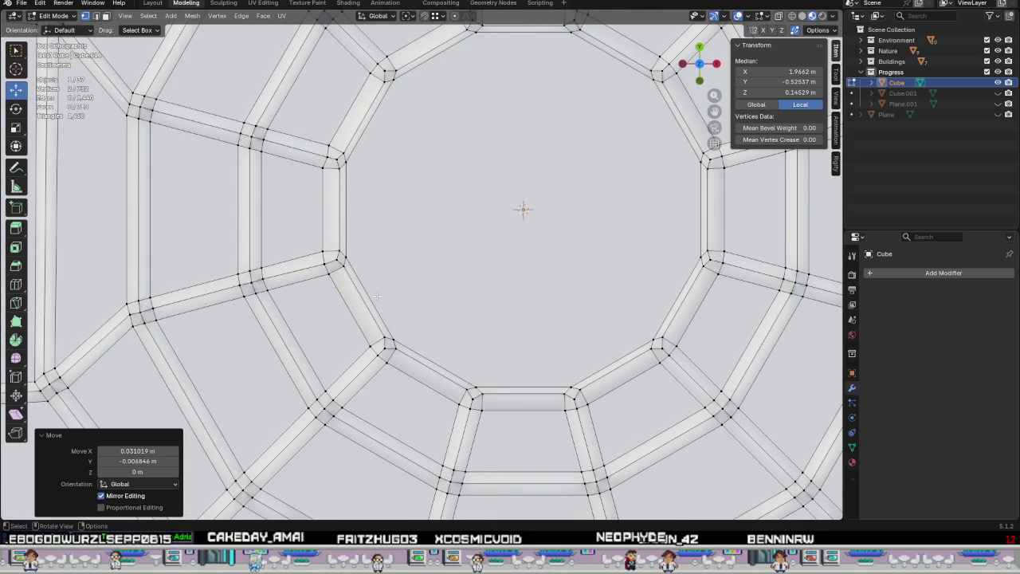
Select an inner groove edge loop in edge select mode, then return to top view.
alt+click(395, 339)
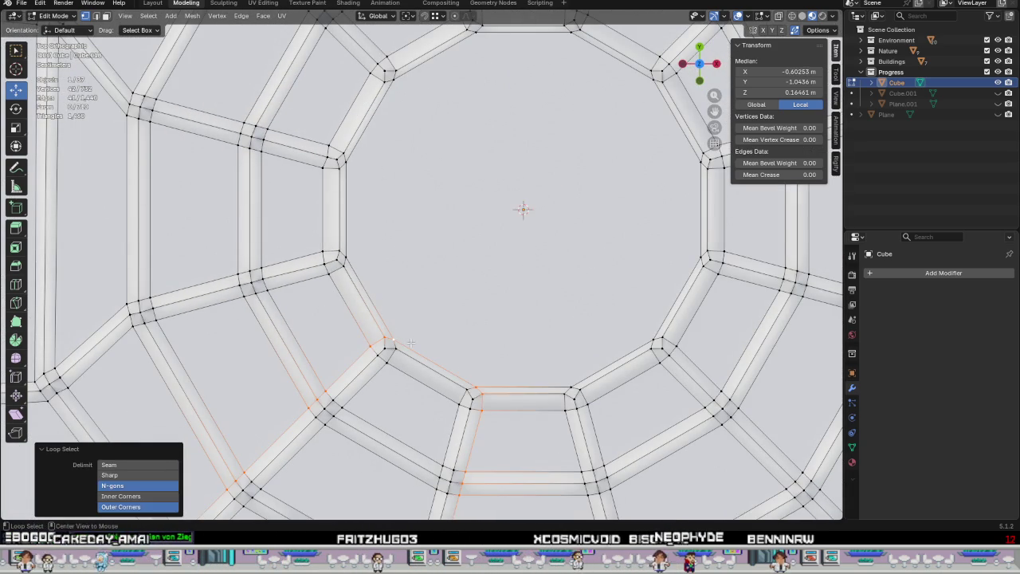
key(2)
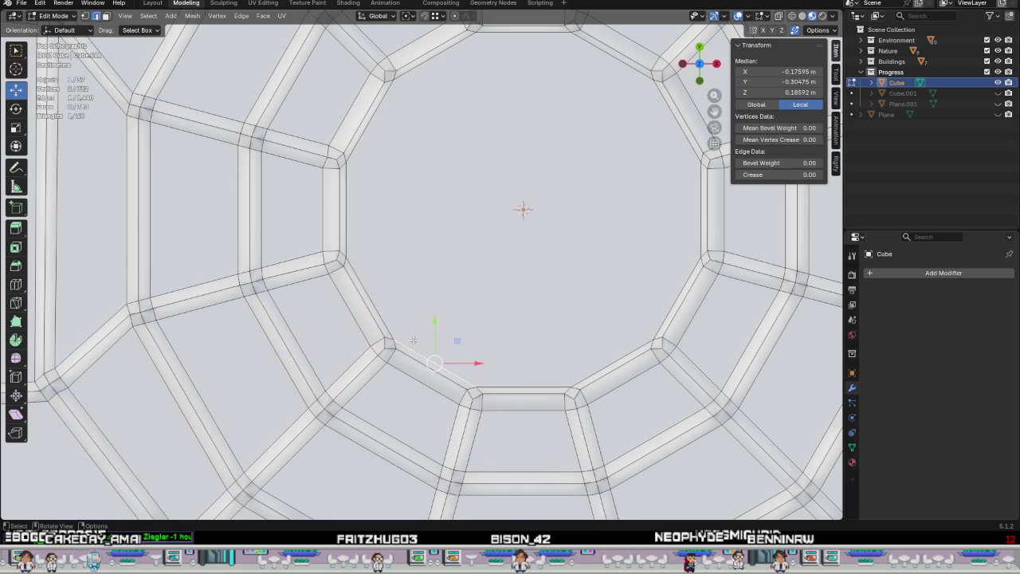
scroll(413, 340, down, 3)
mouse_move(414, 340)
middle_down()
mouse_move(508, 250)
mouse_move(410, 297)
middle_up()
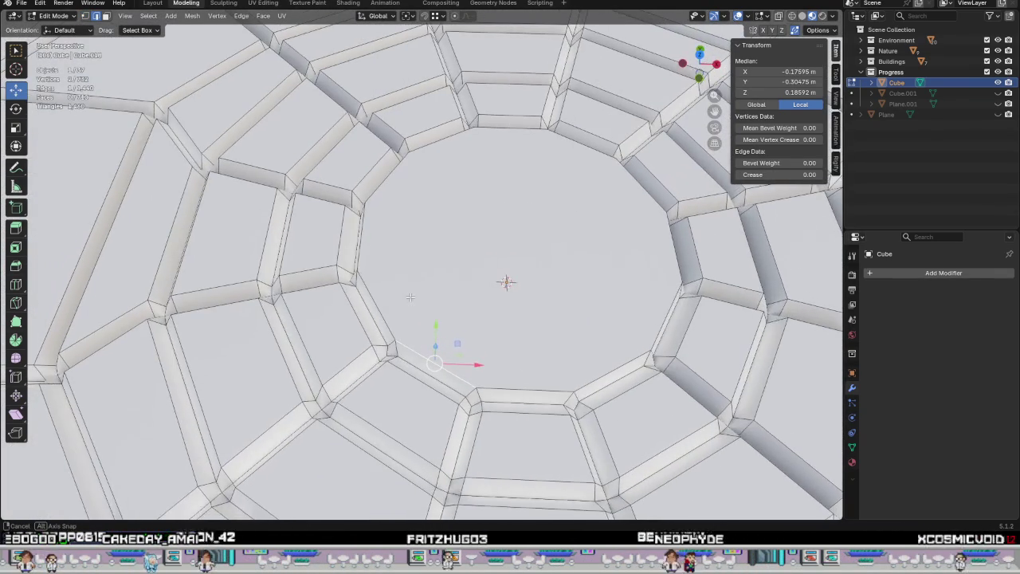
key(KP_7)
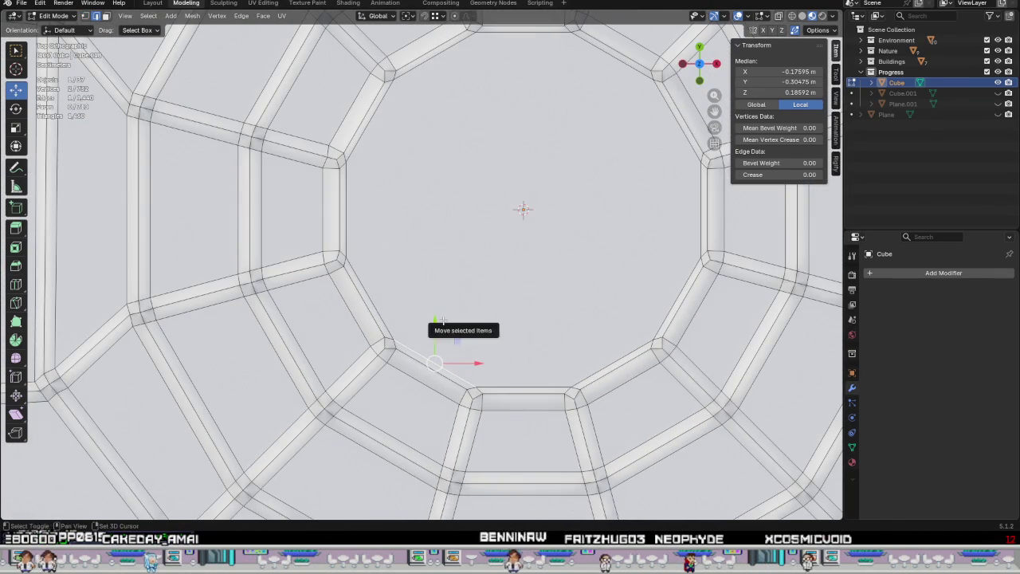
shift+middle_drag(429, 324, 343, 380)
Select the central twelve-sided face and scale it down to 0.906.
key(3)
click(430, 267)
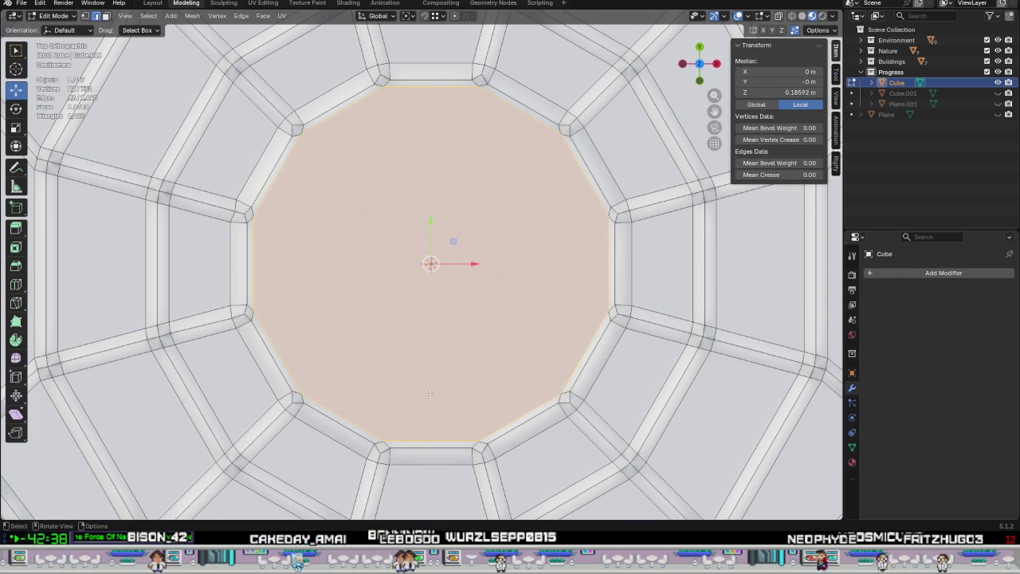
middle_drag(220, 351, 430, 347)
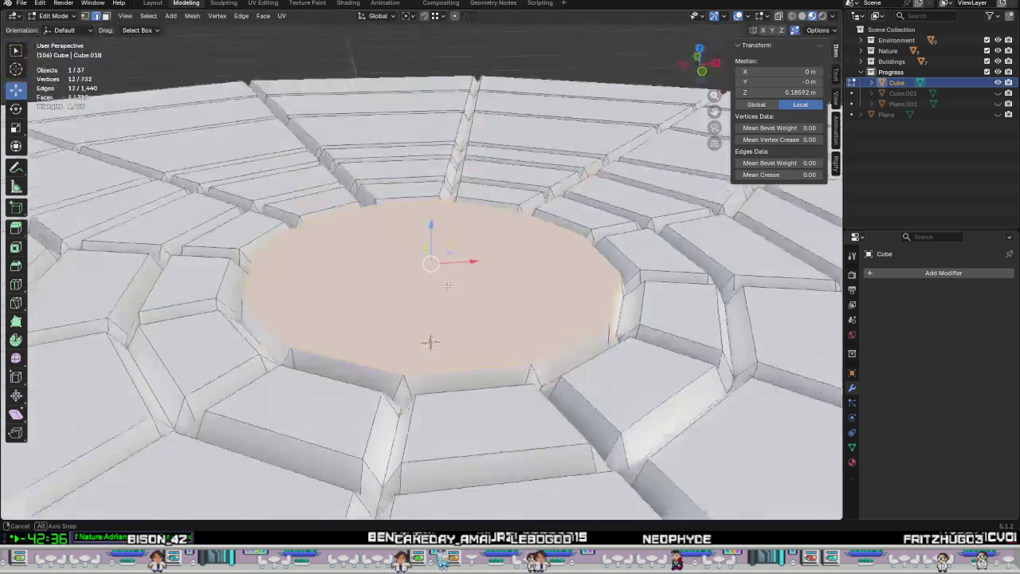
middle_drag(441, 280, 578, 357)
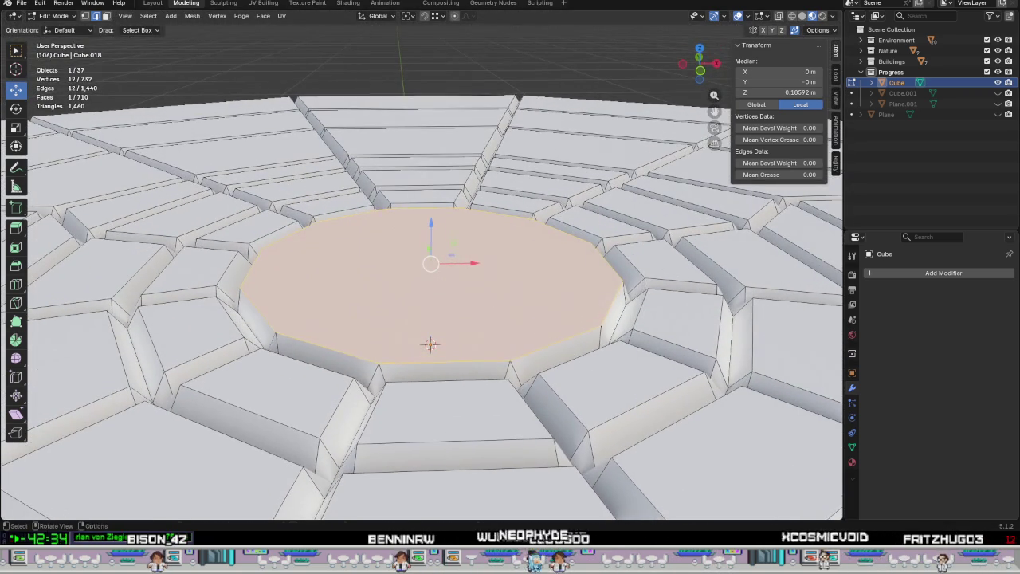
key(s)
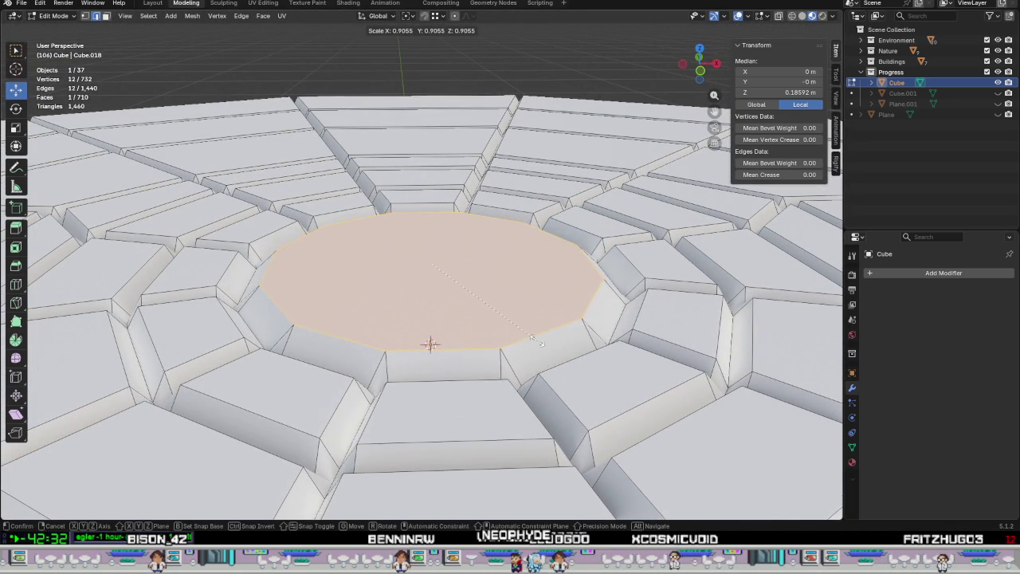
click(542, 341)
mouse_move(542, 341)
middle_down()
mouse_move(485, 383)
mouse_move(363, 297)
mouse_move(485, 305)
mouse_move(453, 297)
middle_up()
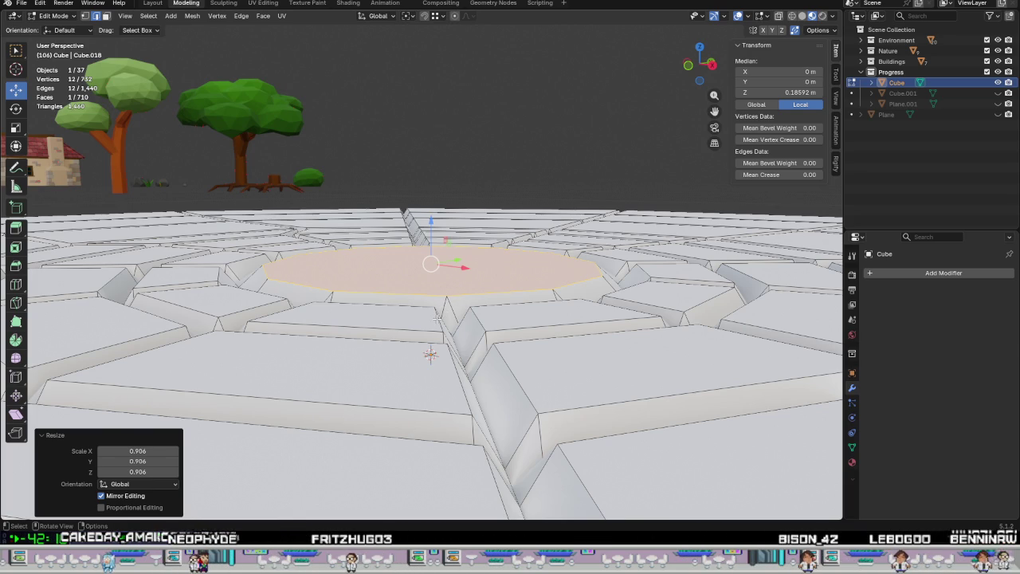
scroll(455, 318, down, 3)
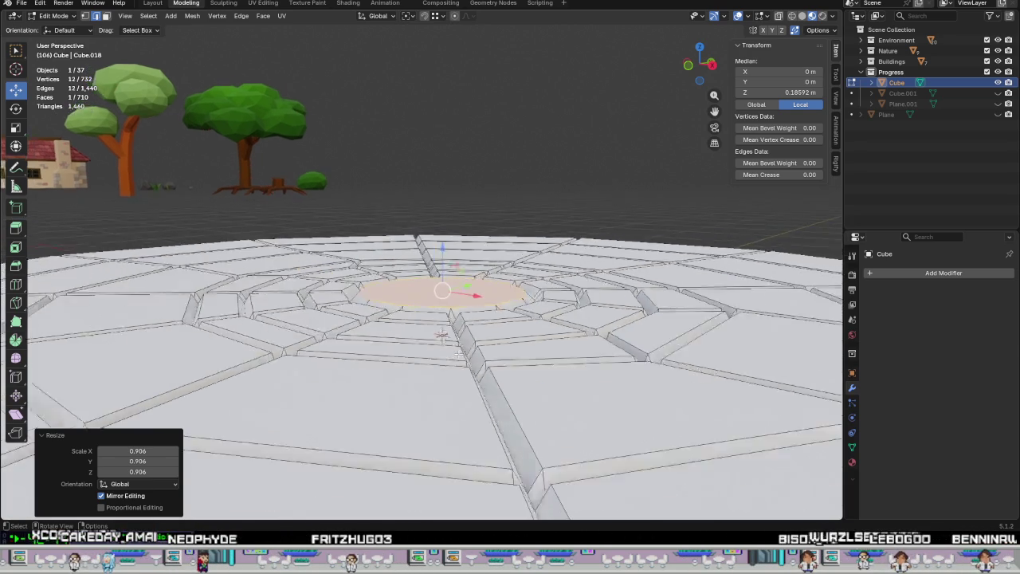
scroll(455, 318, down, 4)
mouse_move(455, 318)
middle_down()
mouse_move(463, 404)
mouse_move(387, 434)
middle_up()
scroll(396, 429, up, 3)
scroll(470, 329, up, 3)
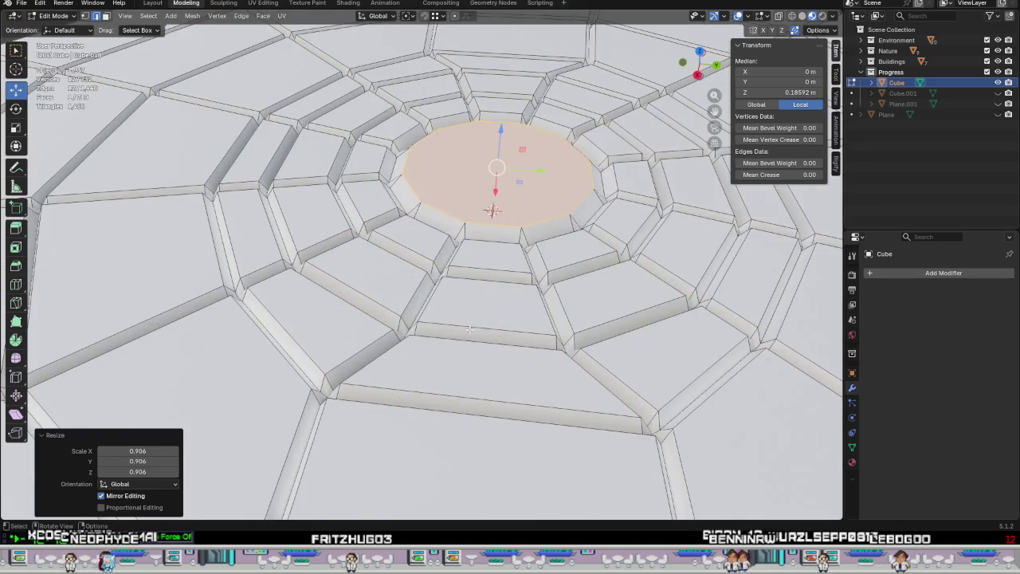
mouse_move(474, 338)
middle_down()
mouse_move(550, 307)
mouse_move(489, 246)
mouse_move(475, 312)
middle_up()
scroll(475, 313, down, 3)
scroll(486, 323, down, 3)
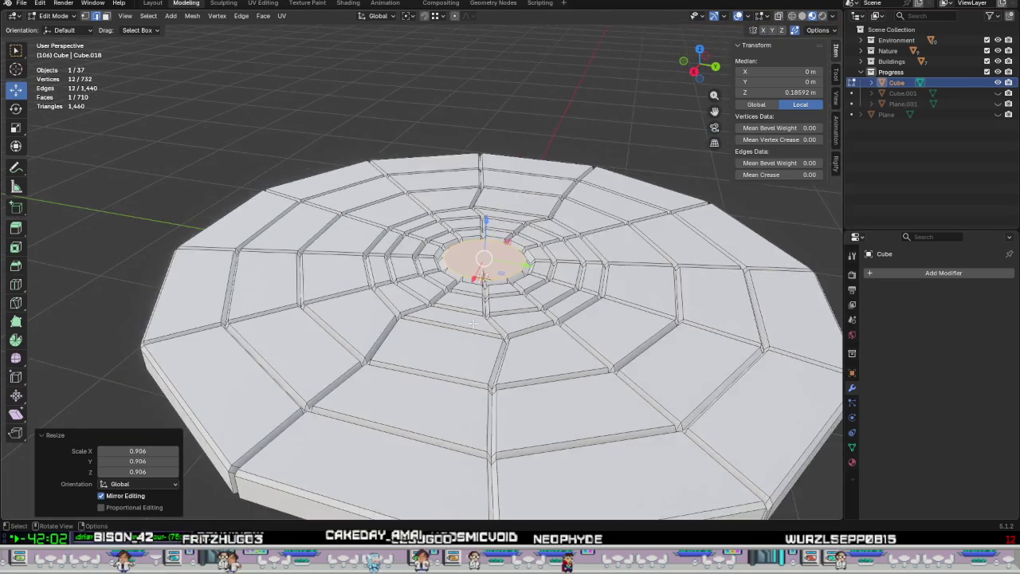
scroll(498, 330, down, 3)
scroll(510, 339, down, 1)
scroll(509, 339, up, 3)
middle_drag(508, 329, 704, 348)
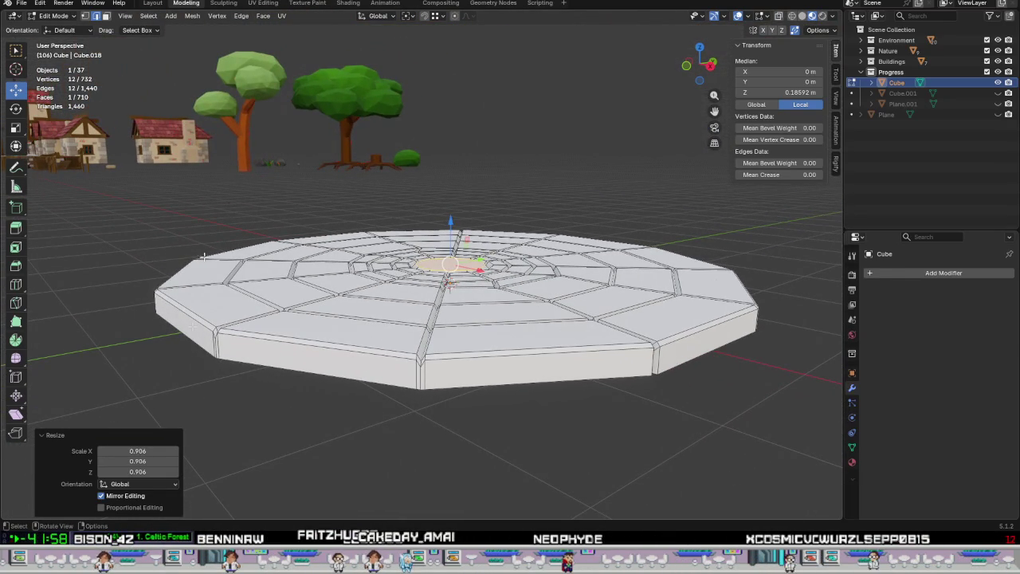
middle_drag(646, 358, 670, 321)
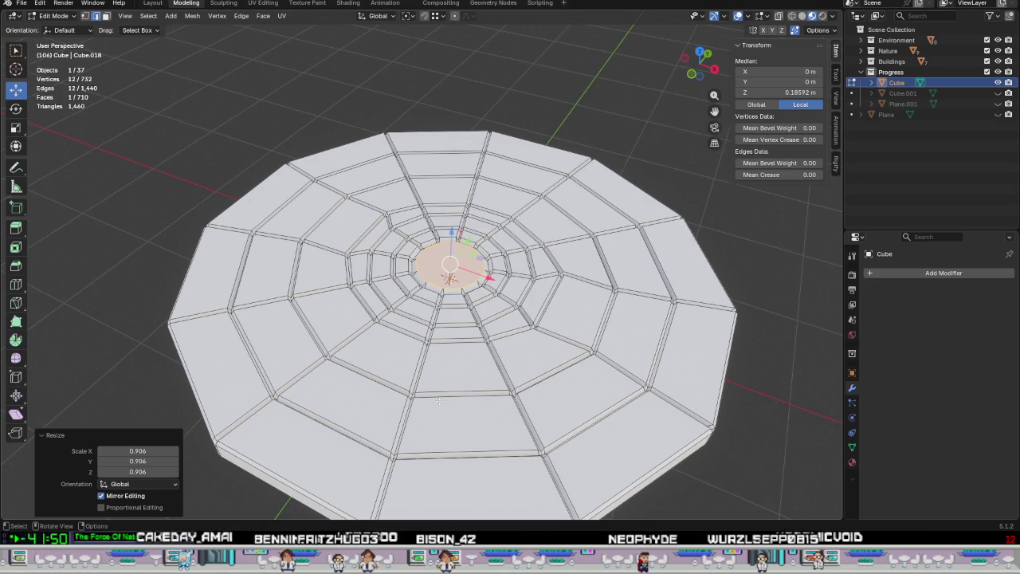
mouse_move(542, 400)
middle_down()
mouse_move(546, 454)
mouse_move(718, 268)
middle_up()
scroll(547, 463, up, 3)
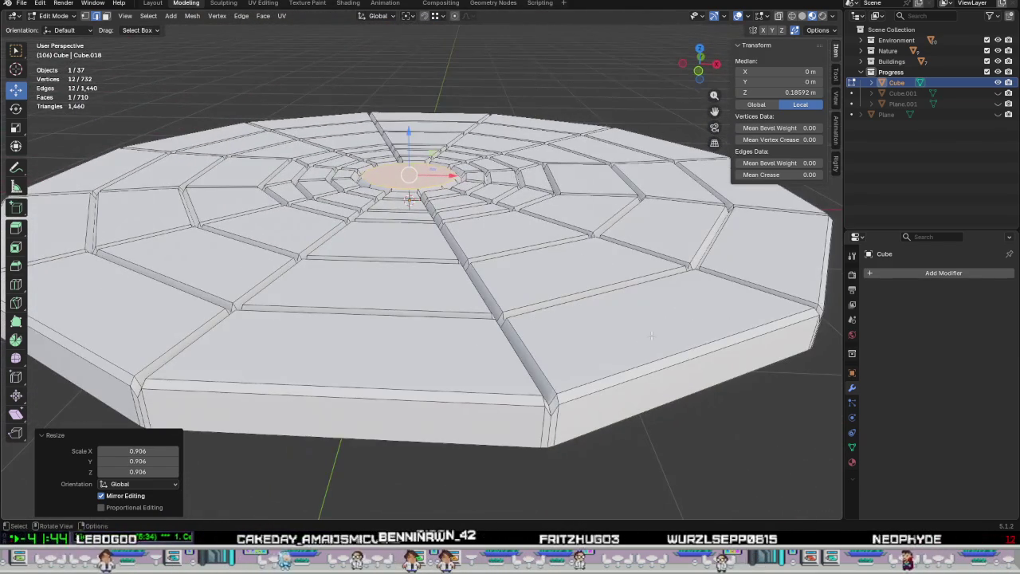
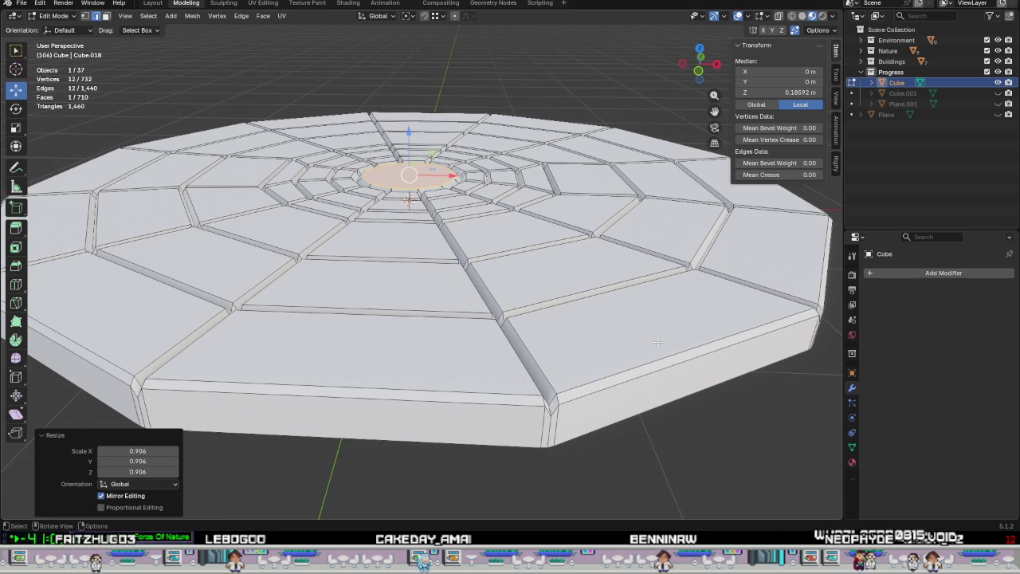
Duplicate the disc's outline in place and extrude the copy 0.186 m downward along its normals.
middle_drag(507, 325, 528, 316)
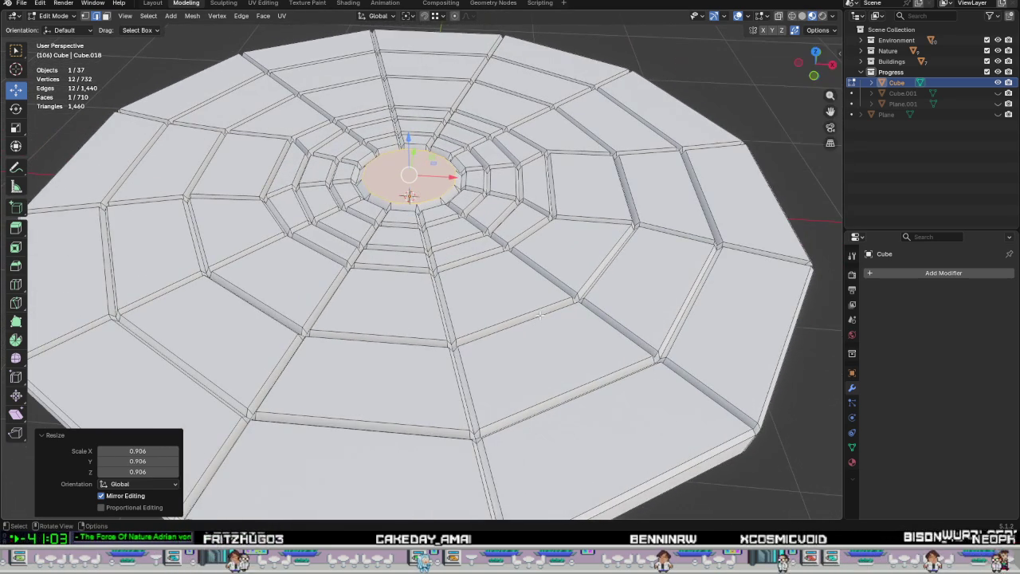
scroll(528, 317, down, 5)
scroll(485, 219, up, 6)
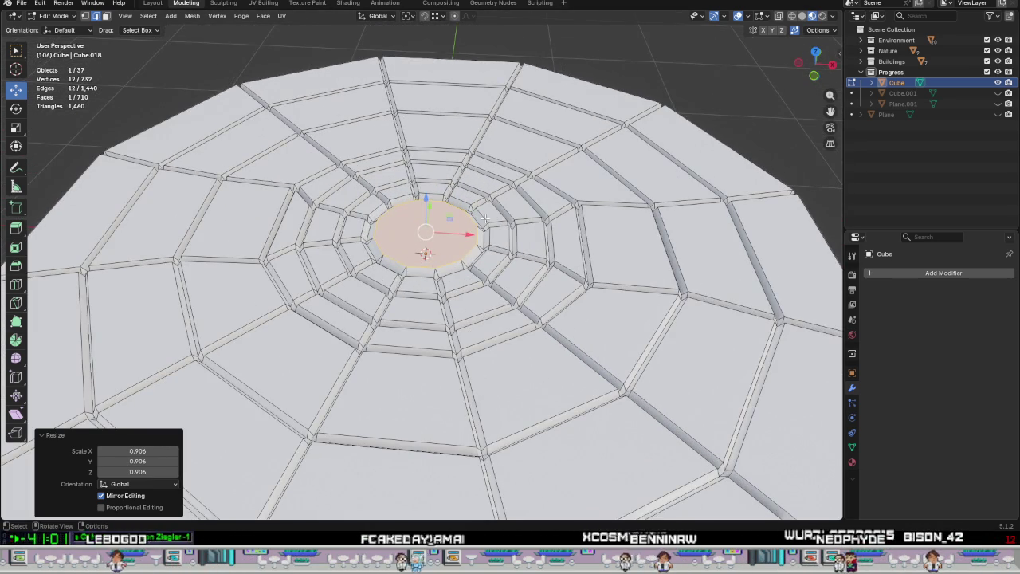
scroll(505, 276, down, 2)
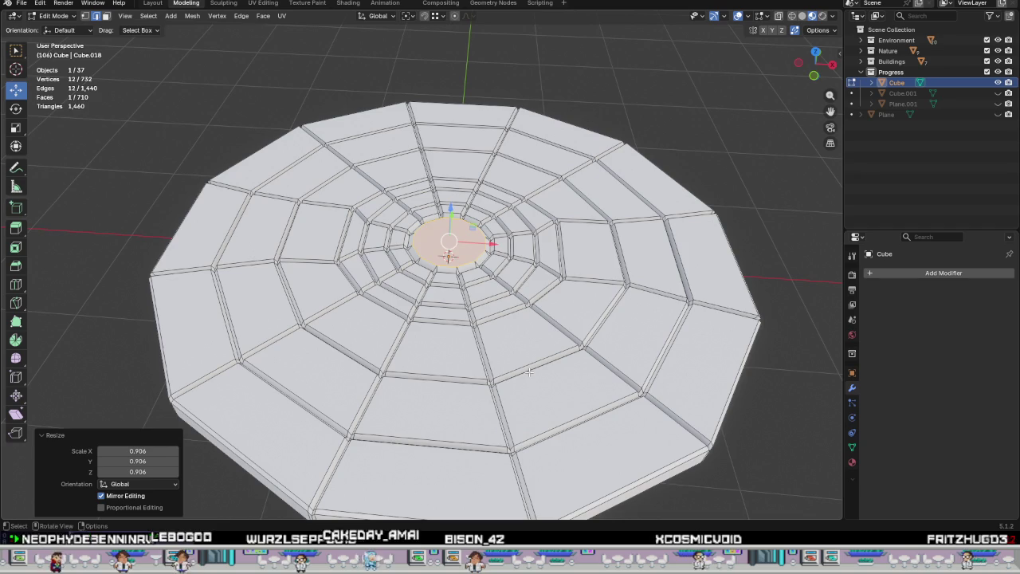
mouse_move(530, 370)
middle_down()
mouse_move(508, 334)
mouse_move(508, 348)
mouse_move(514, 300)
mouse_move(541, 361)
middle_up()
alt+shift+click(510, 293)
key(shift+d)
right_click(530, 346)
key(e)
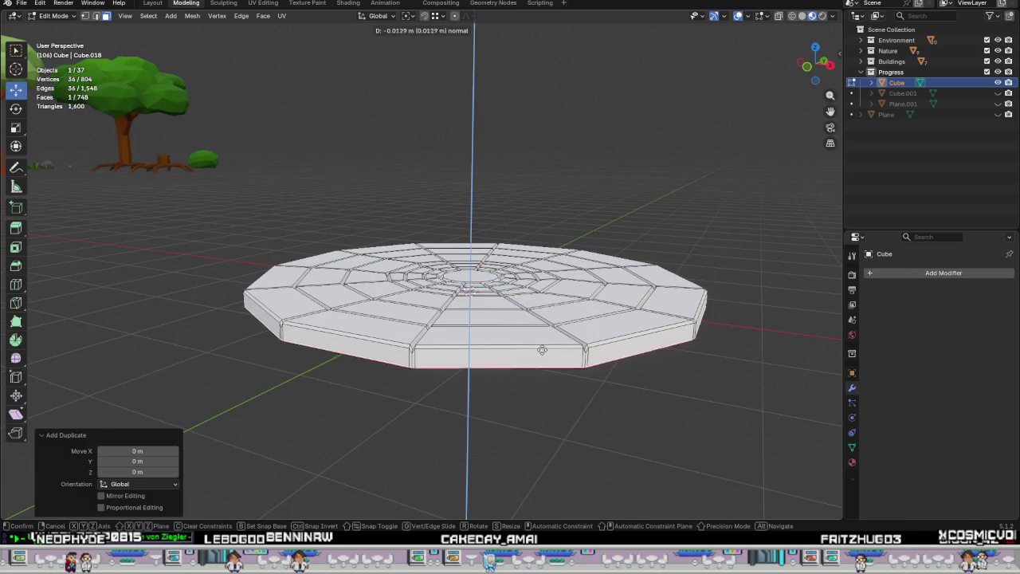
click(596, 332)
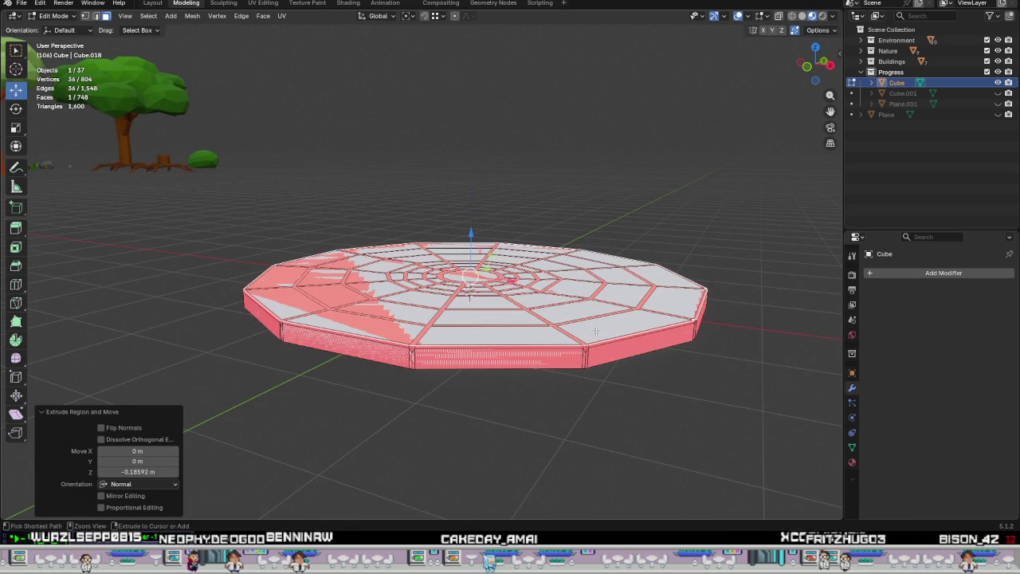
Separate the extruded slab into its own object, Cube.002, and hide the original tiled disc.
middle_drag(565, 328, 557, 341)
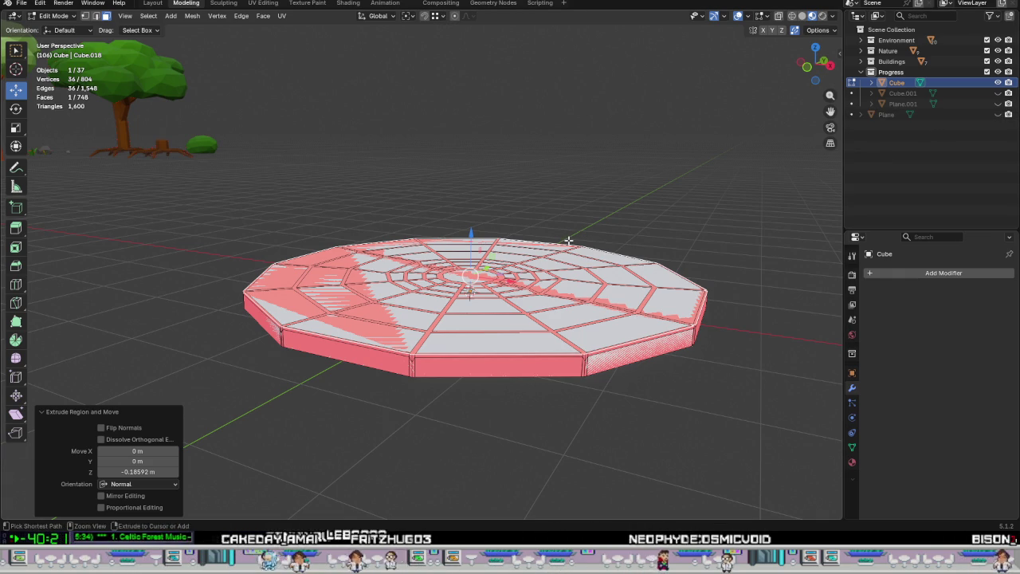
key(ctrl+l)
right_click(563, 246)
mouse_move(505, 413)
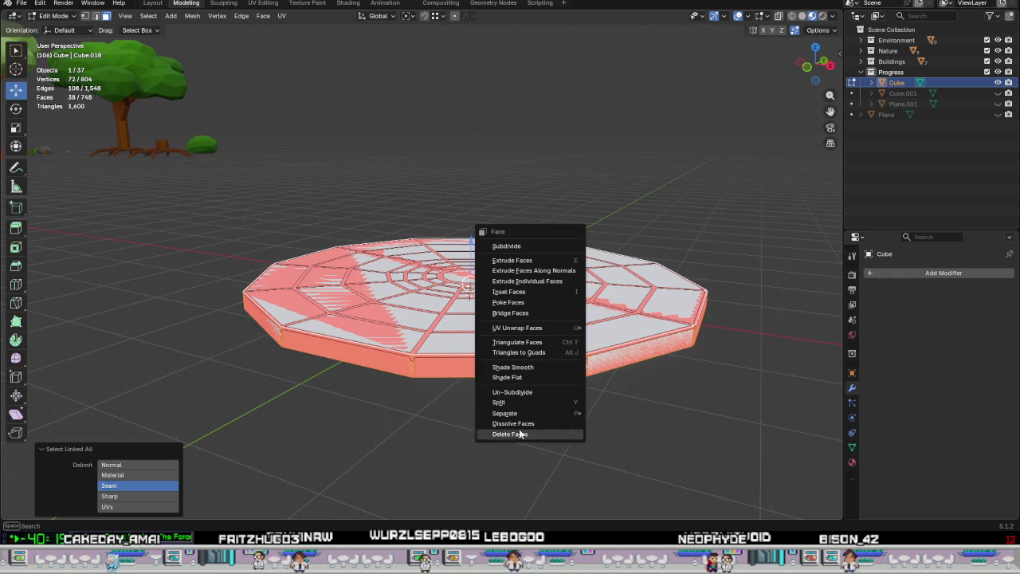
click(615, 412)
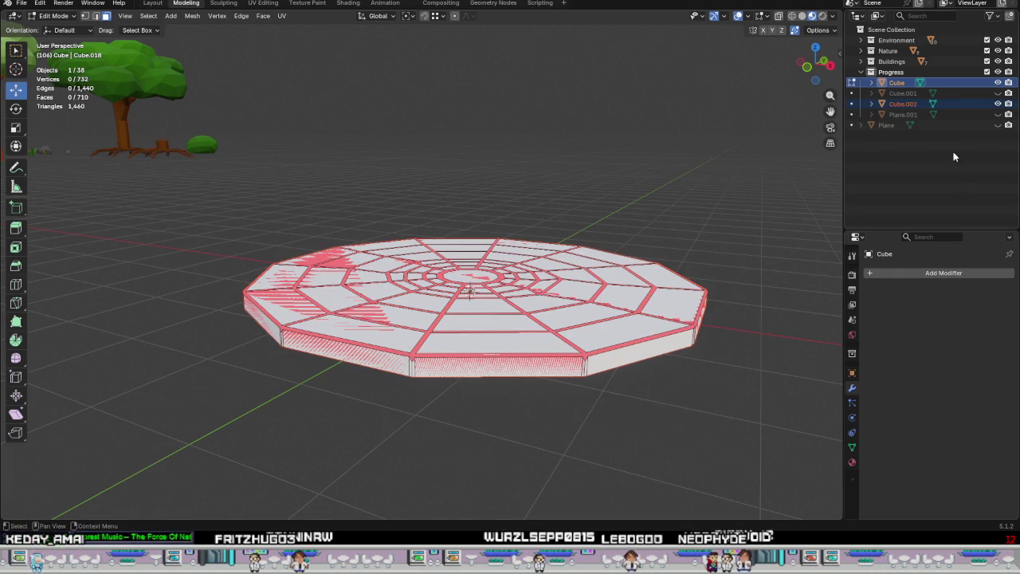
click(997, 83)
Recalculate all of Cube.002's normals to point outside.
key(Tab)
click(479, 314)
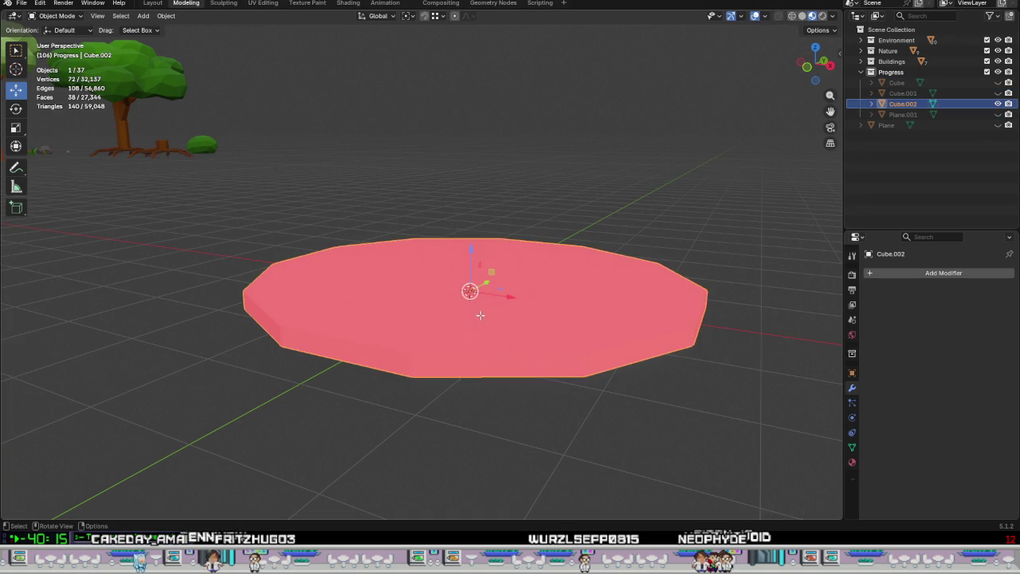
key(Tab)
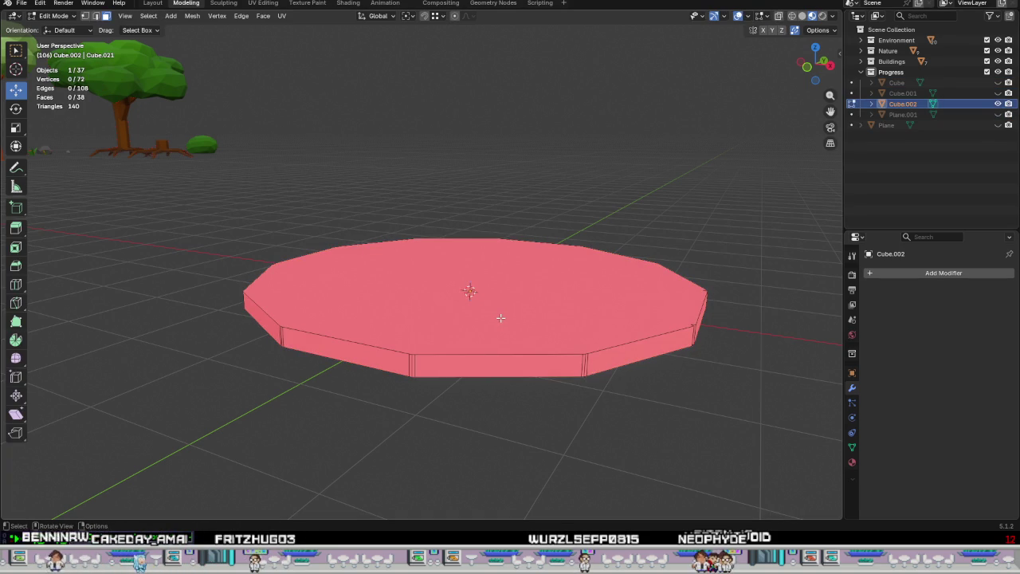
key(a)
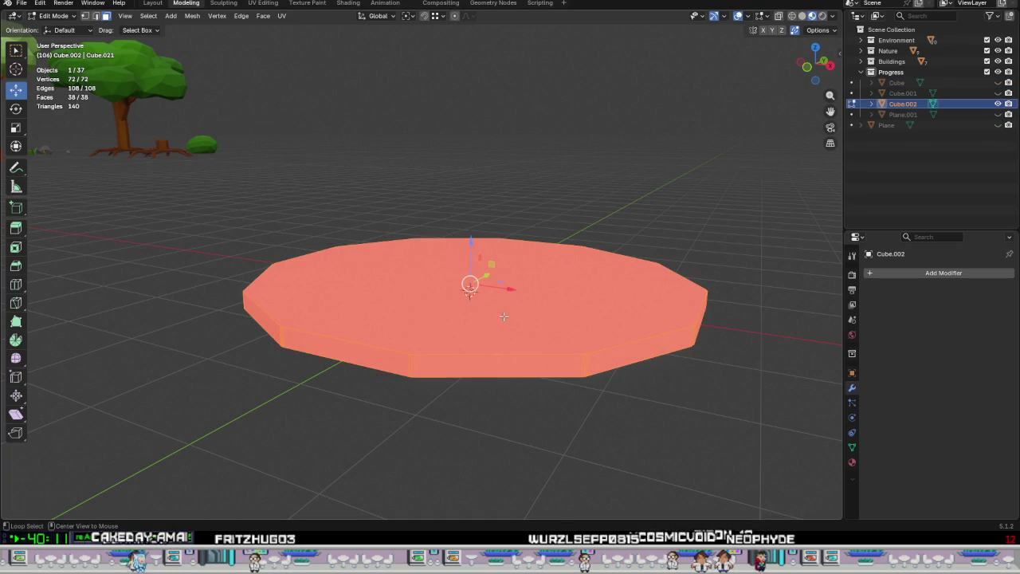
key(alt+n)
click(482, 325)
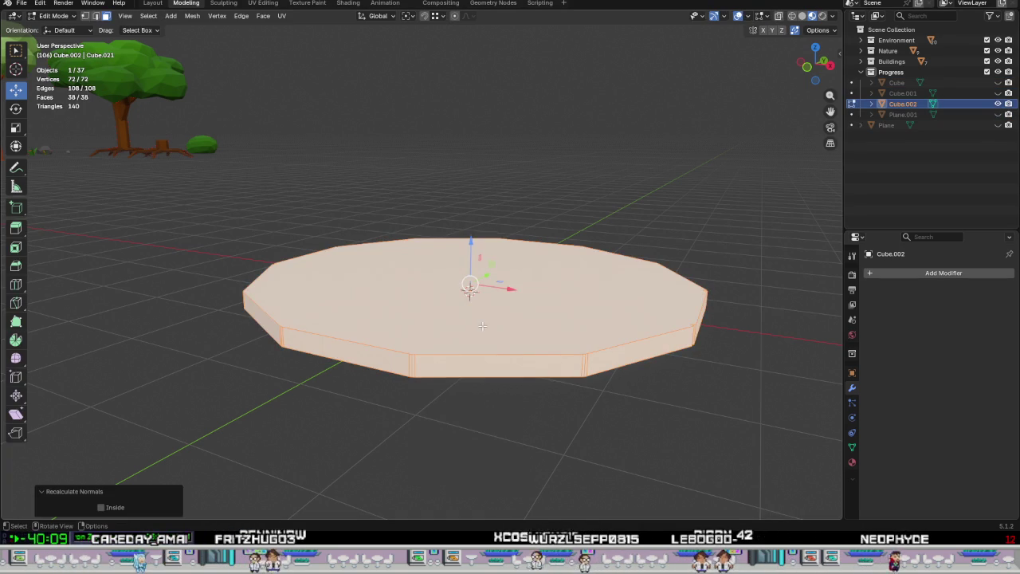
key(Tab)
Inspect the slab's slanted side faces and vertical corner edges in Edit Mode.
scroll(637, 395, up, 2)
scroll(574, 402, up, 2)
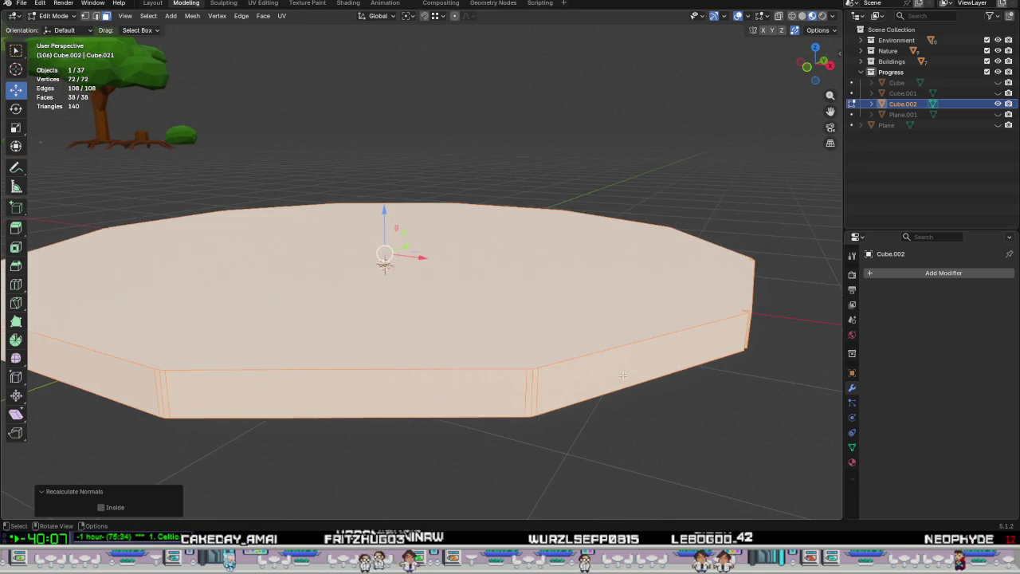
key(Tab)
scroll(533, 412, down, 1)
click(552, 396)
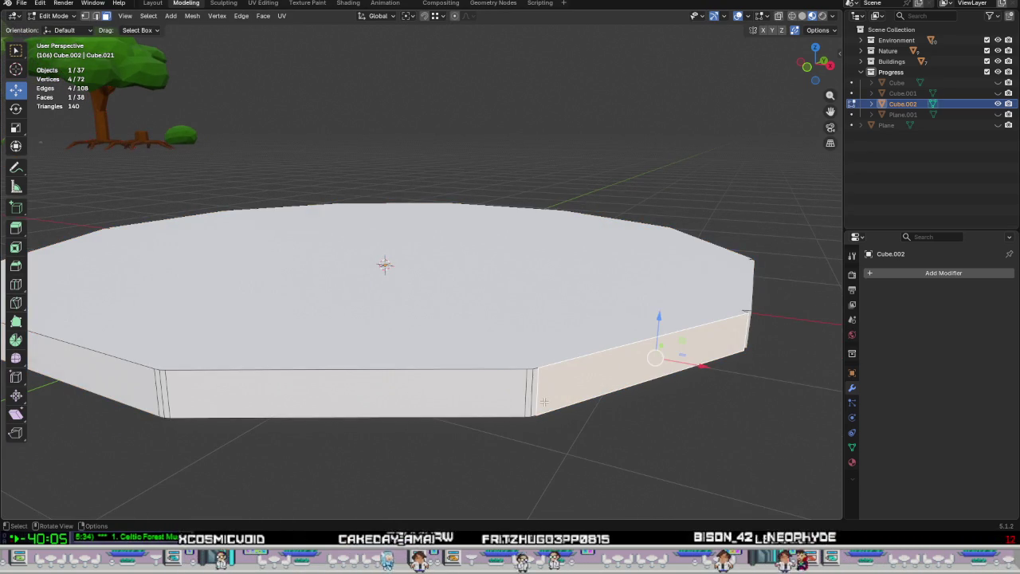
mouse_move(551, 396)
middle_down()
mouse_move(471, 407)
mouse_move(526, 422)
mouse_move(529, 436)
mouse_move(446, 284)
mouse_move(446, 200)
mouse_move(430, 363)
mouse_move(454, 391)
middle_up()
scroll(458, 394, up, 3)
scroll(457, 394, up, 2)
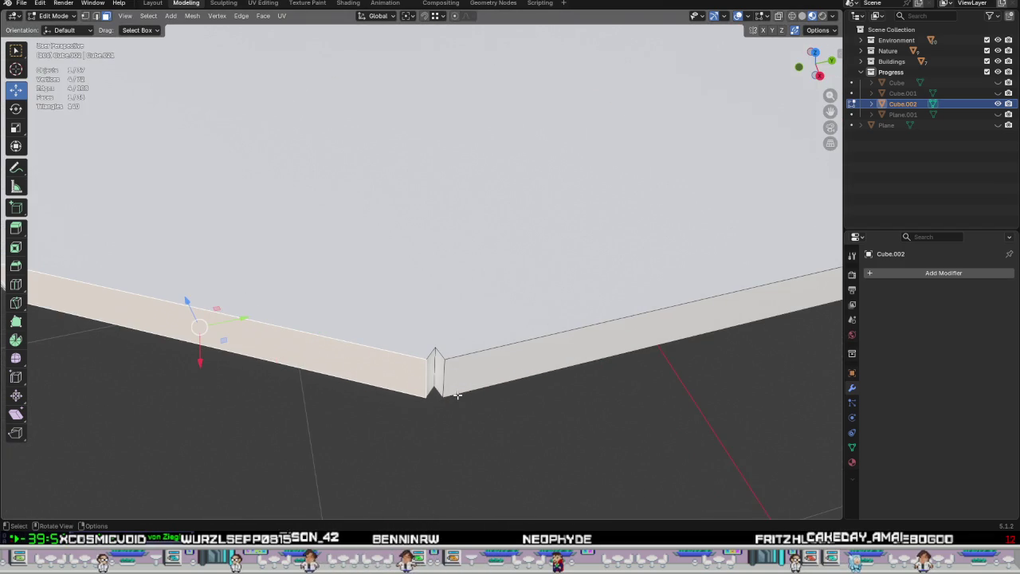
scroll(470, 391, down, 3)
scroll(486, 383, down, 1)
scroll(489, 376, down, 2)
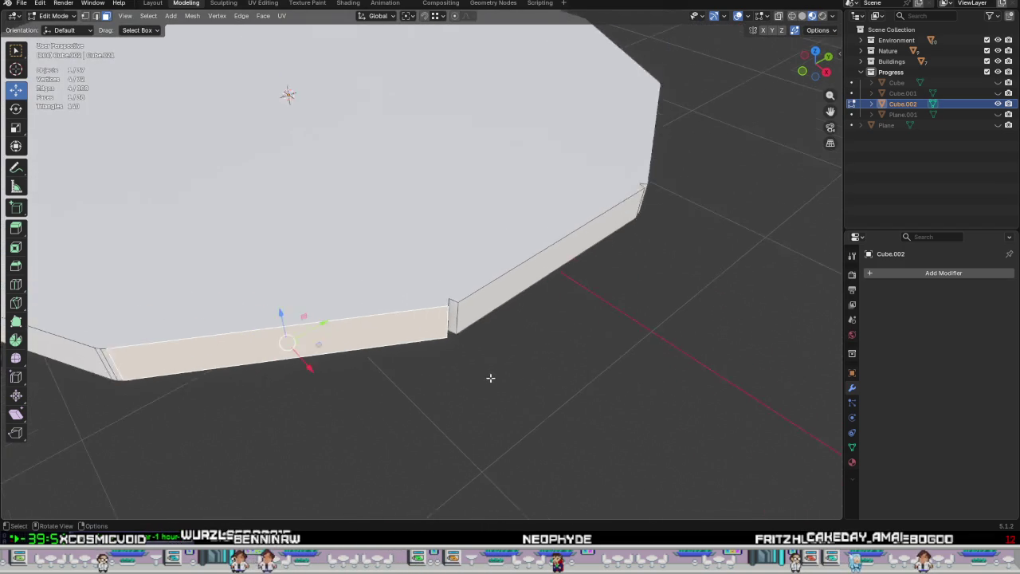
scroll(459, 333, down, 3)
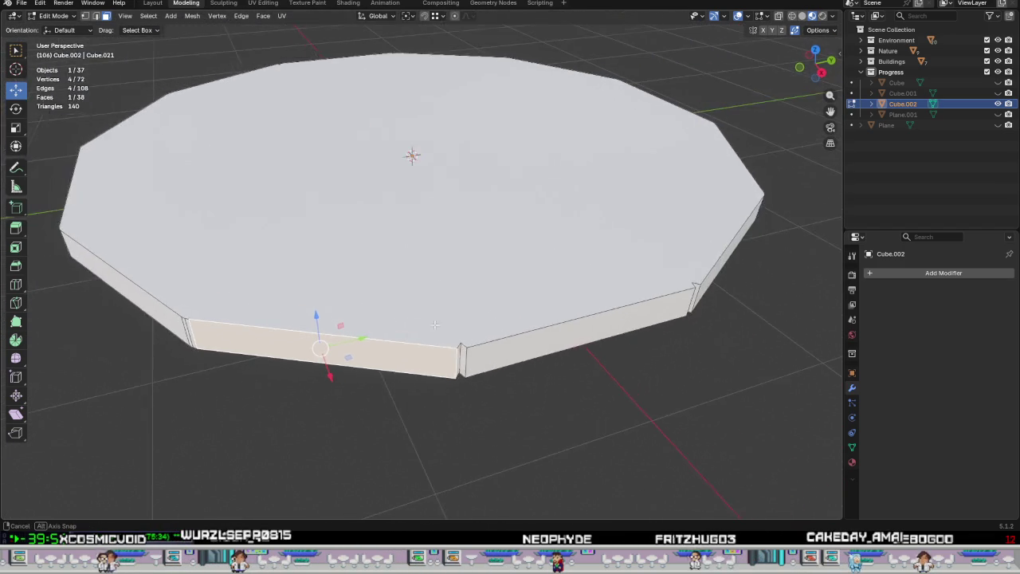
scroll(470, 367, up, 4)
click(472, 370)
mouse_move(472, 371)
middle_down()
mouse_move(488, 405)
mouse_move(408, 351)
mouse_move(364, 353)
mouse_move(305, 316)
mouse_move(353, 336)
mouse_move(398, 403)
mouse_move(503, 360)
mouse_move(191, 364)
mouse_move(318, 303)
middle_up()
scroll(446, 374, down, 2)
scroll(446, 374, down, 3)
scroll(446, 374, down, 2)
click(999, 104)
click(999, 82)
scroll(404, 229, up, 4)
scroll(385, 264, up, 2)
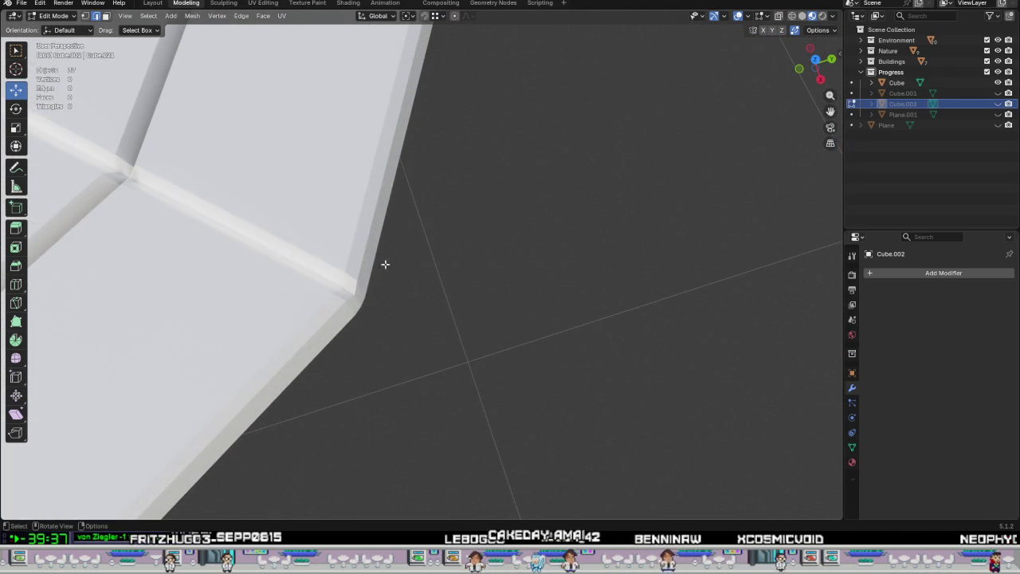
scroll(359, 309, down, 1)
scroll(353, 319, down, 5)
mouse_move(353, 318)
middle_down()
mouse_move(364, 319)
mouse_move(273, 364)
mouse_move(494, 279)
middle_up()
middle_drag(417, 287, 417, 348)
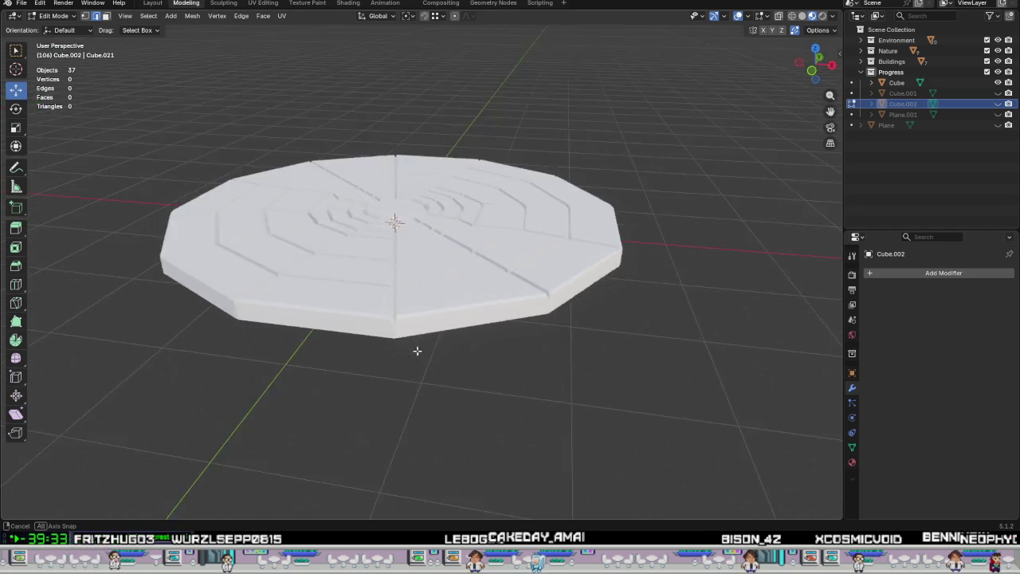
scroll(385, 318, up, 3)
scroll(385, 318, up, 2)
scroll(391, 313, down, 2)
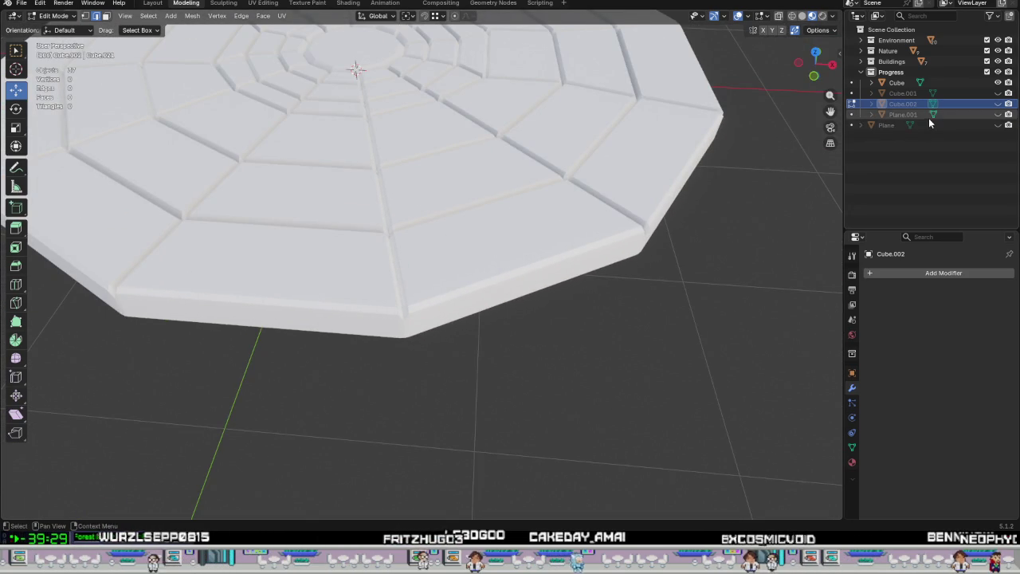
click(998, 82)
click(998, 104)
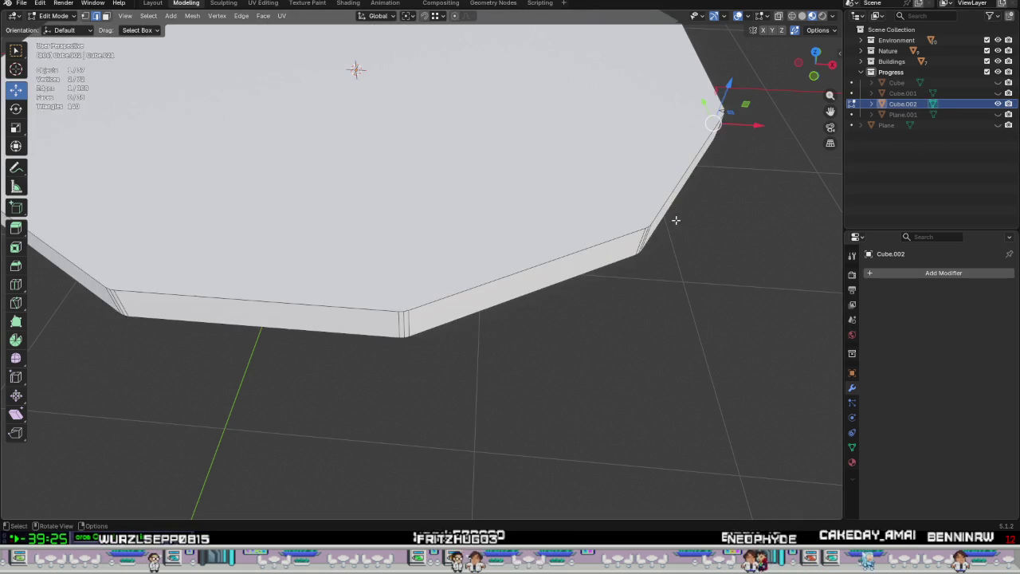
shift+middle_drag(553, 183, 496, 294)
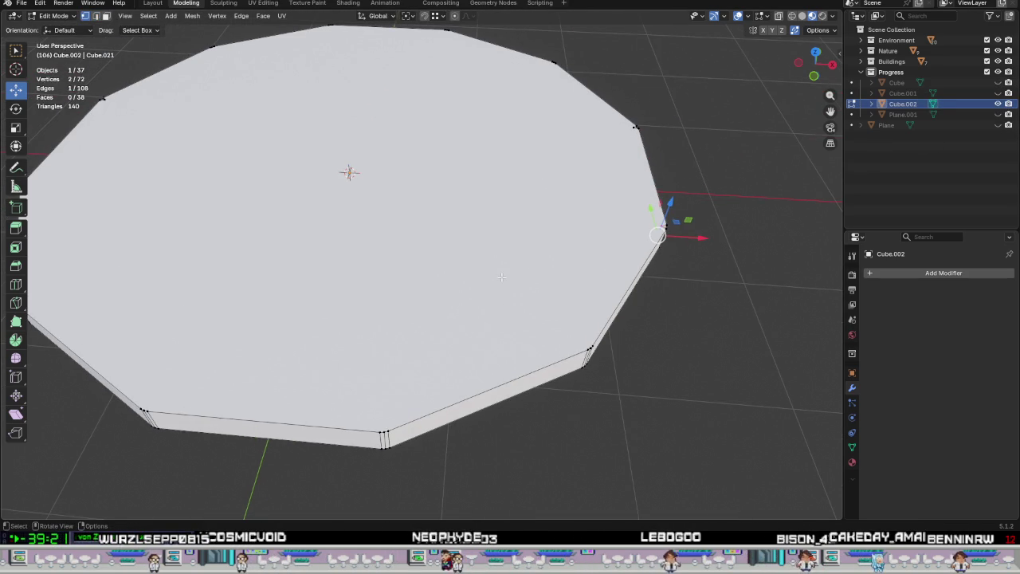
click(498, 283)
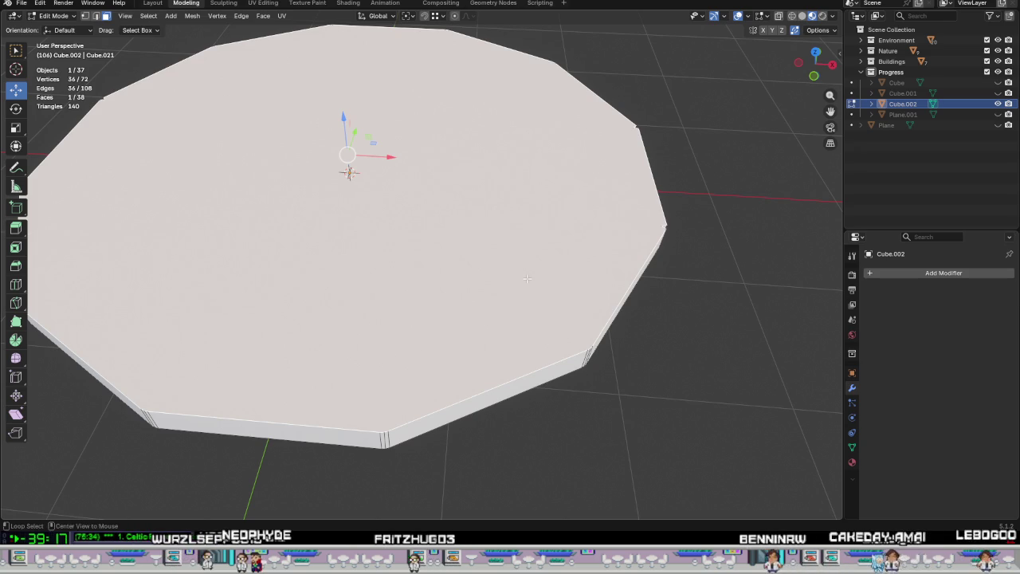
Apply To Sphere at factor 1 to the slab's top face so its 12 corners sit evenly on a circle.
key(e)
key(Escape)
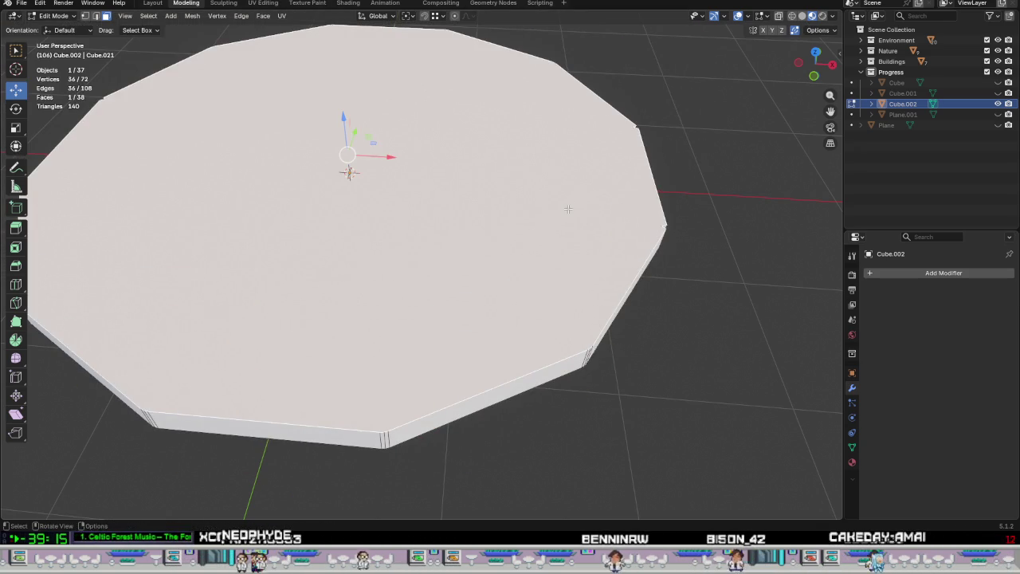
key(shift+alt+s)
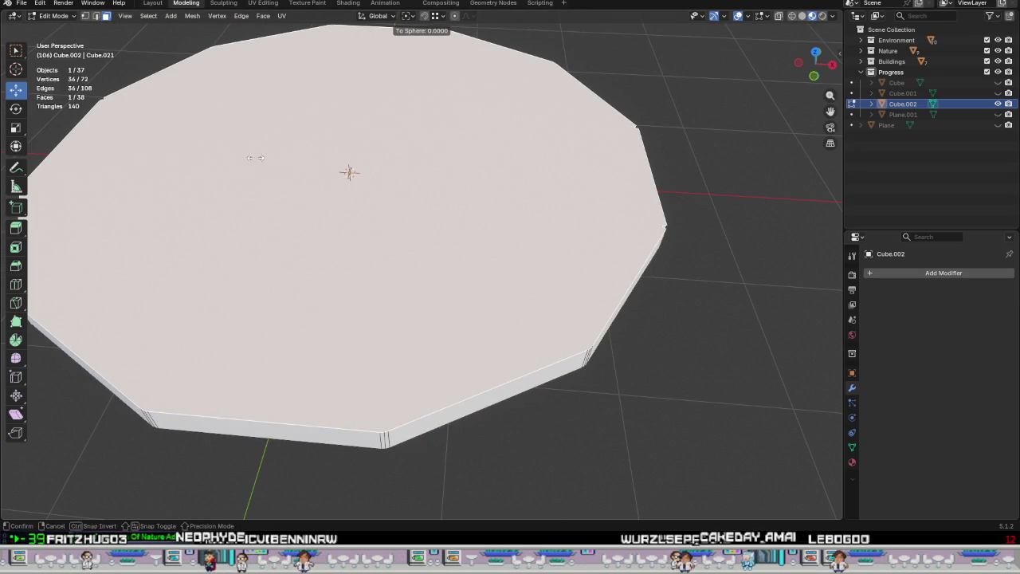
click(92, 487)
mouse_move(425, 458)
middle_down()
mouse_move(422, 433)
mouse_move(396, 405)
mouse_move(421, 312)
mouse_move(479, 231)
middle_up()
key(shift+alt+s)
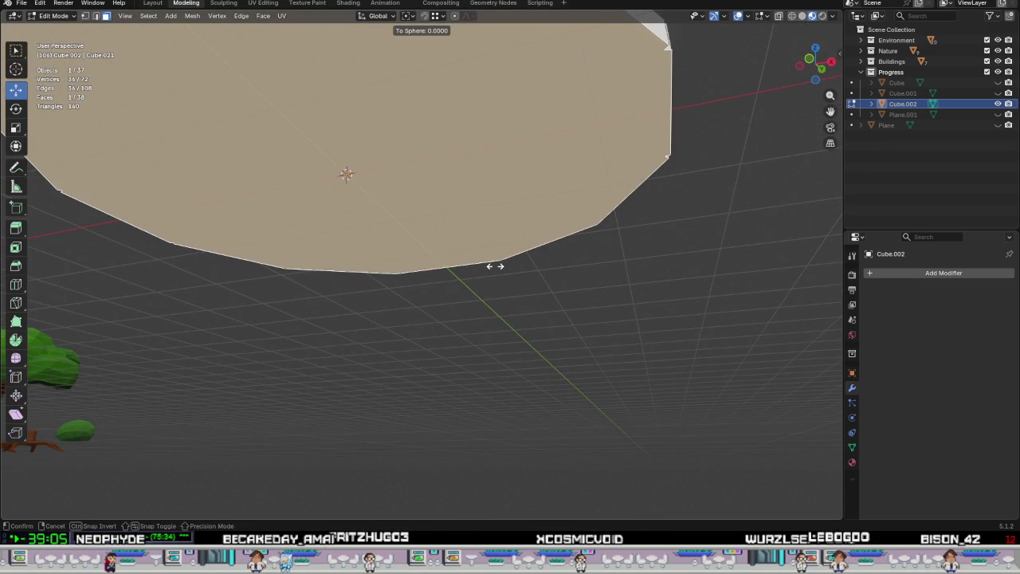
click(277, 51)
middle_drag(278, 51, 375, 239)
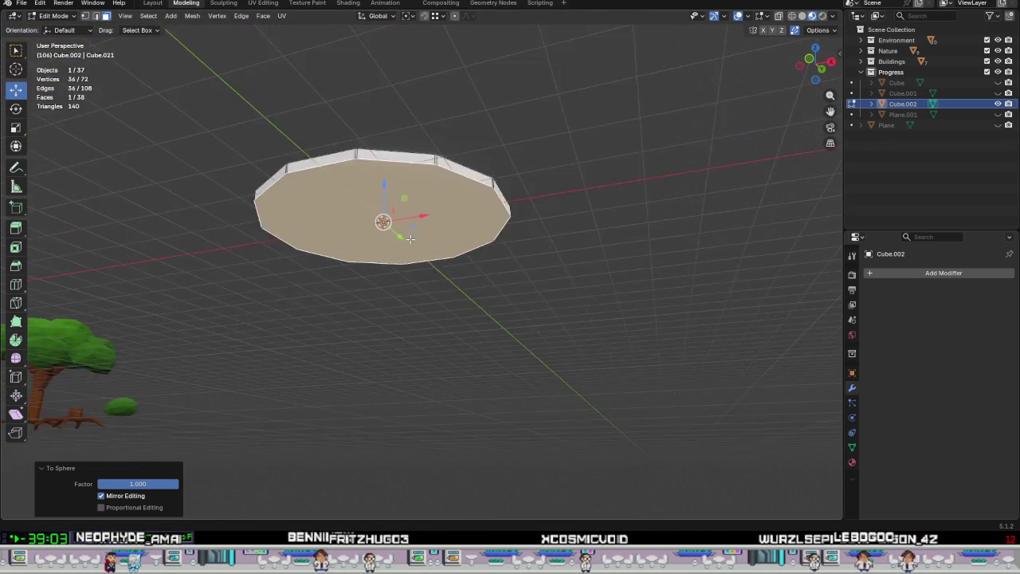
Inspect a slab corner, selecting its small corner face and then its vertical corner edge.
scroll(384, 260, up, 3)
scroll(384, 260, up, 3)
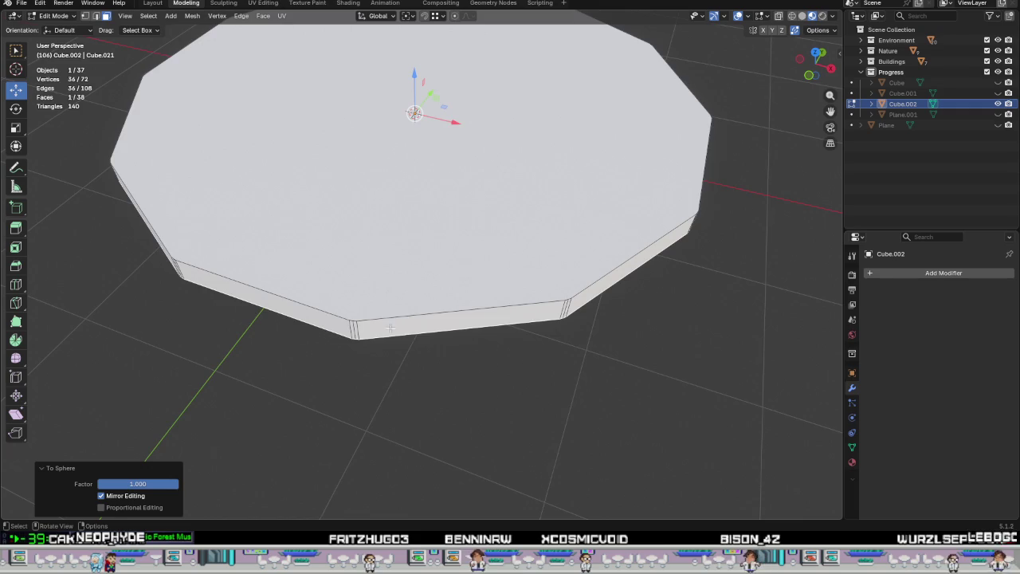
middle_drag(404, 292, 392, 316)
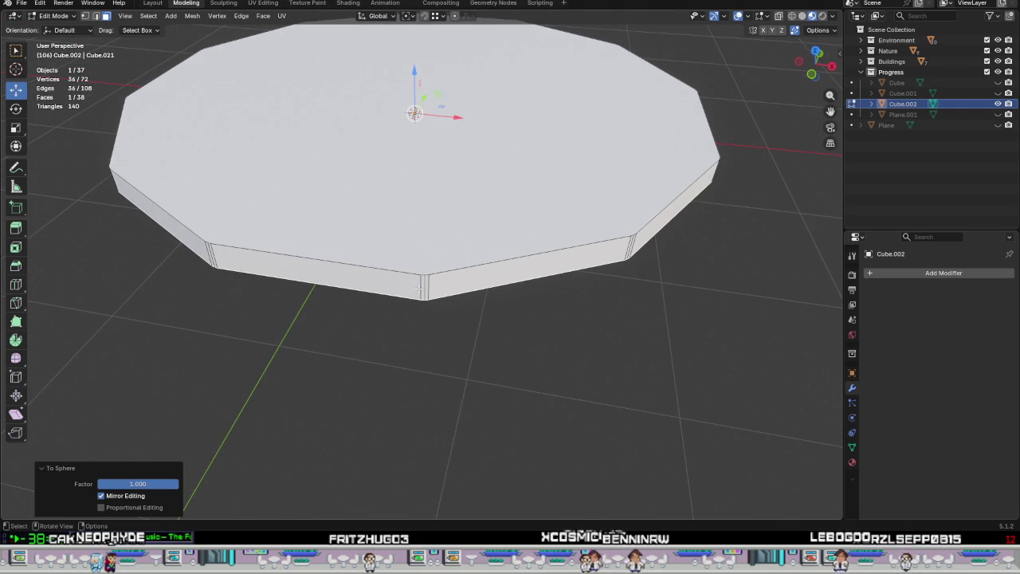
click(420, 289)
scroll(423, 291, up, 3)
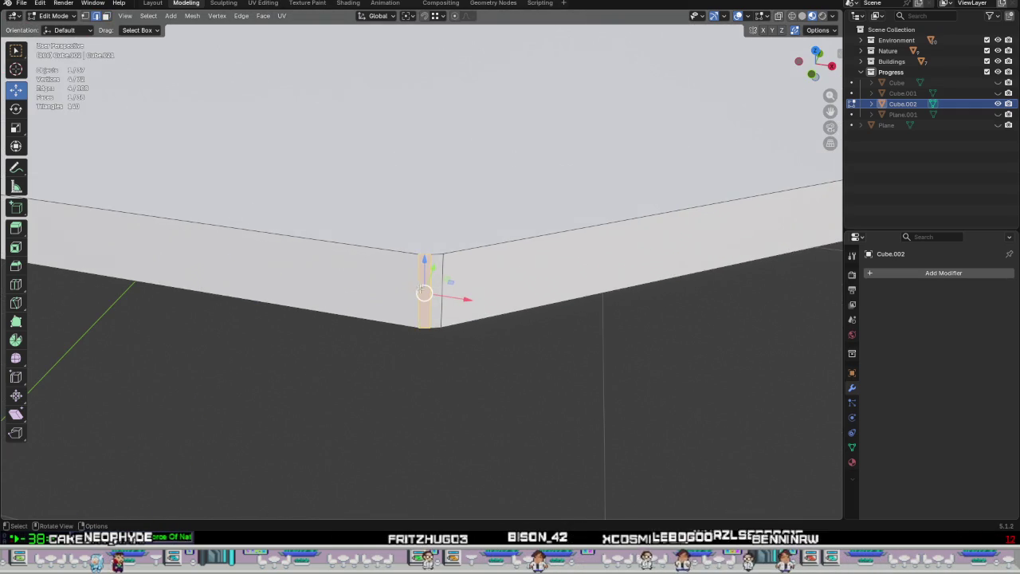
click(422, 291)
scroll(411, 315, down, 3)
mouse_move(410, 315)
middle_down()
mouse_move(480, 312)
mouse_move(534, 282)
mouse_move(384, 370)
middle_up()
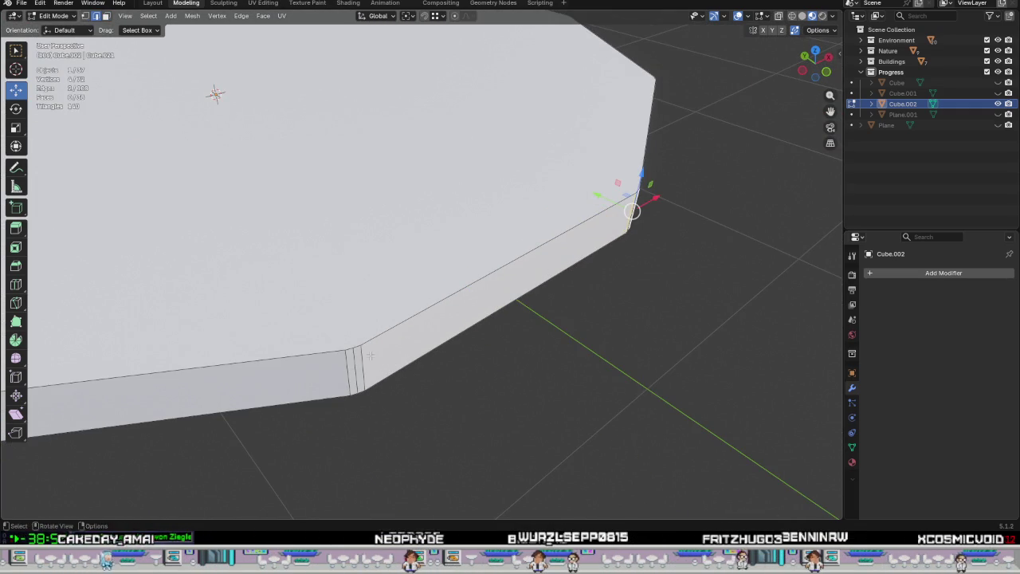
Dissolve the doubled vertical side edges at the first three corners of the slab.
right_click(357, 415)
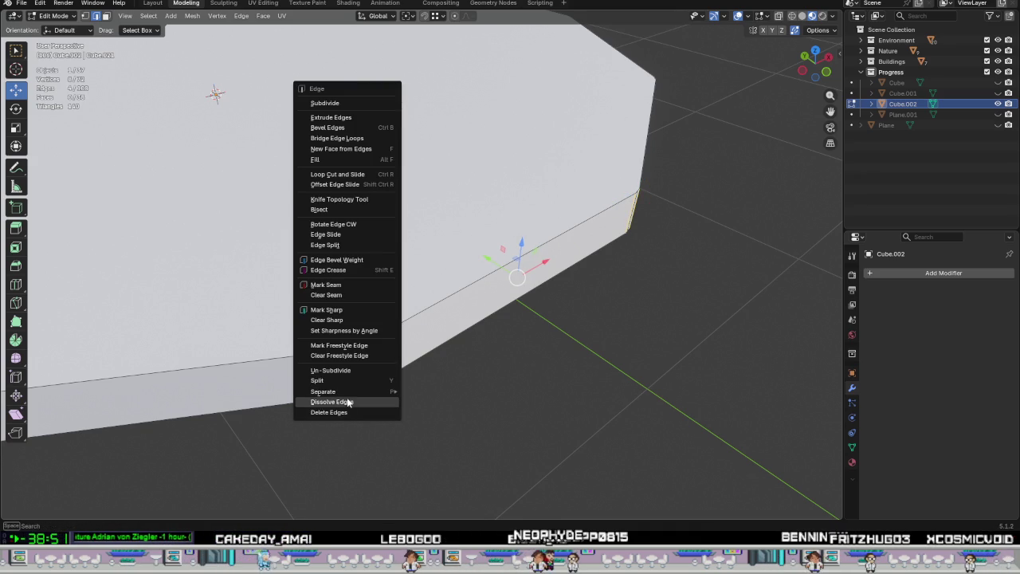
click(348, 403)
scroll(348, 403, down, 5)
middle_drag(348, 402, 564, 351)
scroll(564, 351, up, 3)
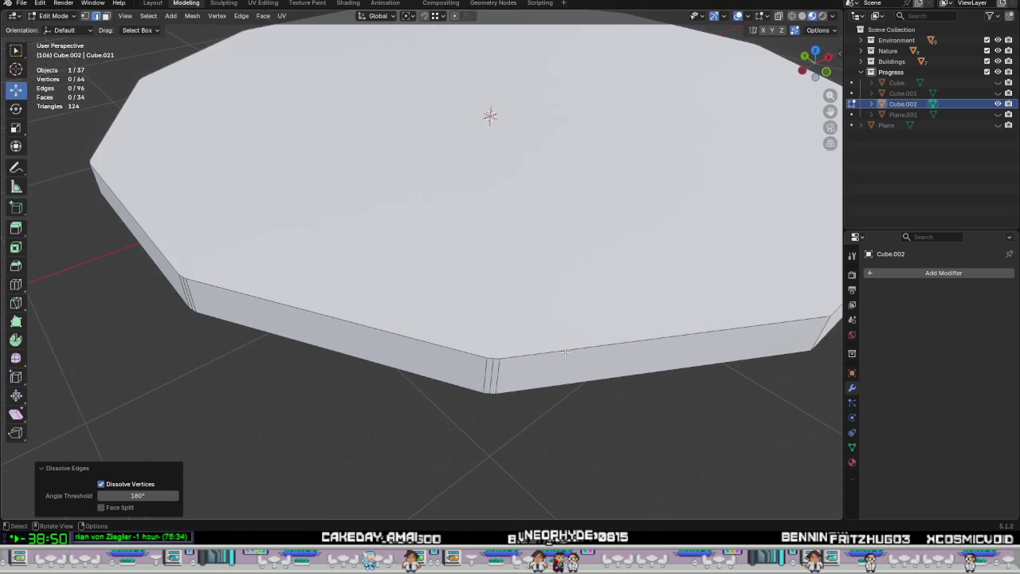
shift+click(495, 376)
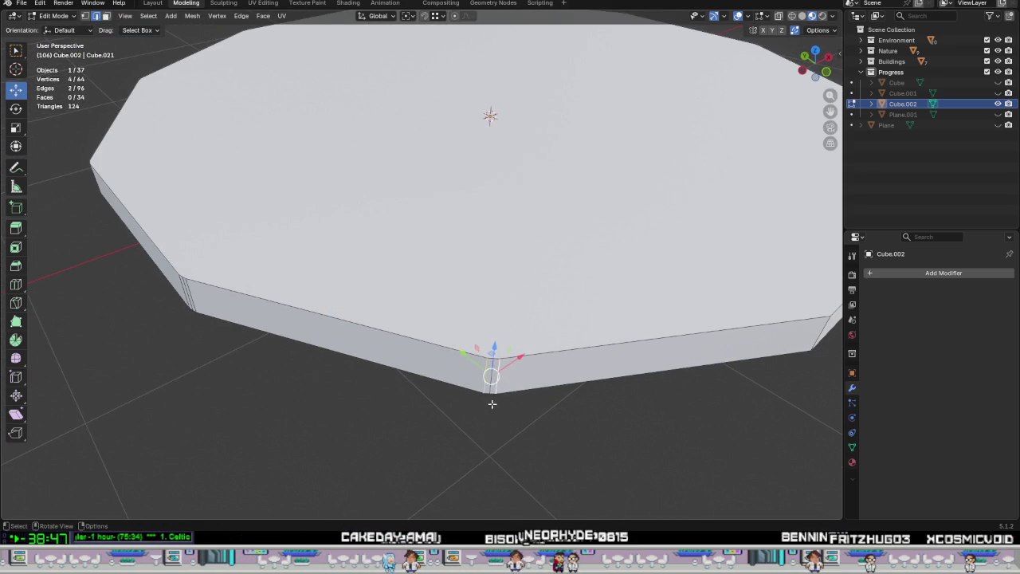
right_click(492, 404)
click(489, 405)
scroll(481, 405, down, 5)
middle_drag(480, 405, 503, 362)
scroll(255, 443, up, 4)
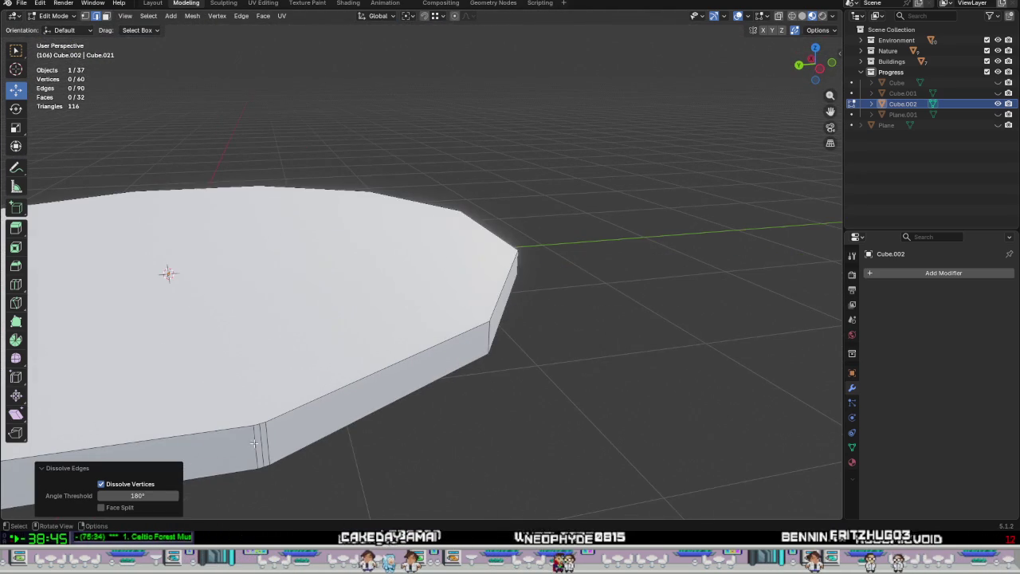
shift+click(254, 441)
right_click(271, 442)
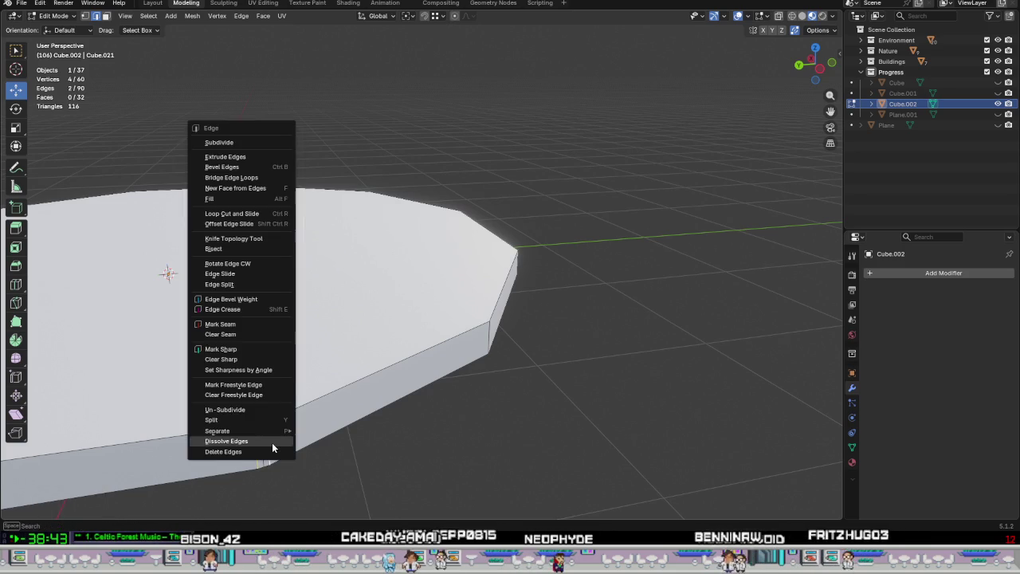
click(272, 442)
scroll(259, 439, down, 3)
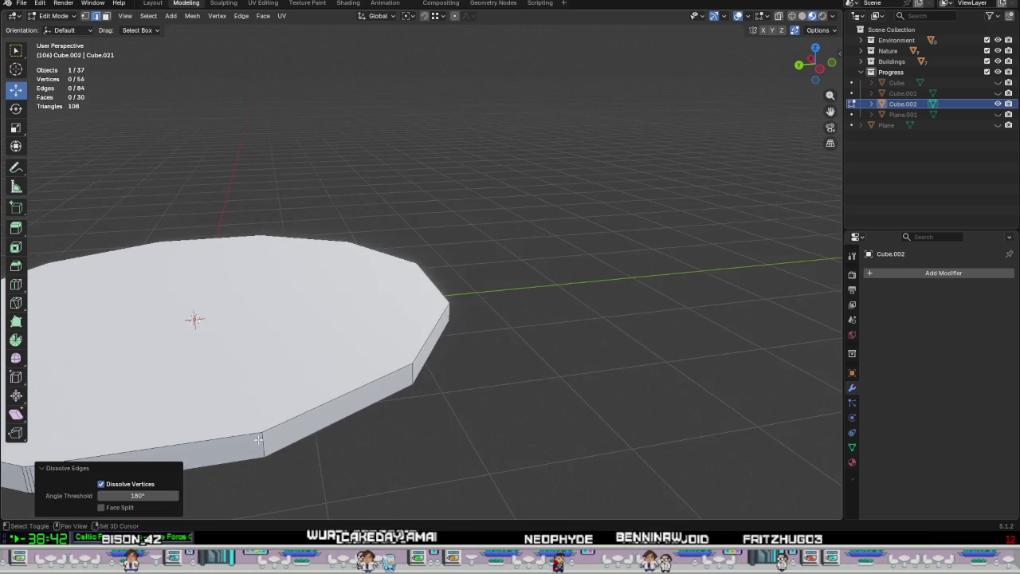
middle_drag(259, 439, 430, 359)
scroll(431, 359, up, 3)
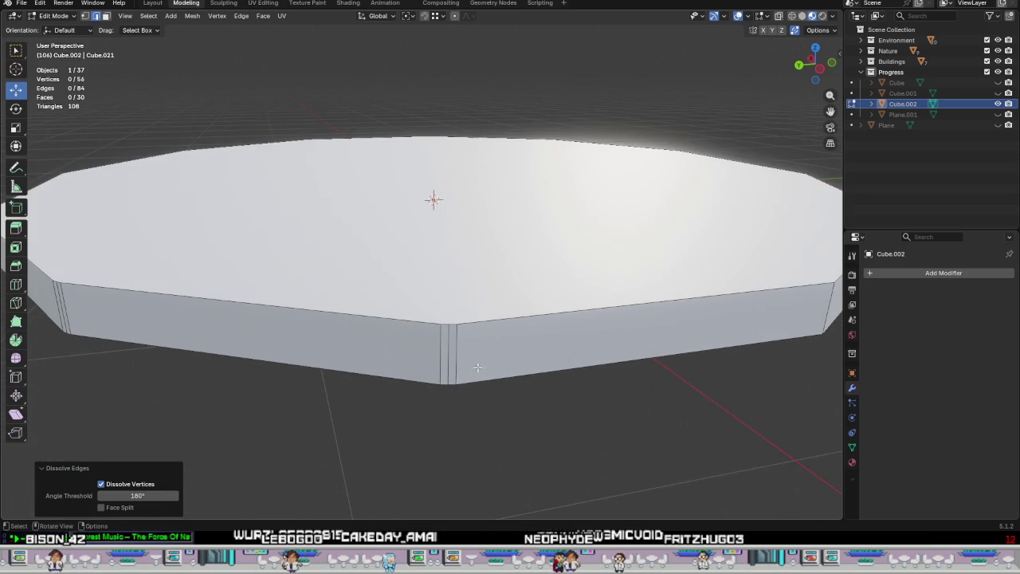
Dissolve the doubled vertical seams at the next three corners around the rim.
click(436, 349)
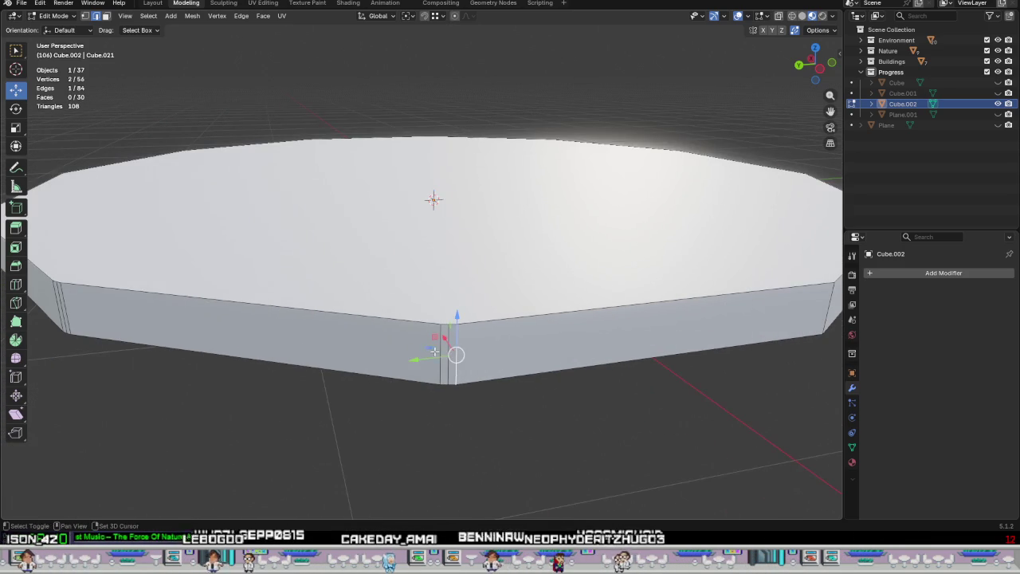
right_click(436, 356)
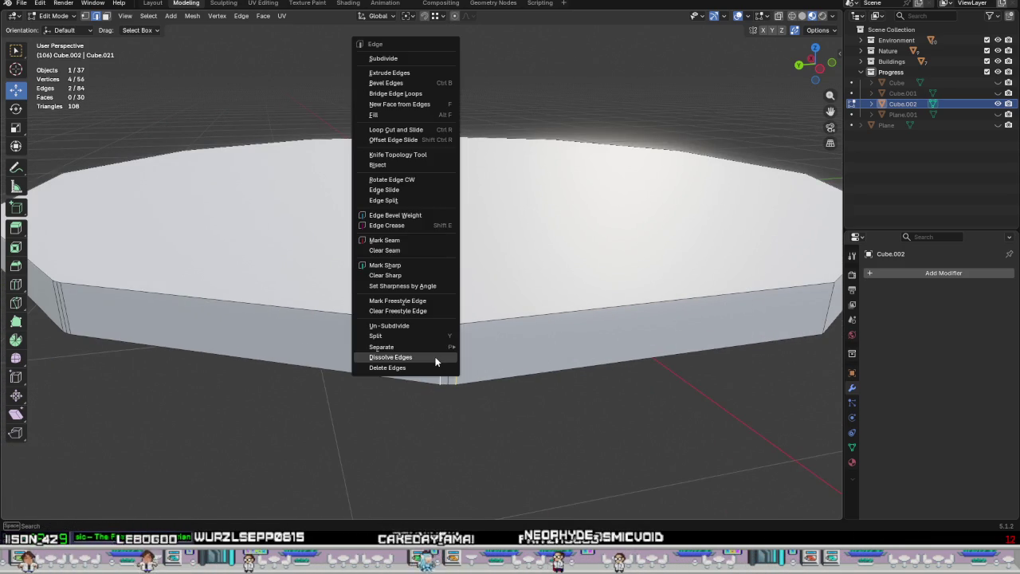
click(437, 356)
scroll(436, 356, down, 3)
mouse_move(437, 356)
middle_down()
mouse_move(351, 359)
mouse_move(432, 338)
middle_up()
scroll(433, 339, up, 3)
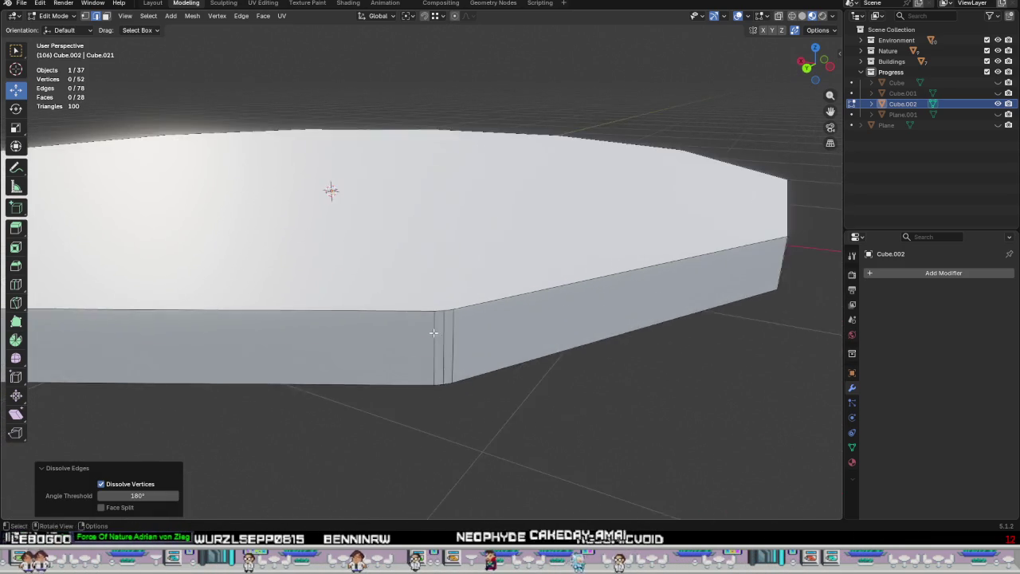
click(434, 335)
right_click(460, 340)
click(459, 343)
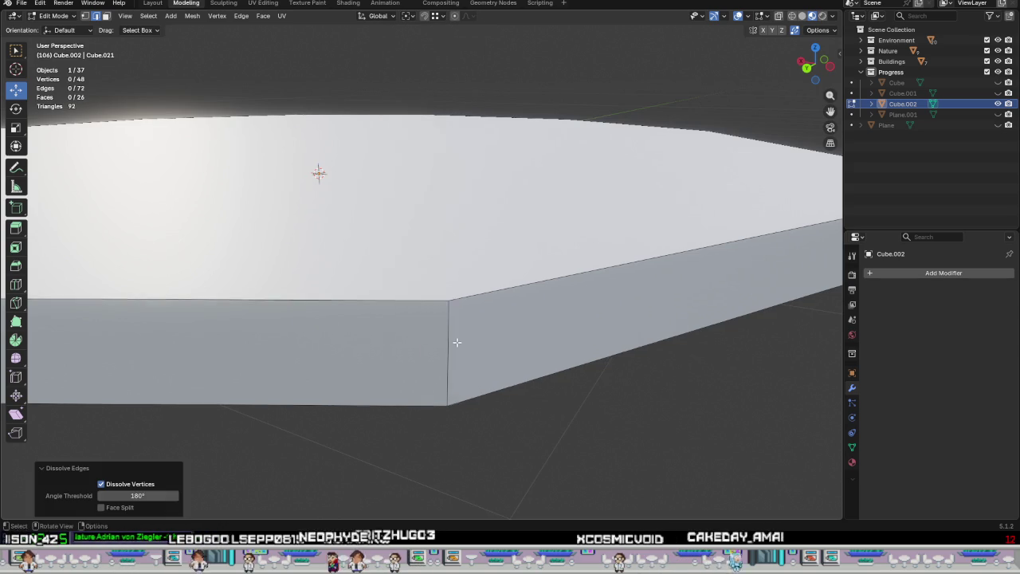
scroll(459, 343, down, 3)
mouse_move(459, 343)
middle_down()
mouse_move(675, 350)
mouse_move(350, 349)
middle_up()
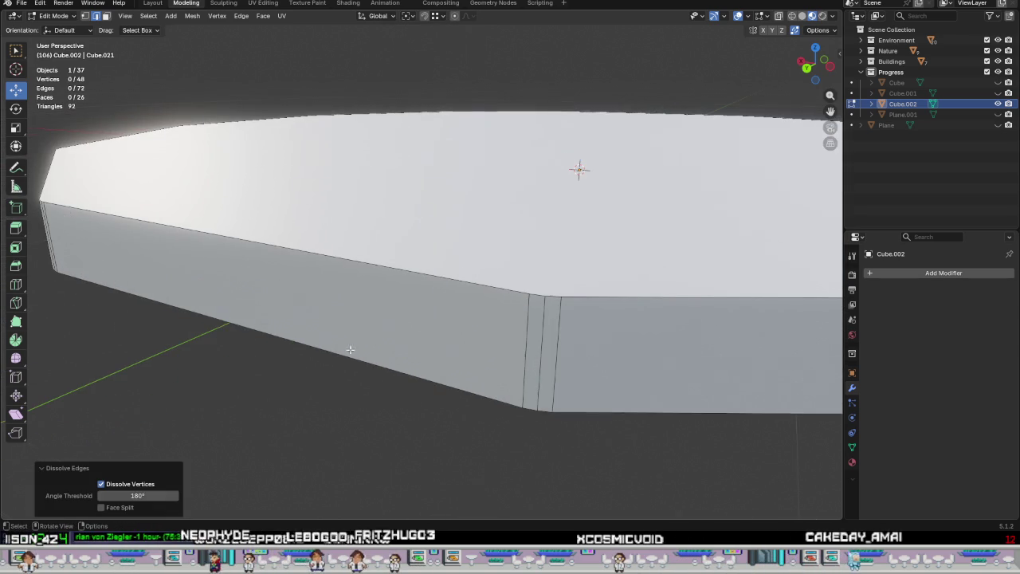
click(521, 351)
right_click(523, 353)
click(524, 363)
scroll(549, 360, down, 2)
mouse_move(550, 359)
middle_down()
mouse_move(424, 366)
mouse_move(402, 379)
middle_up()
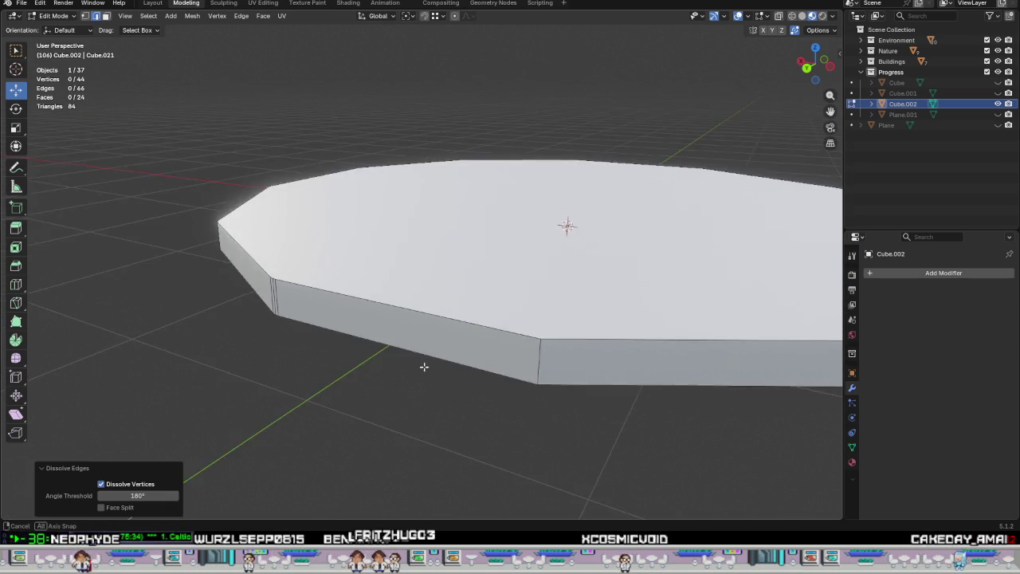
Continue around the rim, dissolving the doubled side edges at three more corners.
click(402, 379)
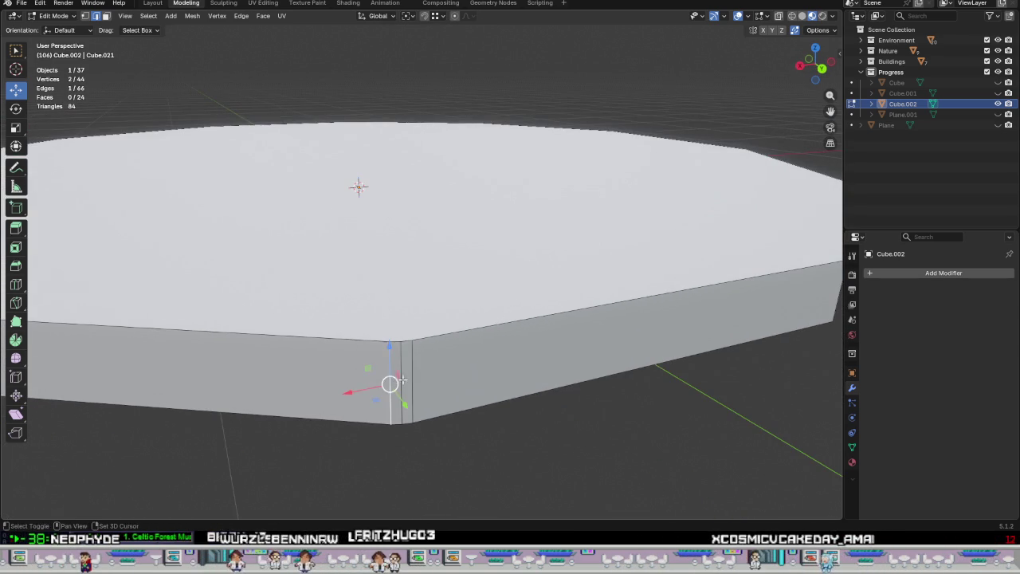
right_click(404, 444)
click(404, 446)
scroll(364, 319, down, 2)
scroll(334, 391, up, 2)
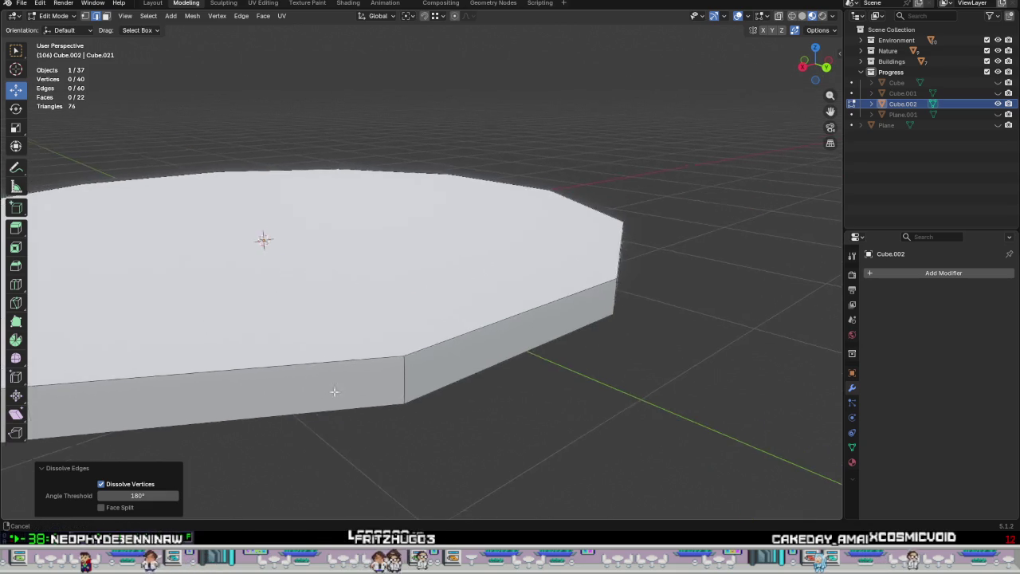
scroll(333, 391, down, 2)
middle_drag(334, 391, 383, 374)
scroll(382, 374, up, 2)
click(399, 364)
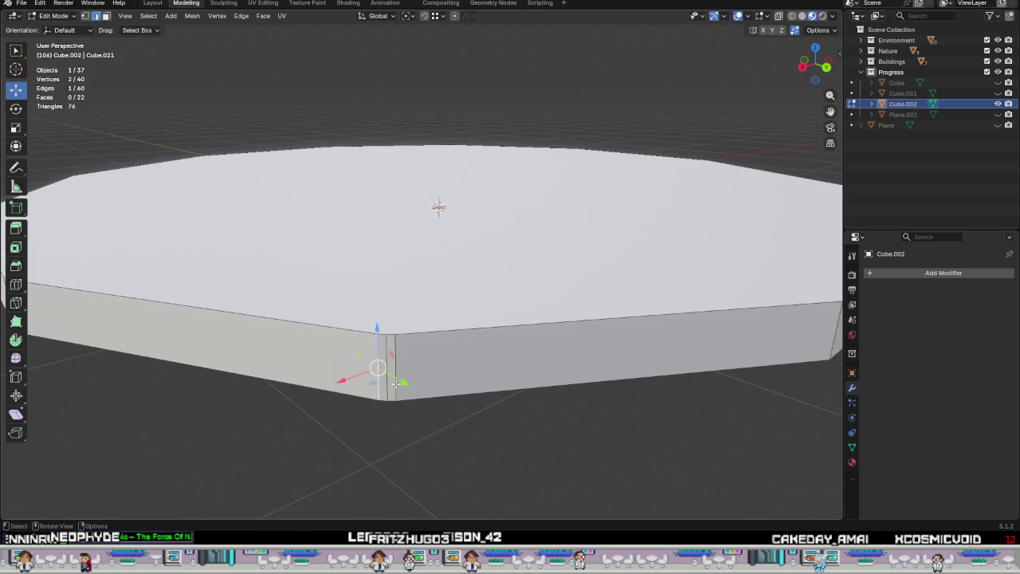
right_click(406, 381)
click(406, 382)
scroll(407, 381, down, 2)
middle_drag(406, 381, 489, 340)
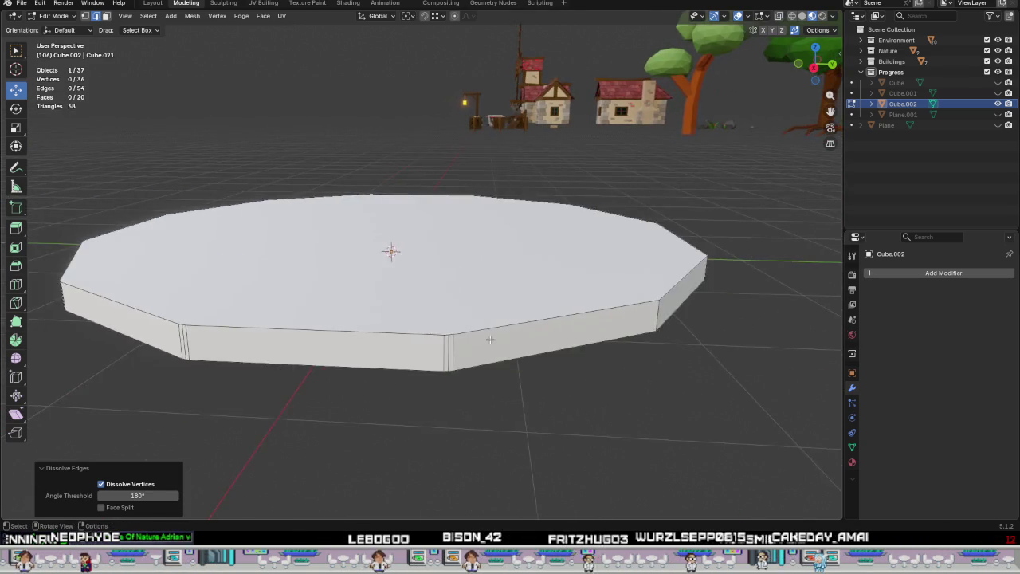
scroll(489, 340, up, 2)
click(410, 371)
right_click(423, 371)
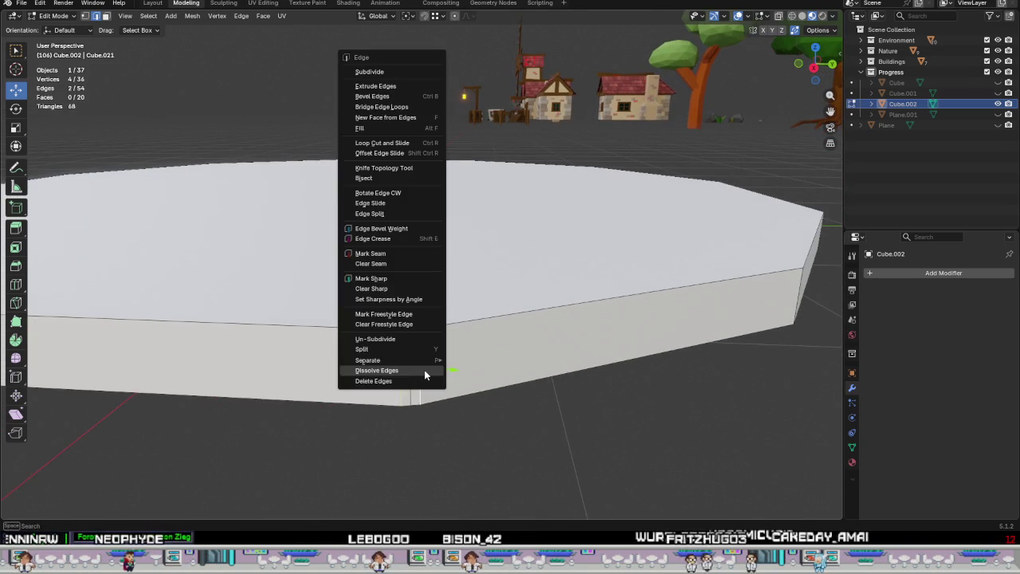
click(423, 371)
scroll(424, 370, down, 2)
middle_drag(424, 370, 421, 358)
scroll(422, 357, up, 2)
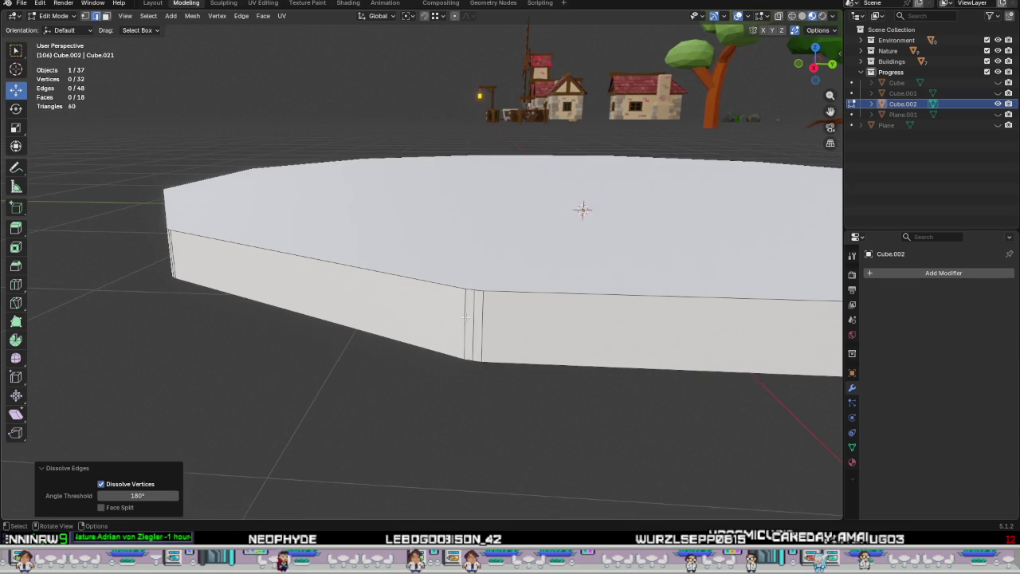
Dissolve the last doubled side edges, leaving a clean 12-sided prism of 24 vertices and 14 faces.
shift+click(487, 318)
right_click(478, 331)
click(478, 332)
scroll(478, 332, down, 2)
mouse_move(478, 331)
middle_down()
mouse_move(435, 311)
mouse_move(438, 342)
middle_up()
scroll(434, 311, up, 2)
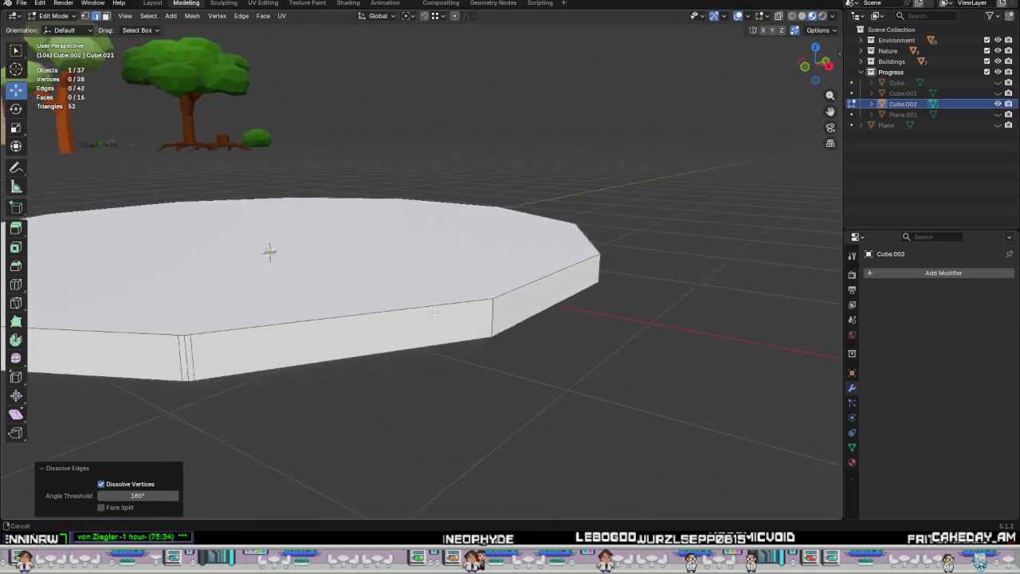
scroll(438, 343, up, 1)
click(435, 382)
right_click(444, 356)
click(442, 351)
scroll(430, 353, down, 3)
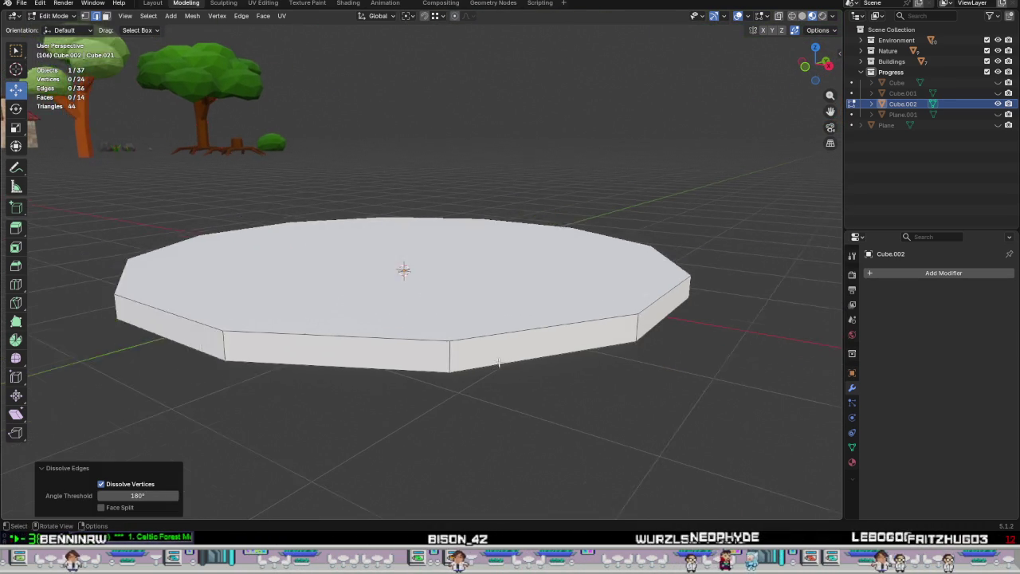
mouse_move(438, 348)
middle_down()
mouse_move(457, 389)
mouse_move(363, 331)
mouse_move(295, 271)
middle_up()
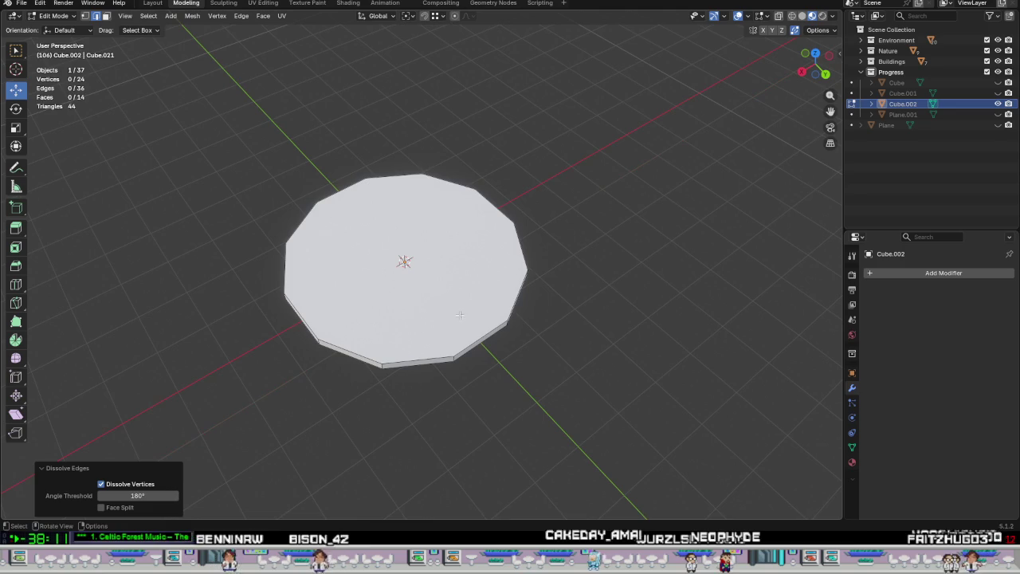
Unhide Cube, the Cube.001 stone arch and the Plane.001 portal in the Outliner.
click(998, 82)
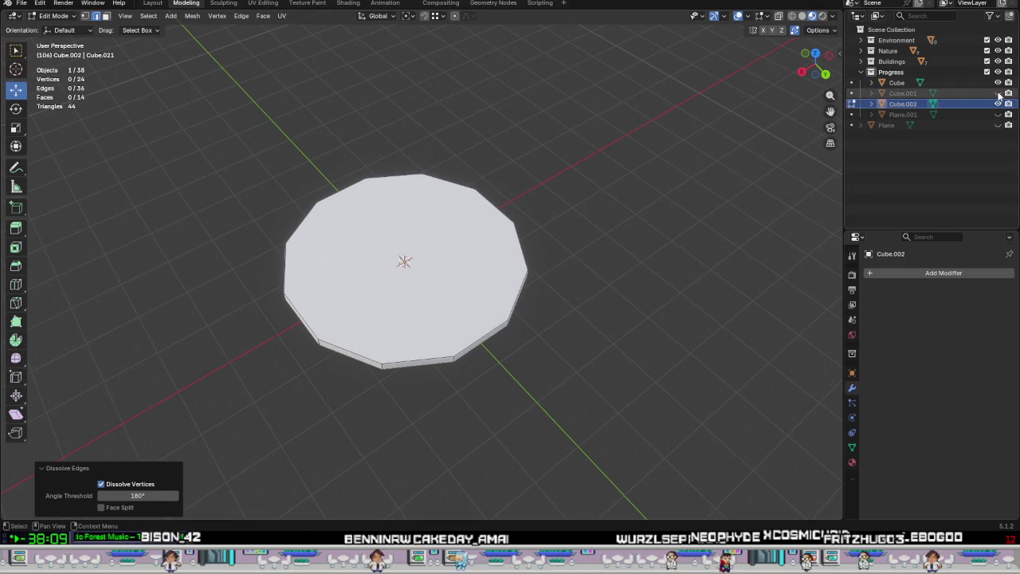
click(997, 93)
click(998, 114)
mouse_move(580, 314)
middle_down()
mouse_move(403, 346)
mouse_move(557, 337)
mouse_move(474, 391)
mouse_move(443, 245)
mouse_move(635, 274)
mouse_move(617, 291)
middle_up()
Toggle Cube.002's visibility to compare, leave it hidden, and select the tiled Cube base.
click(1002, 103)
middle_drag(302, 348, 303, 416)
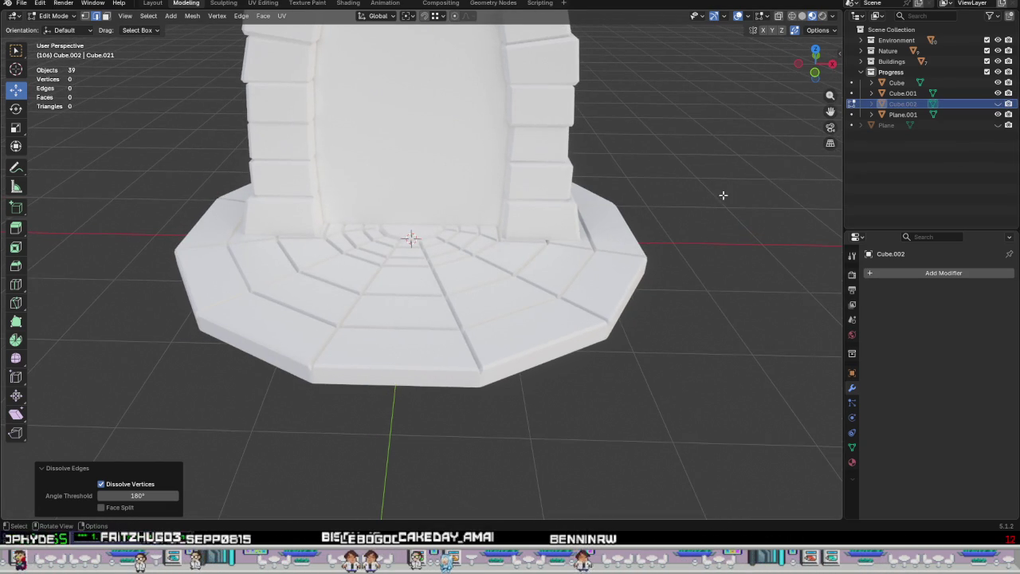
click(996, 103)
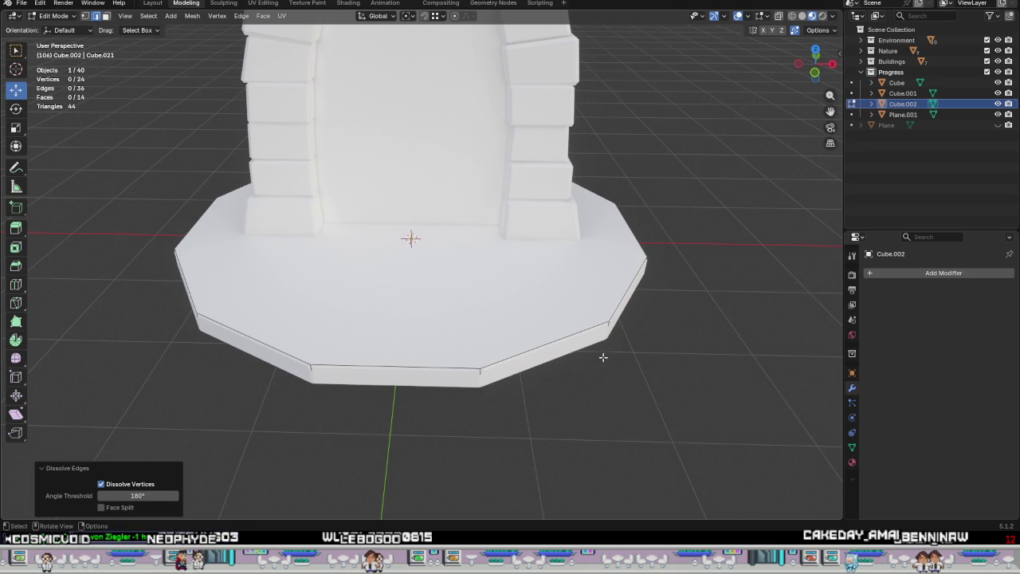
click(997, 105)
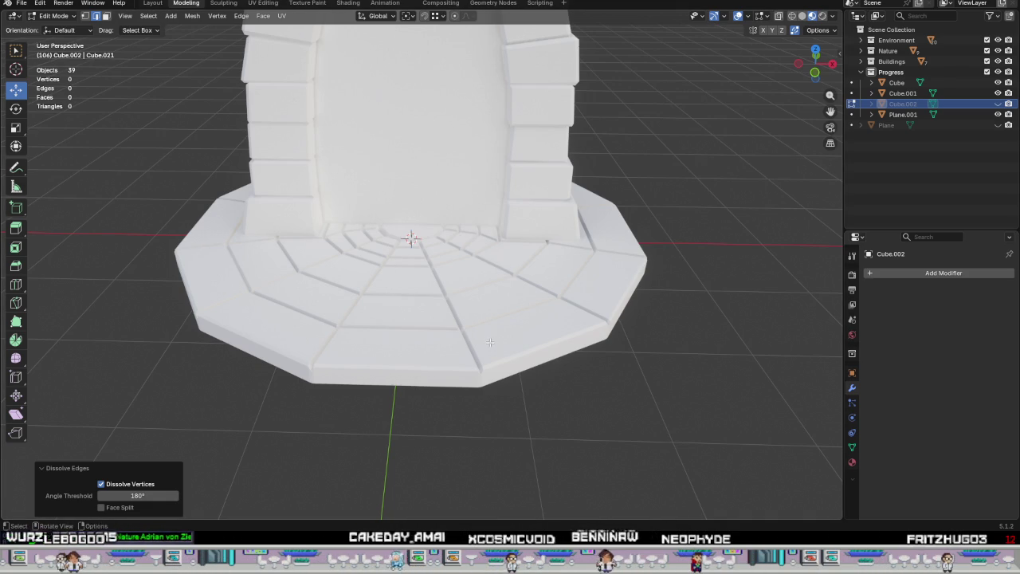
middle_drag(489, 342, 606, 303)
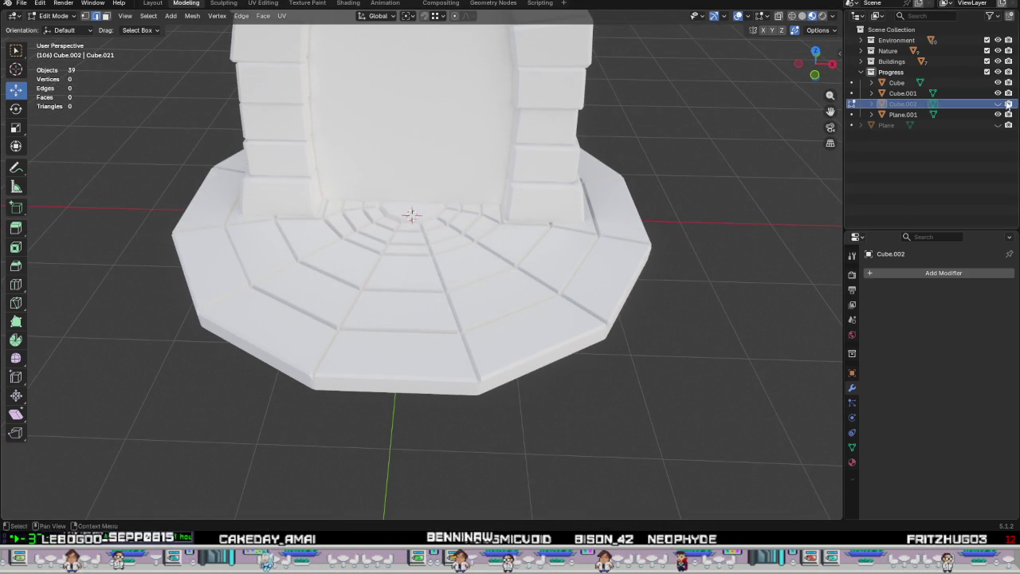
click(896, 82)
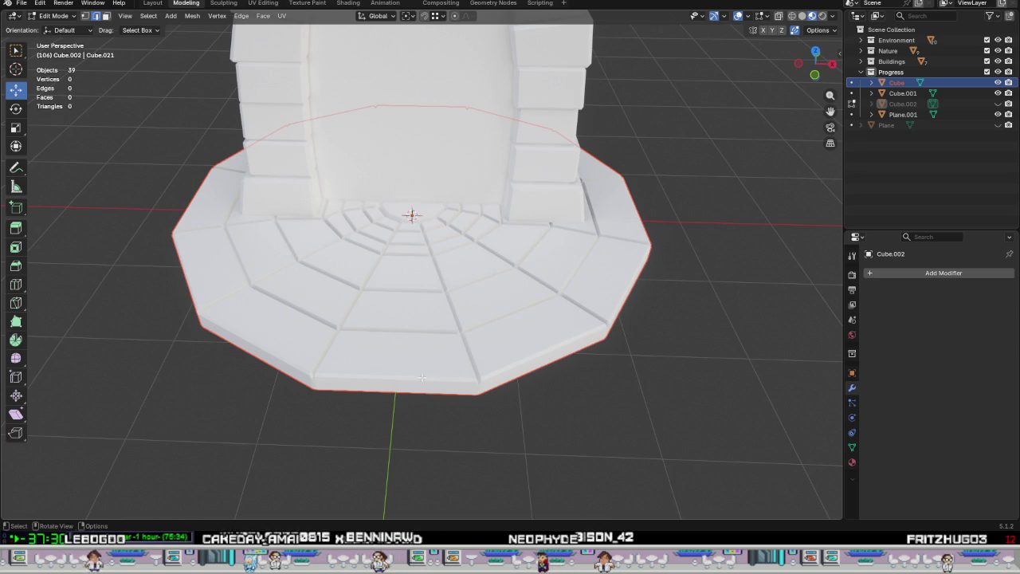
Enter Edit Mode on the tiled base and frame its outer rim in top view.
key(Tab)
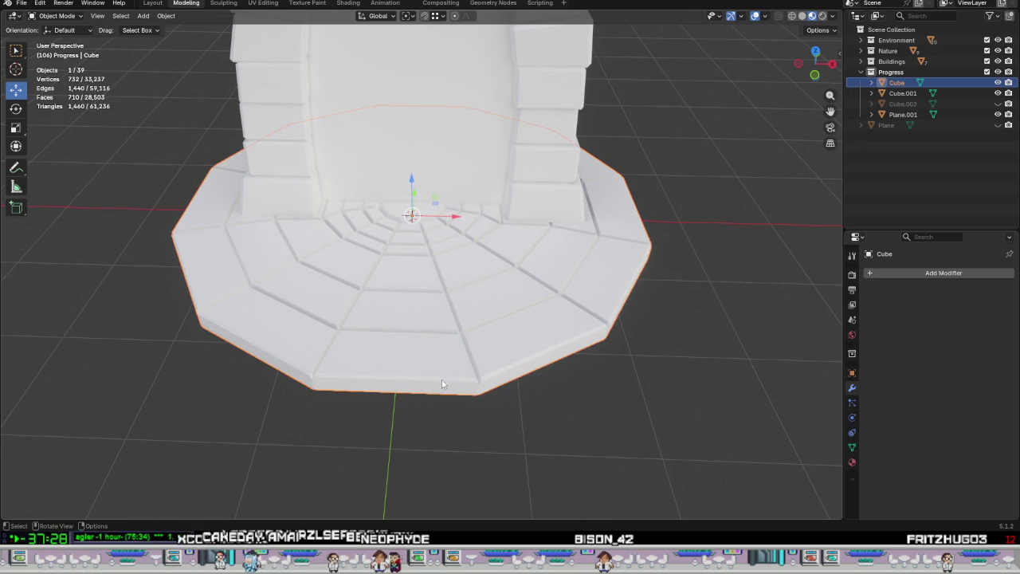
key(Tab)
mouse_move(446, 379)
middle_down()
mouse_move(510, 391)
mouse_move(610, 360)
mouse_move(845, 439)
middle_up()
scroll(535, 394, up, 4)
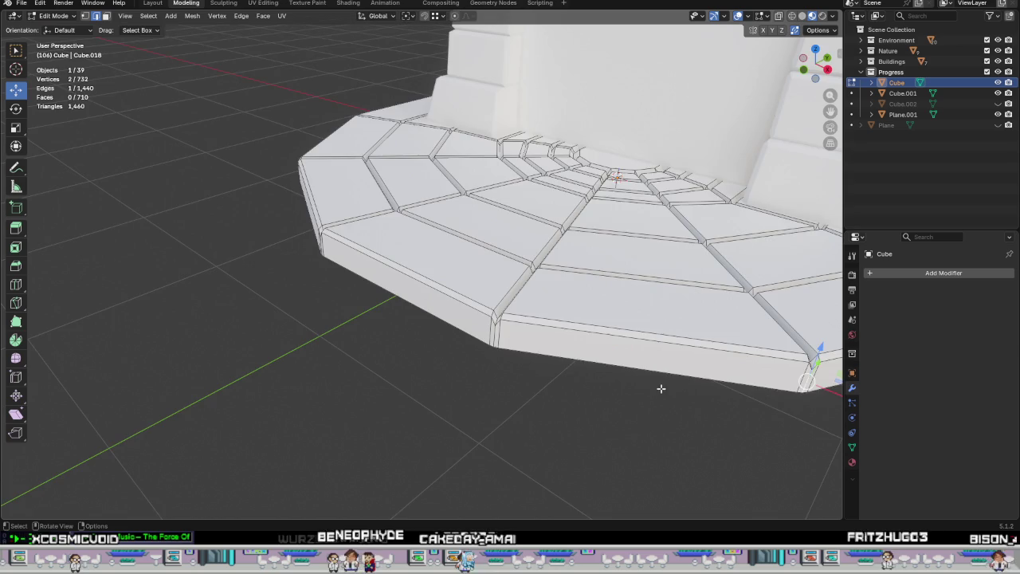
scroll(661, 388, up, 3)
mouse_move(661, 388)
middle_down()
mouse_move(478, 380)
mouse_move(483, 389)
mouse_move(480, 371)
mouse_move(404, 353)
middle_up()
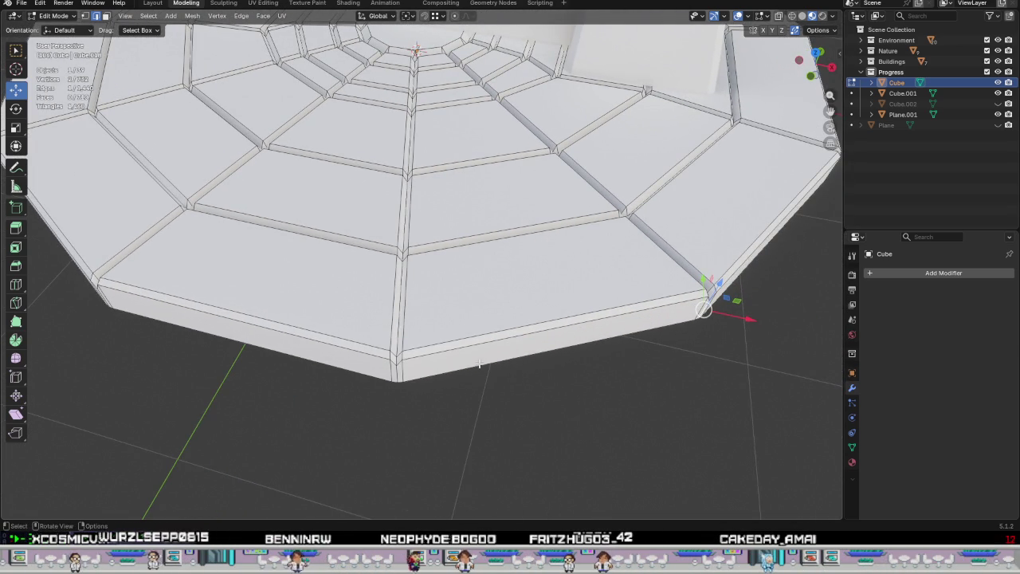
key(KP_7)
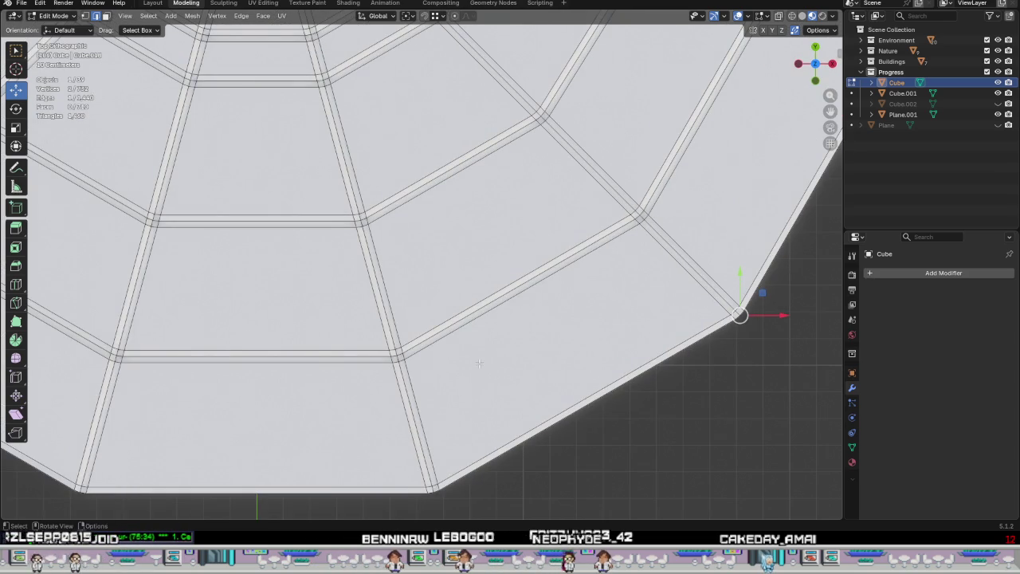
shift+middle_drag(479, 356, 444, 221)
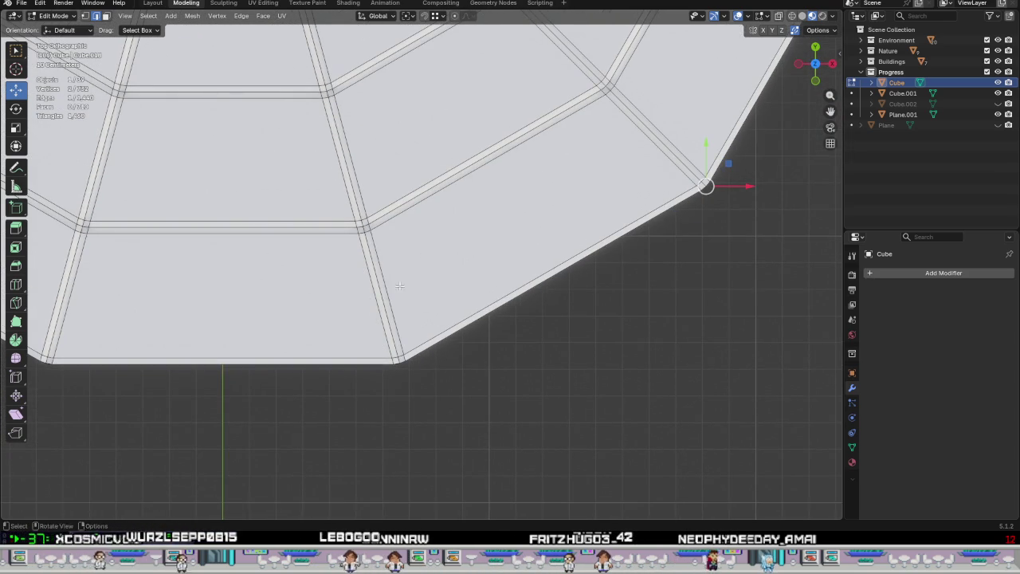
Try selecting a rim corner vertex and selecting similar edges by length.
alt+click(386, 319)
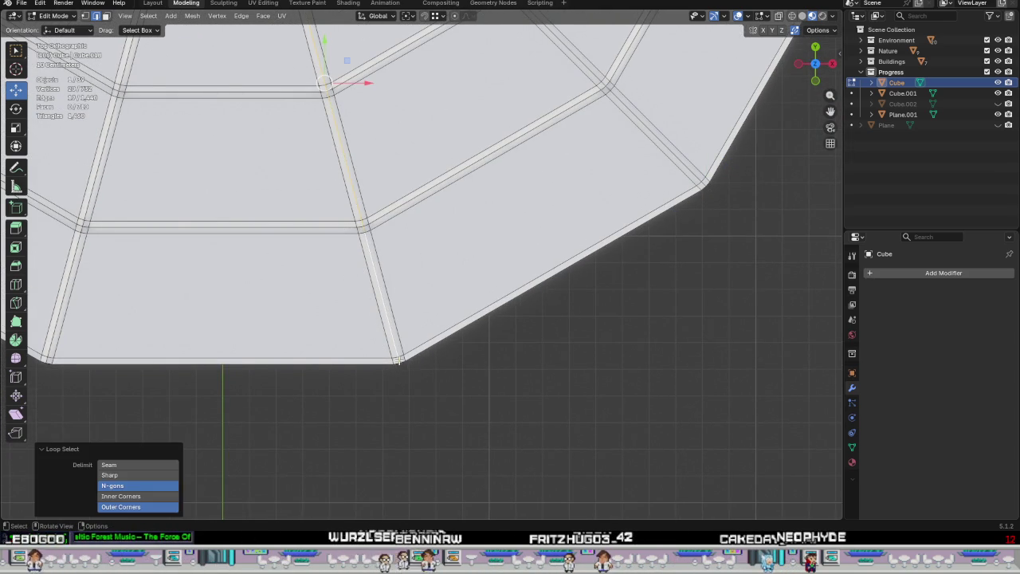
click(398, 360)
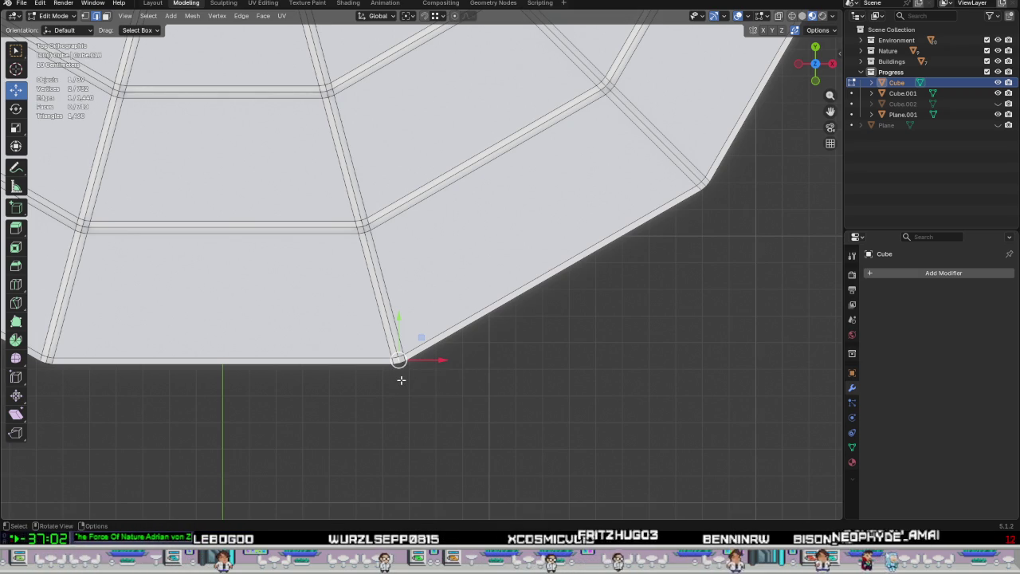
mouse_move(401, 380)
middle_down()
mouse_move(389, 321)
mouse_move(398, 346)
middle_up()
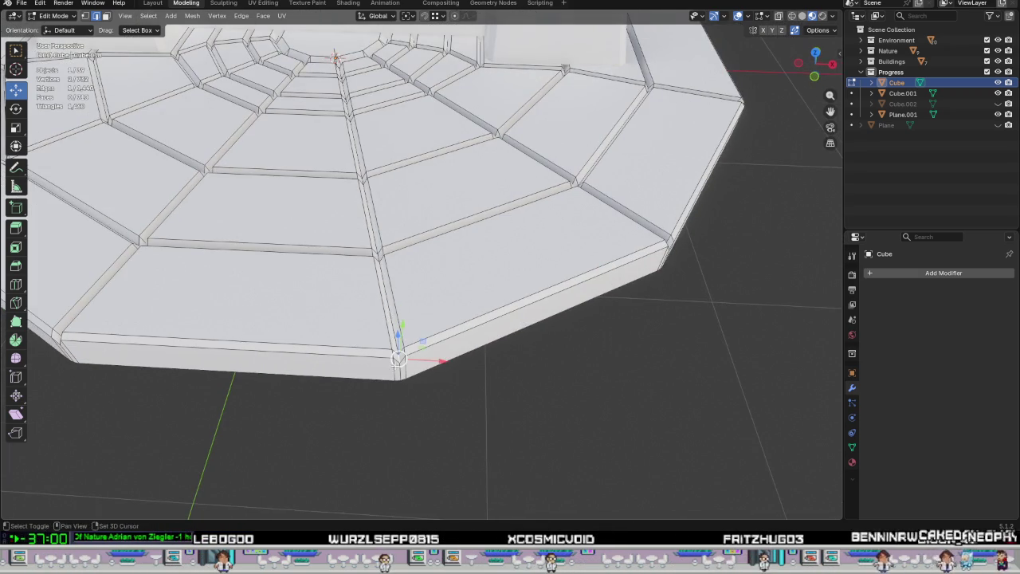
key(shift+g)
click(446, 402)
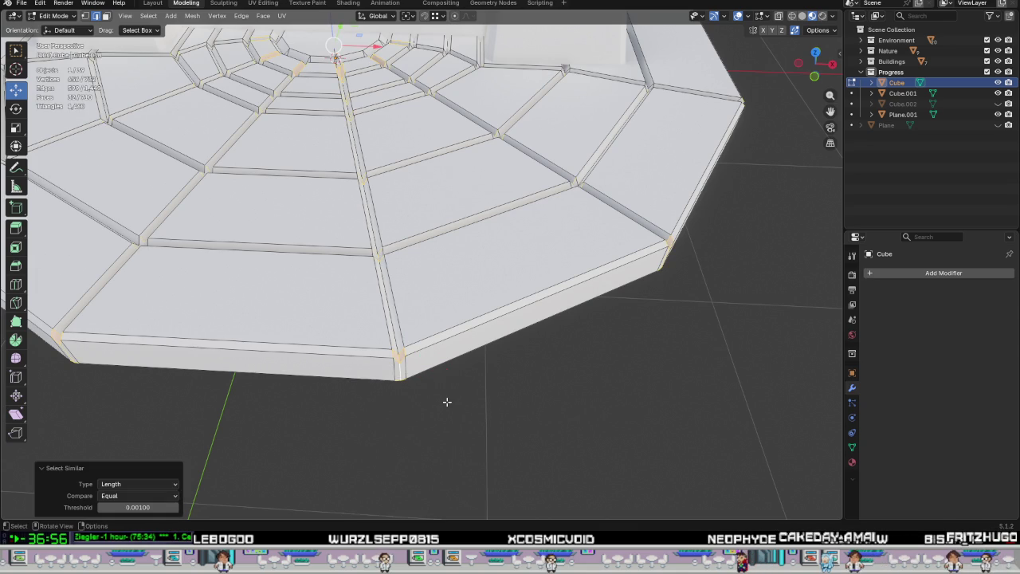
Select a rim corner vertex and extend to all vertices with matching Face Angles.
click(401, 373)
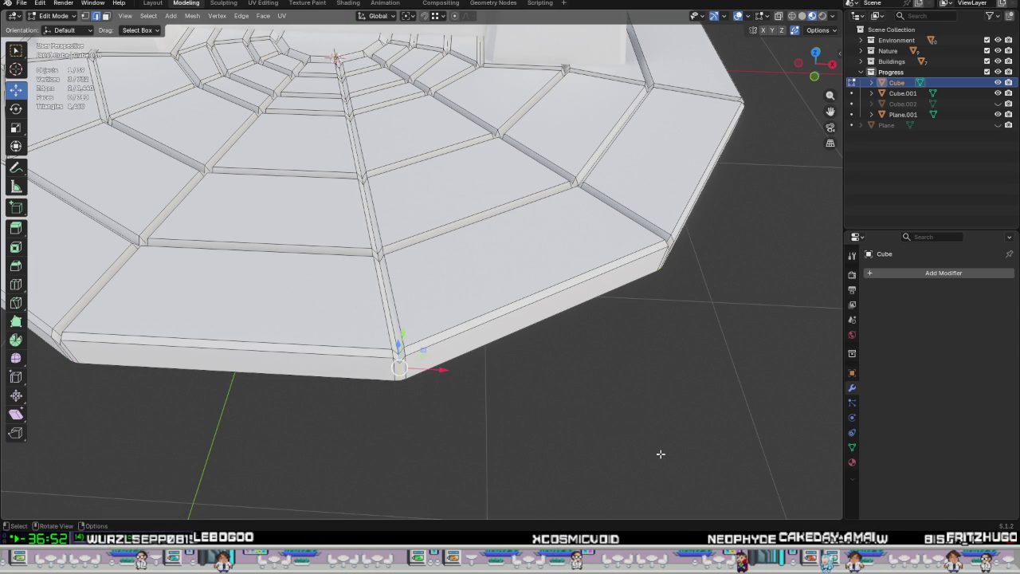
key(shift+g)
click(601, 444)
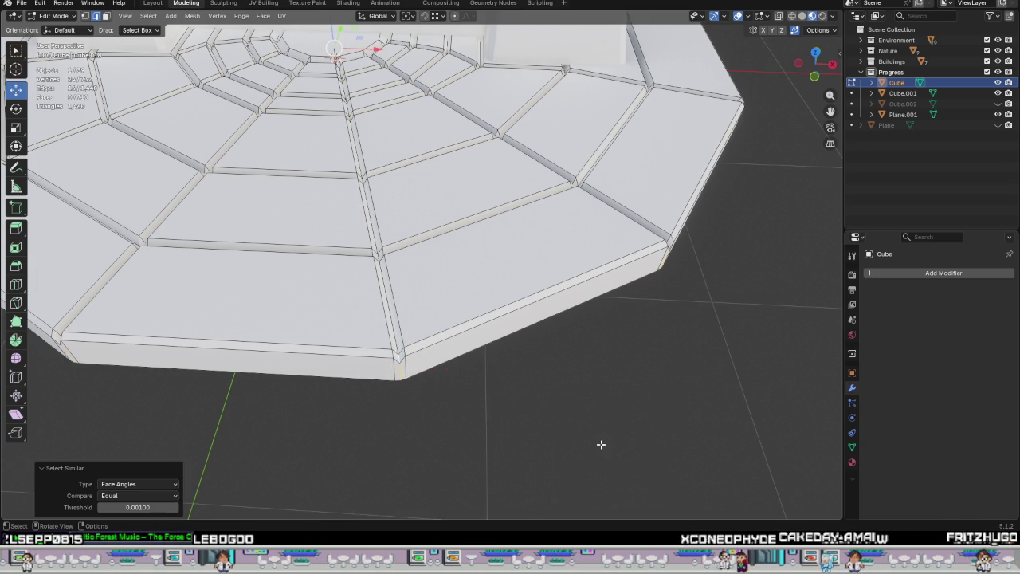
scroll(545, 412, down, 5)
middle_drag(542, 409, 506, 296)
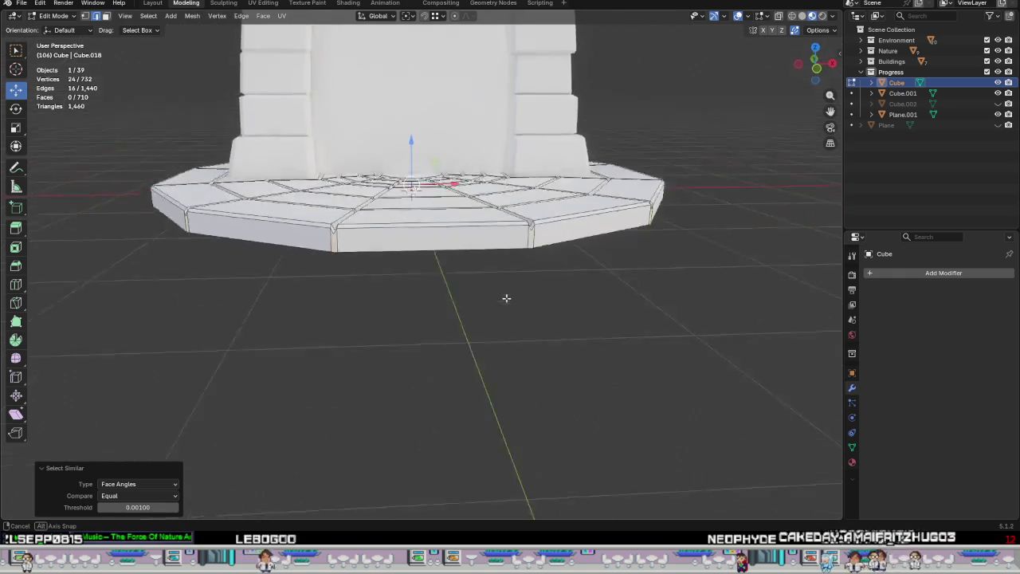
Switch the viewport shading to wireframe.
scroll(506, 285, up, 6)
scroll(506, 285, down, 3)
scroll(506, 280, down, 2)
key(z)
click(433, 262)
Scale the selected rim corner vertices down to 0.986.
mouse_move(455, 250)
middle_down()
mouse_move(535, 334)
mouse_move(587, 266)
mouse_move(537, 282)
mouse_move(471, 333)
mouse_move(549, 289)
mouse_move(533, 335)
middle_up()
scroll(471, 333, up, 2)
scroll(481, 351, up, 2)
scroll(549, 289, up, 2)
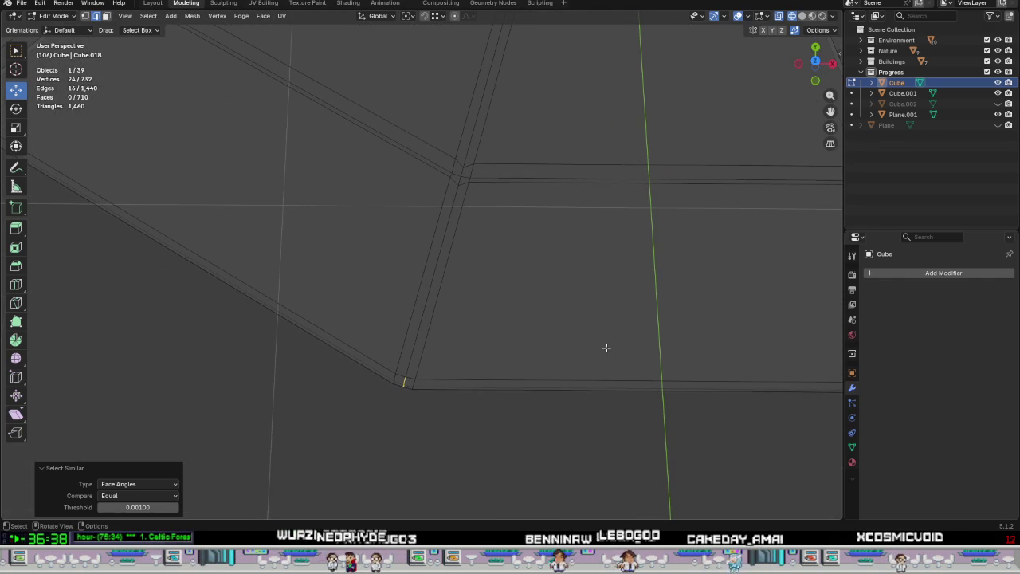
key(s)
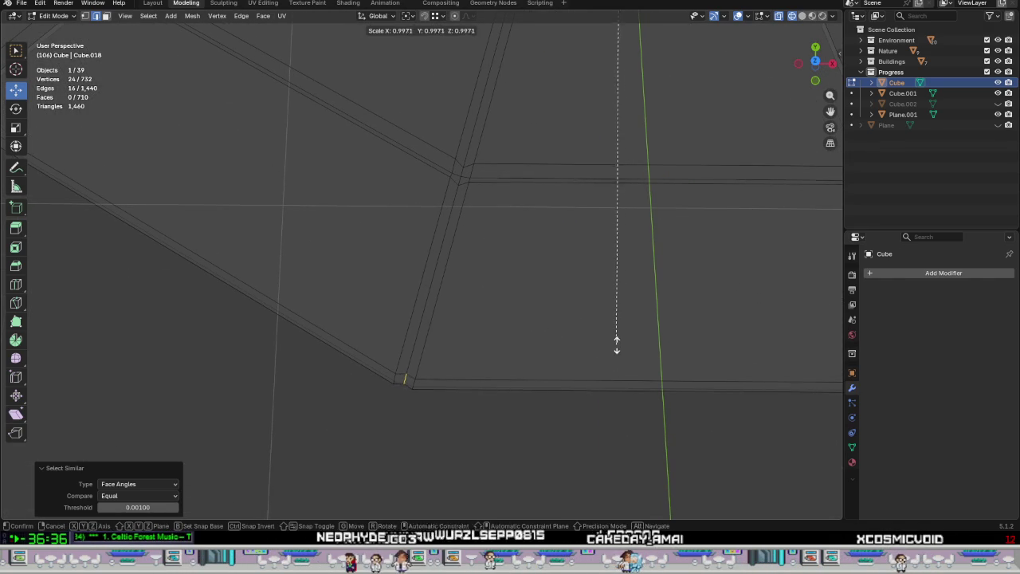
click(639, 261)
Inspect the concentric ring mesh, then return the viewport to Material Preview.
scroll(642, 264, down, 3)
mouse_move(574, 284)
middle_down()
mouse_move(471, 483)
mouse_move(489, 506)
mouse_move(471, 477)
middle_up()
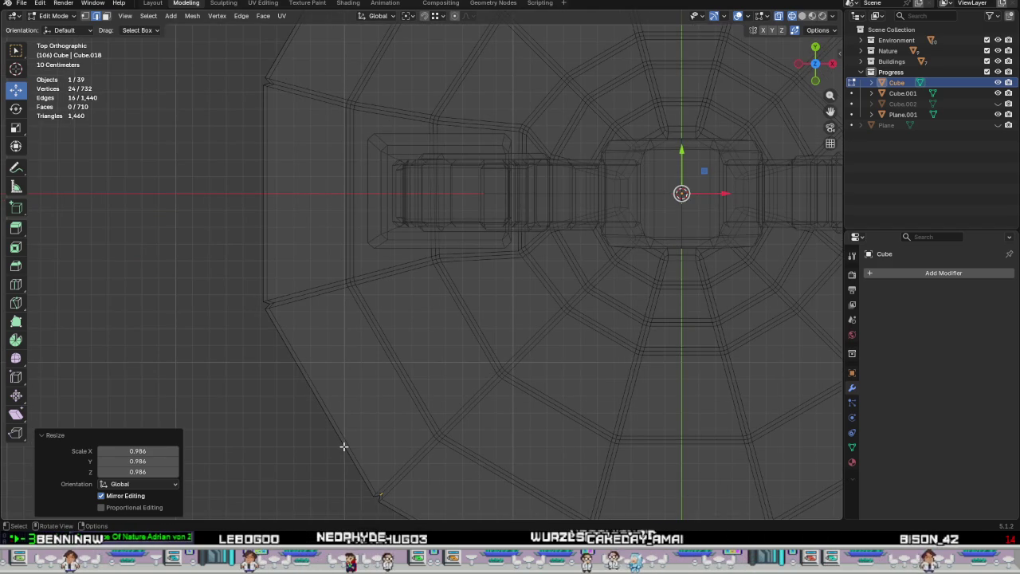
scroll(298, 369, up, 4)
scroll(263, 291, up, 2)
mouse_move(287, 306)
shift+middle_down()
mouse_move(573, 399)
mouse_move(506, 210)
mouse_move(465, 202)
mouse_move(109, 499)
mouse_move(344, 160)
mouse_move(252, 244)
mouse_move(253, 471)
shift+middle_up()
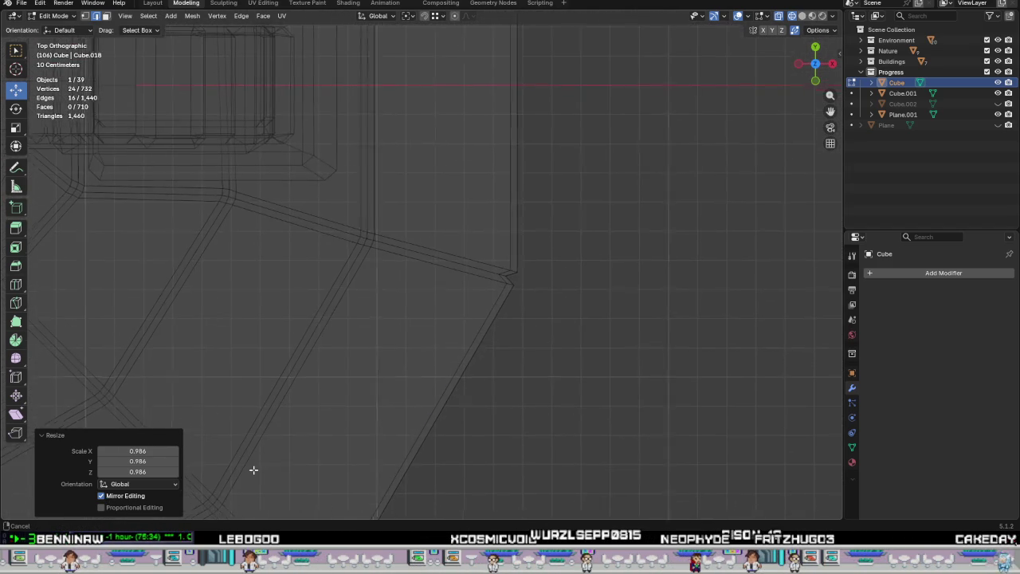
mouse_move(238, 38)
shift+middle_down()
mouse_move(234, 321)
mouse_move(740, 383)
mouse_move(648, 164)
mouse_move(580, 191)
mouse_move(580, 168)
mouse_move(489, 311)
shift+middle_up()
scroll(648, 164, down, 3)
key(z)
click(500, 312)
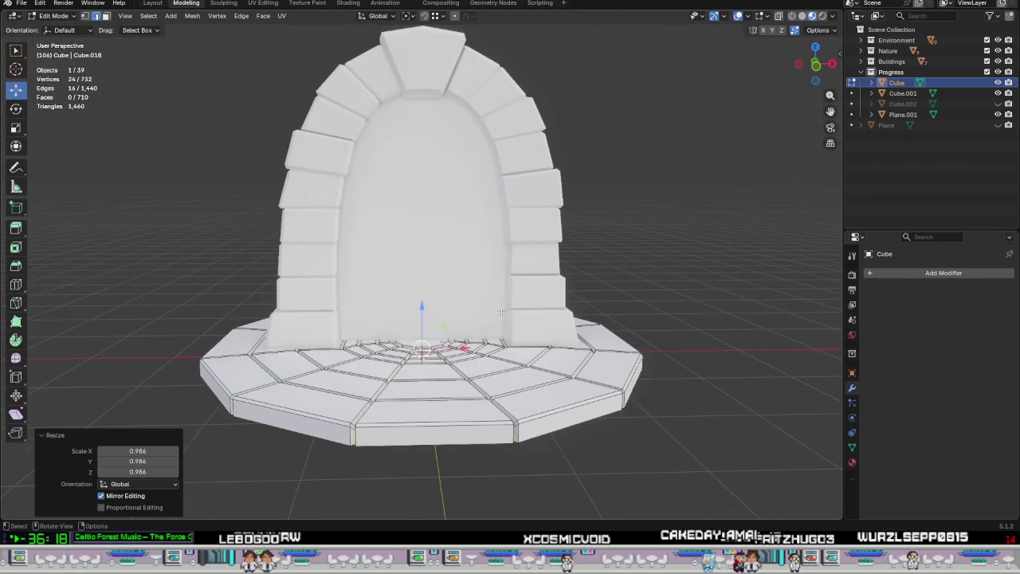
Hide Cube.001 and Plane.001, view the platform from above, and use vertex select mode.
scroll(500, 312, up, 3)
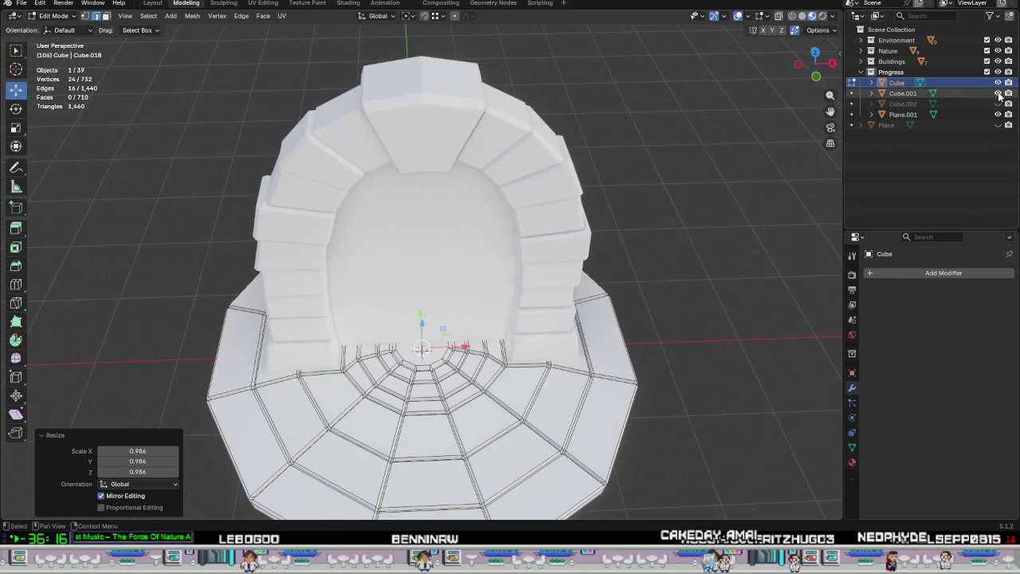
click(998, 93)
click(998, 113)
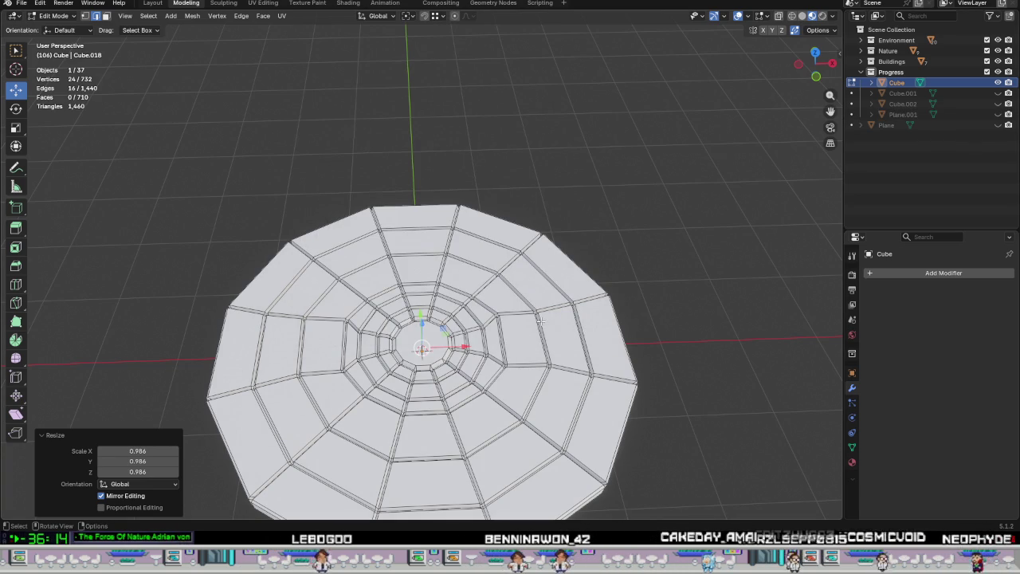
key(KP_7)
scroll(541, 320, down, 1)
scroll(469, 353, up, 1)
shift+middle_drag(468, 352, 430, 223)
scroll(410, 262, up, 2)
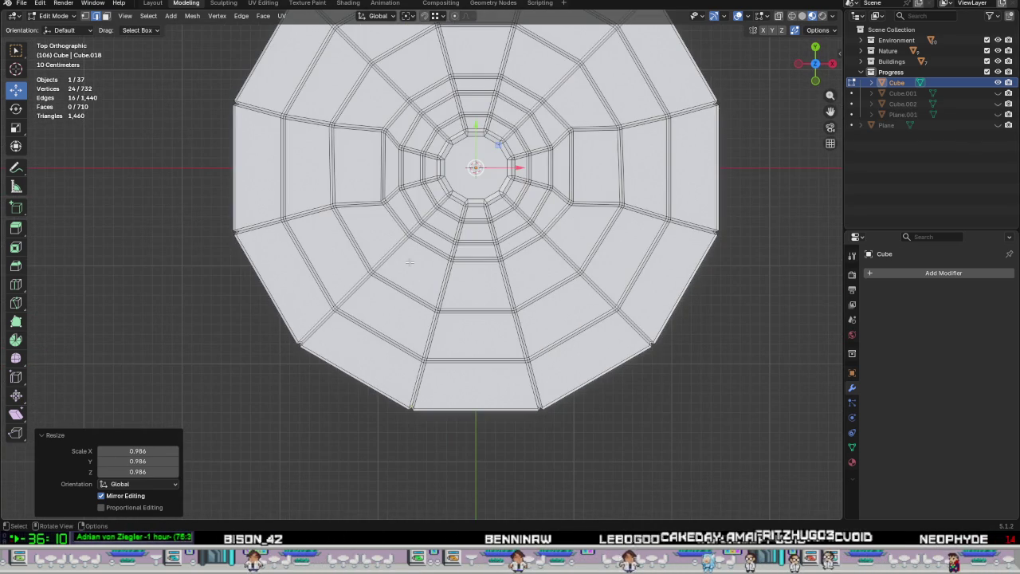
key(1)
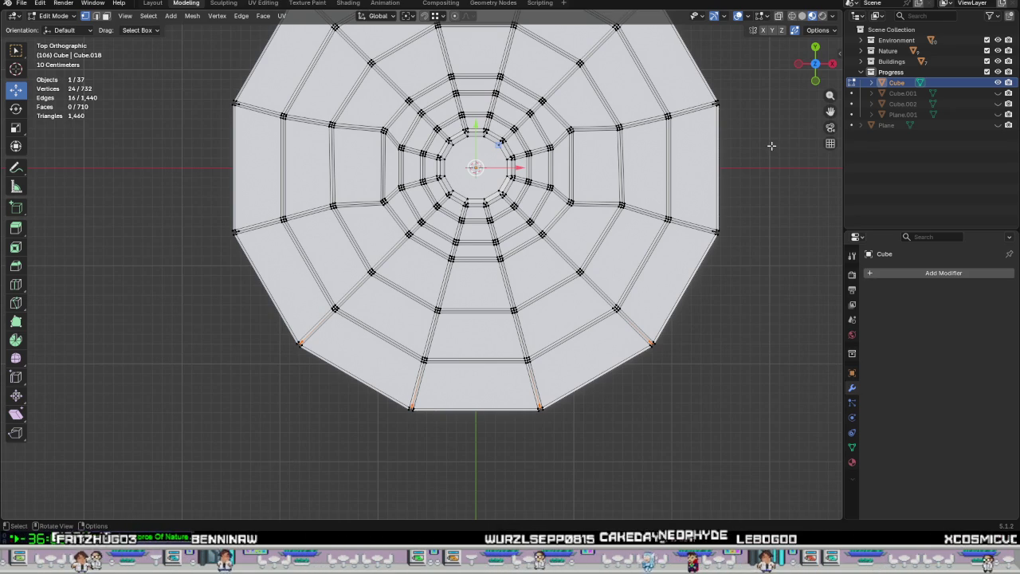
Show the arch Cube.001 again and zoom in on the platform.
click(997, 93)
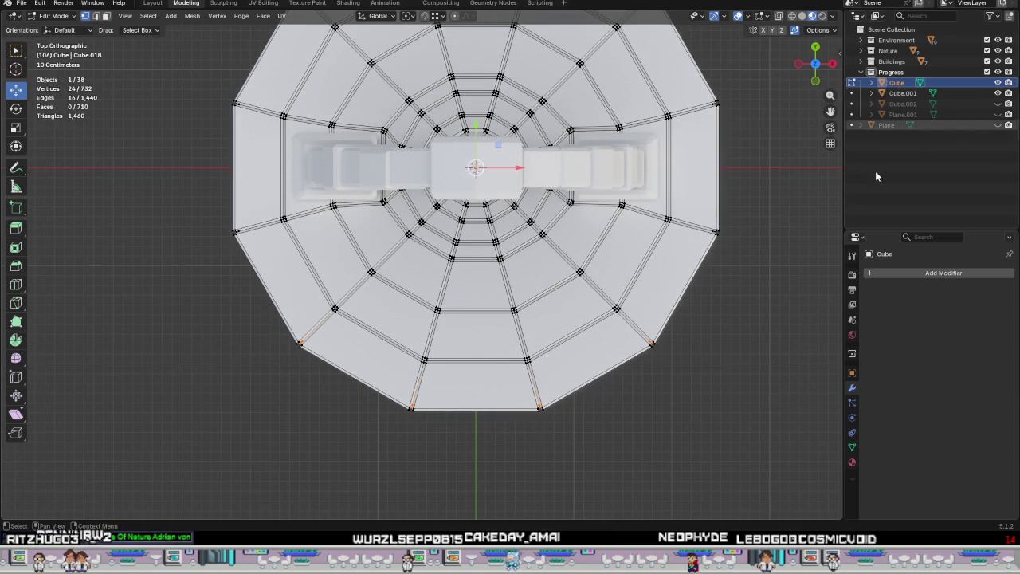
scroll(539, 312, down, 2)
scroll(478, 315, down, 1)
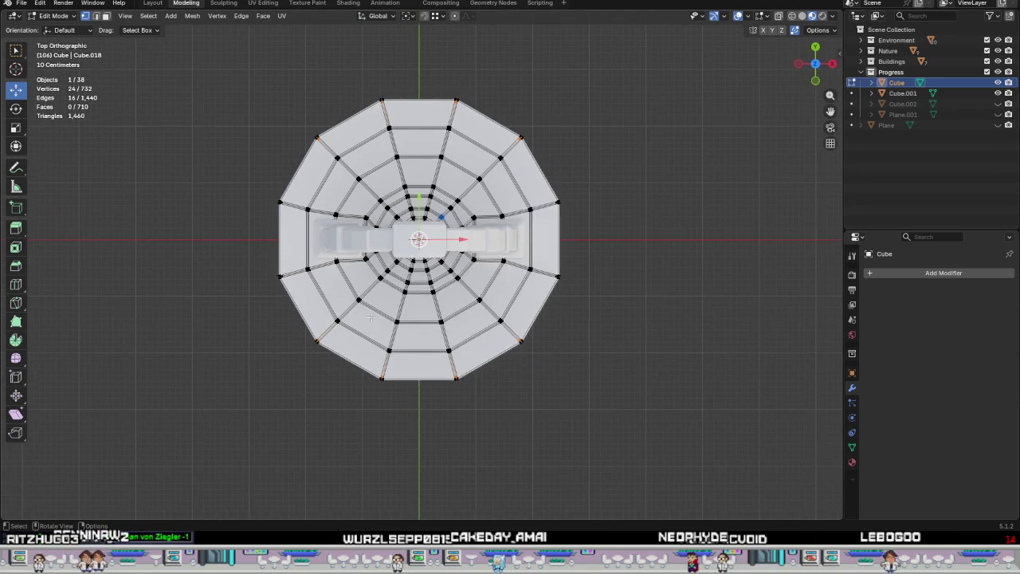
scroll(352, 319, up, 3)
scroll(255, 307, up, 2)
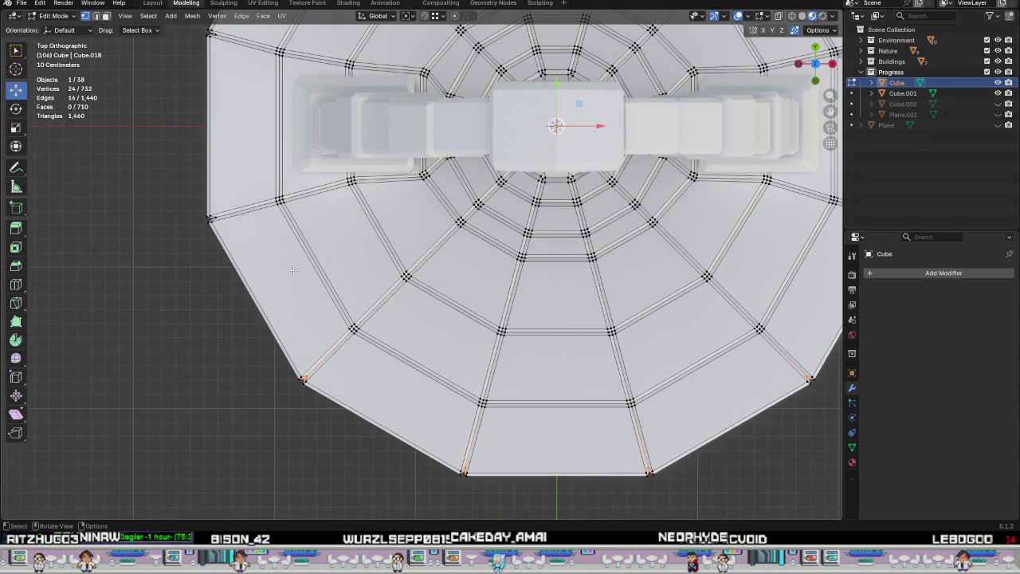
scroll(293, 270, up, 1)
scroll(239, 279, up, 1)
scroll(263, 287, up, 1)
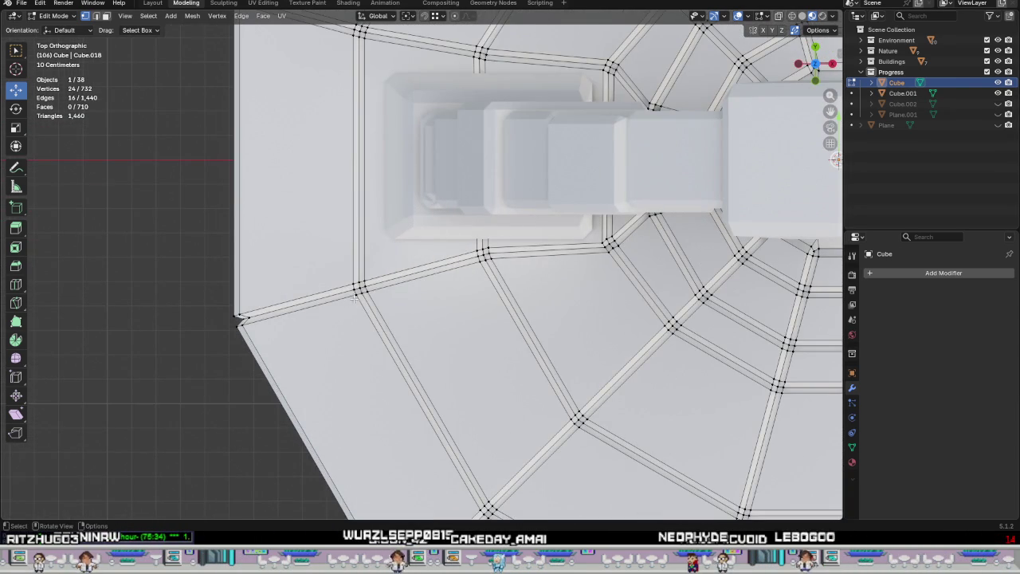
Move two tile-junction vertices, one up and right, the other upward.
drag(330, 267, 393, 329)
drag(382, 271, 392, 251)
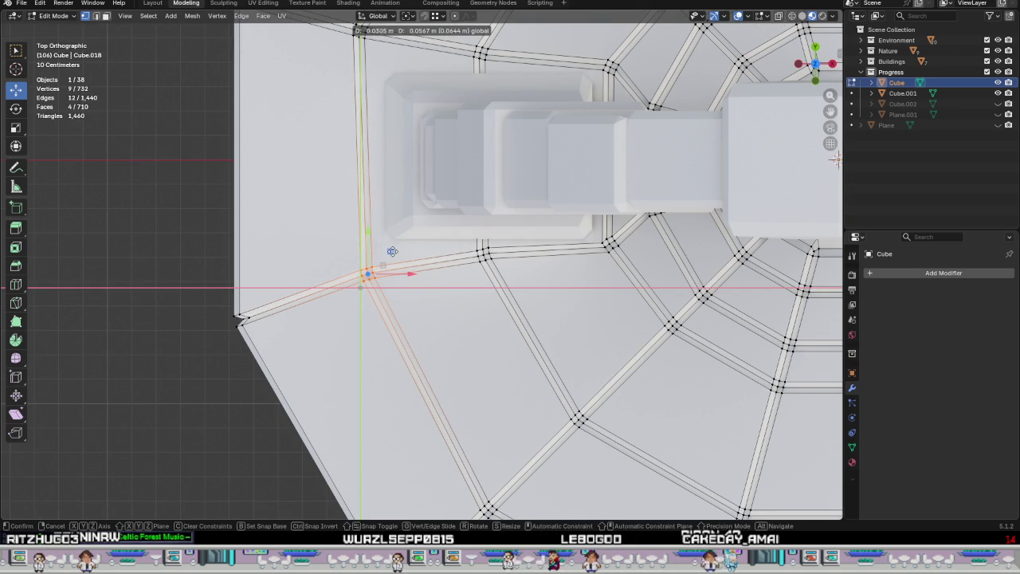
click(392, 251)
scroll(392, 251, down, 6)
scroll(382, 239, up, 3)
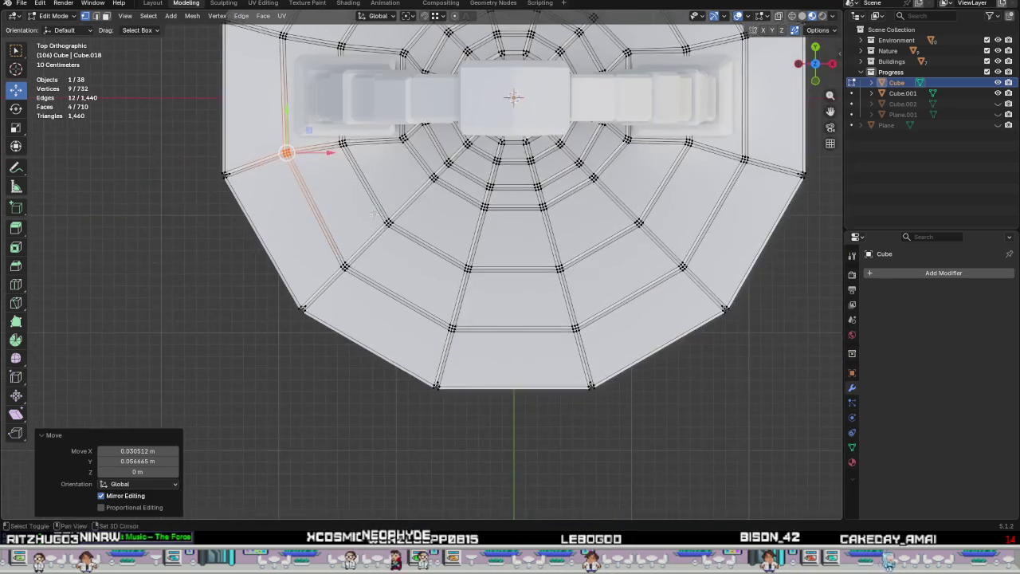
scroll(382, 239, up, 2)
click(405, 201)
mouse_move(429, 180)
mouse_down()
mouse_move(426, 156)
mouse_move(417, 160)
mouse_up()
scroll(418, 160, down, 5)
scroll(390, 297, up, 3)
scroll(390, 297, up, 2)
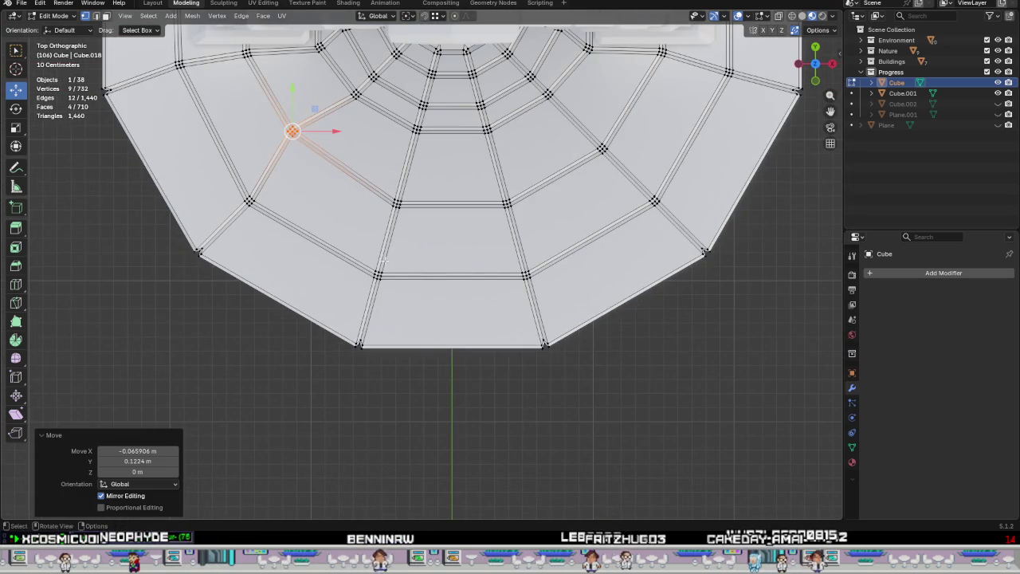
Shift three more junction vertices within the floor plane, one moved downward.
drag(360, 261, 390, 298)
drag(400, 252, 411, 244)
shift+middle_drag(505, 187, 351, 245)
click(350, 247)
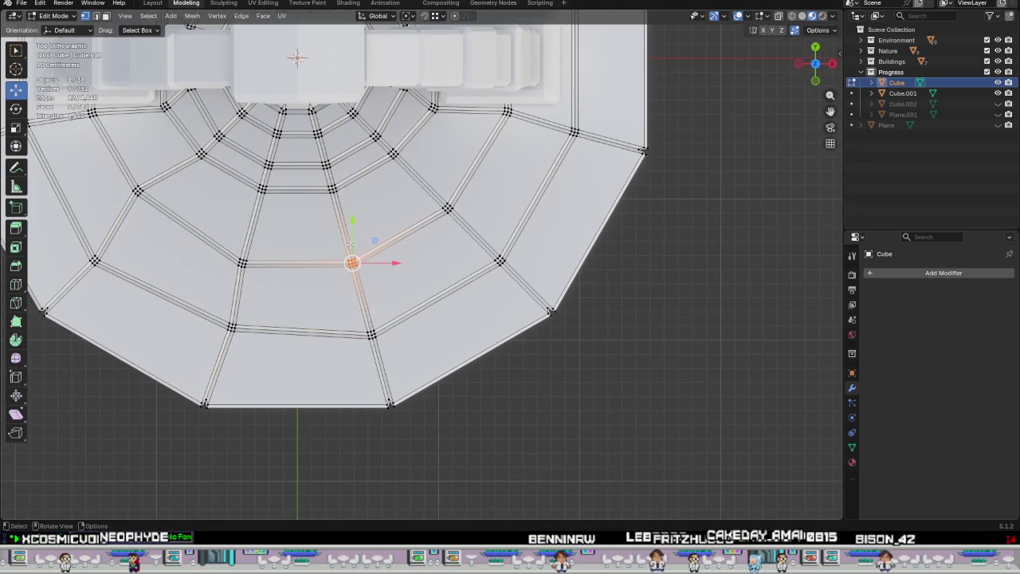
mouse_move(375, 241)
mouse_down()
mouse_move(380, 230)
mouse_move(367, 247)
mouse_up()
shift+middle_drag(450, 253, 354, 291)
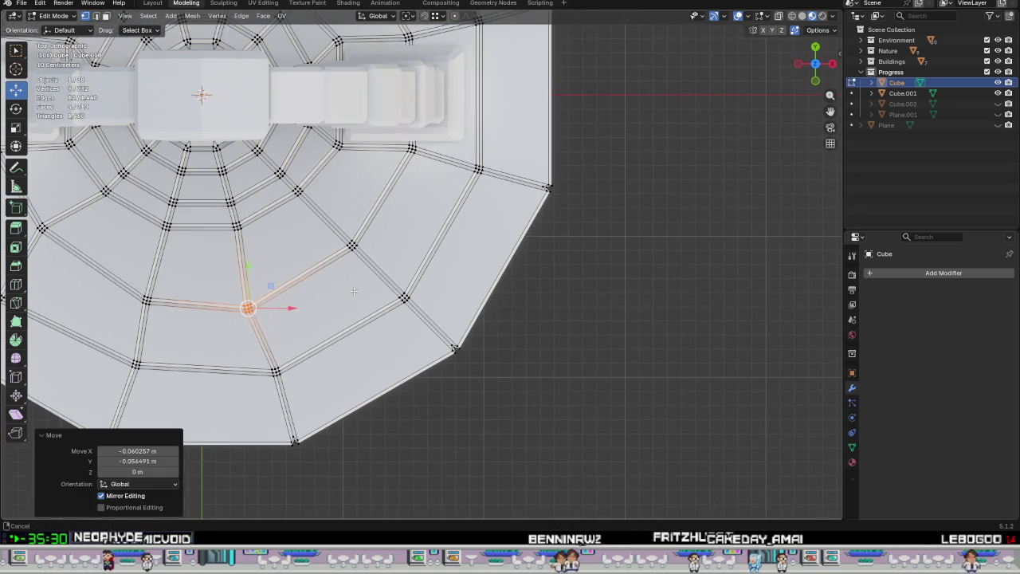
click(355, 246)
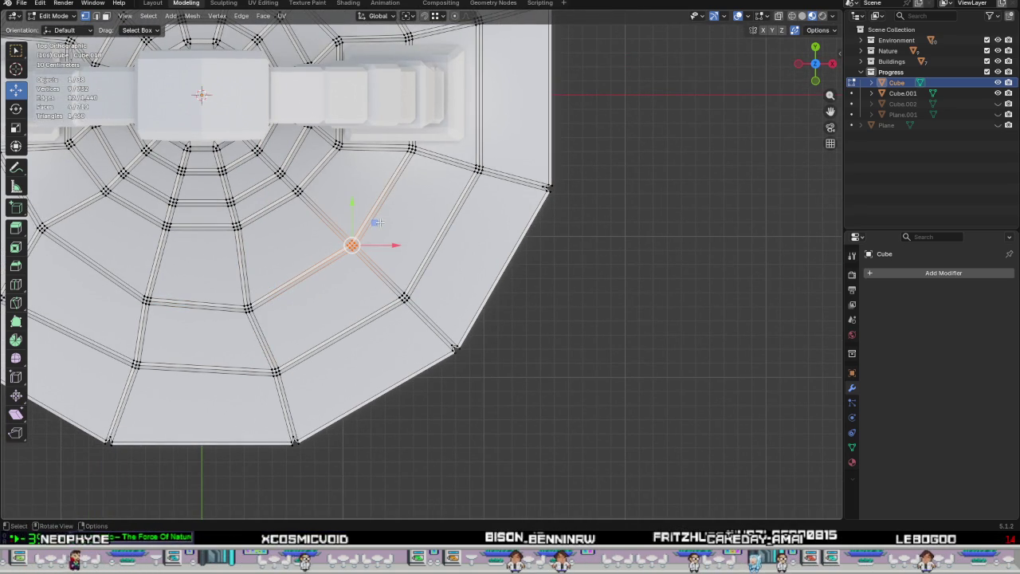
drag(378, 223, 376, 245)
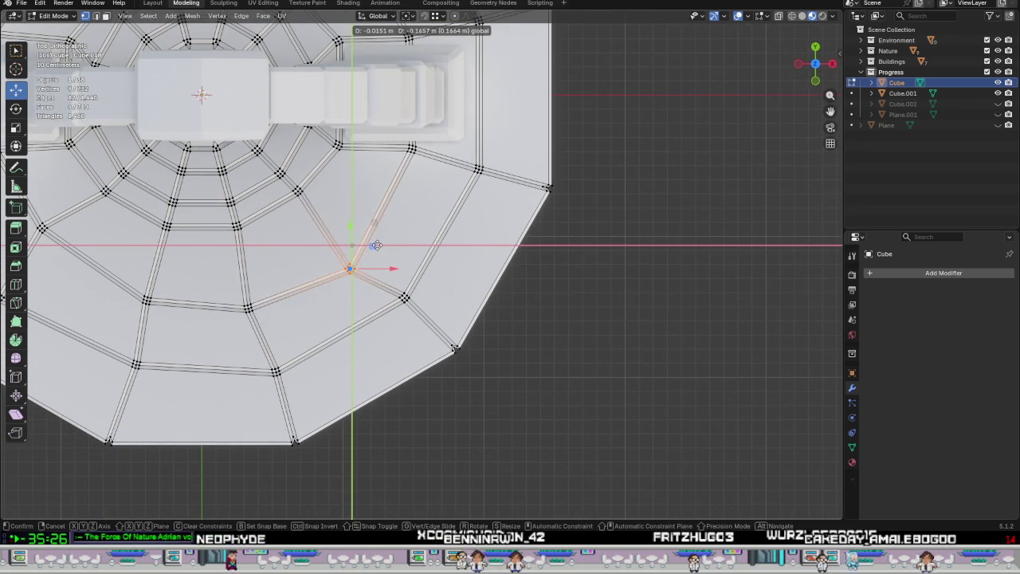
drag(376, 246, 373, 245)
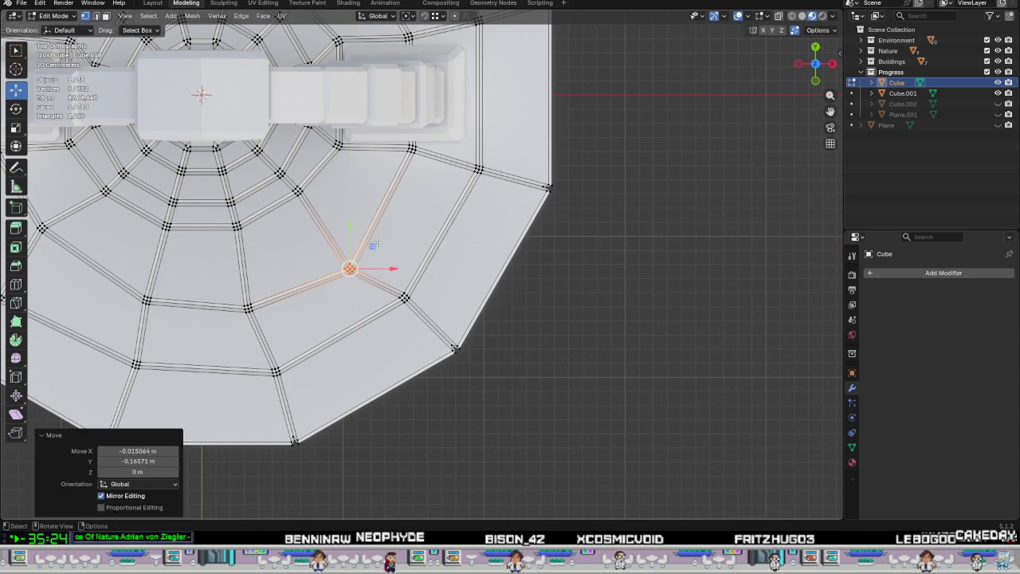
Nudge another junction vertex down and to the left.
scroll(376, 243, down, 3)
scroll(367, 255, up, 1)
scroll(382, 255, up, 2)
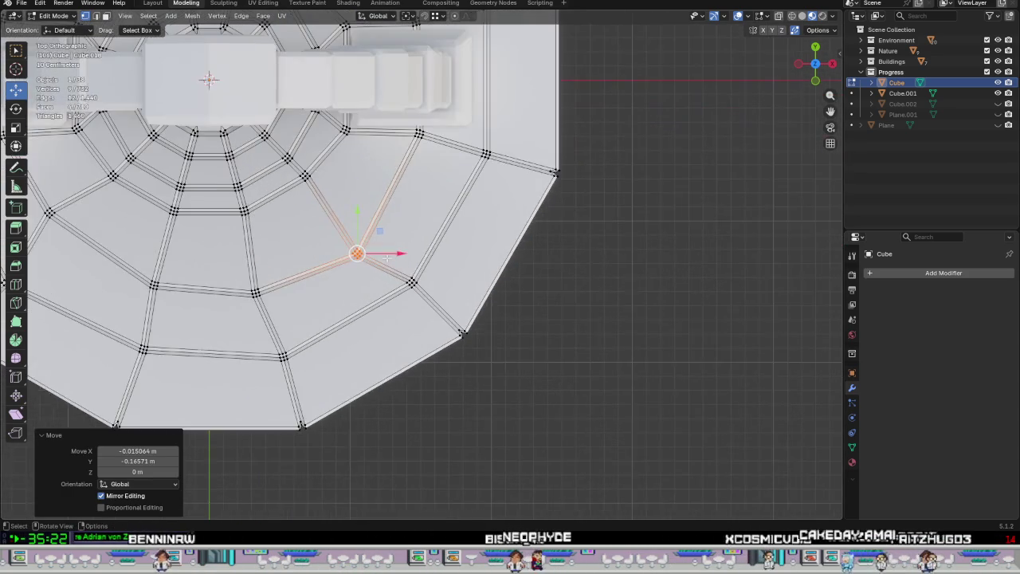
scroll(386, 256, down, 2)
scroll(390, 257, up, 3)
scroll(399, 257, up, 2)
mouse_move(409, 246)
mouse_down()
mouse_move(393, 255)
mouse_move(438, 252)
mouse_up()
Move a junction vertex on the platform's right side, then select one near the rim.
scroll(437, 252, down, 5)
shift+middle_drag(332, 172, 364, 276)
scroll(364, 275, up, 3)
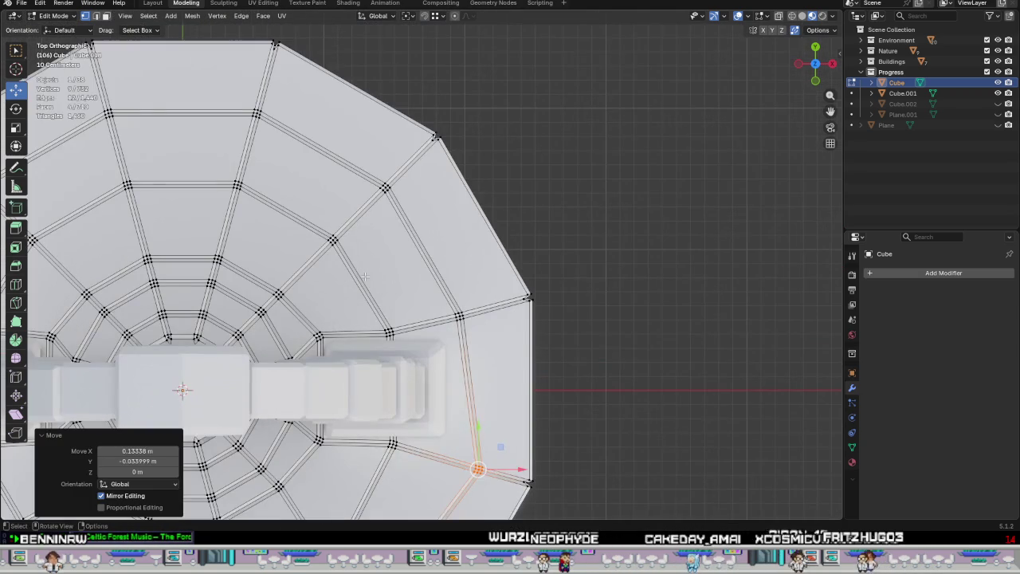
drag(351, 273, 351, 273)
key(g)
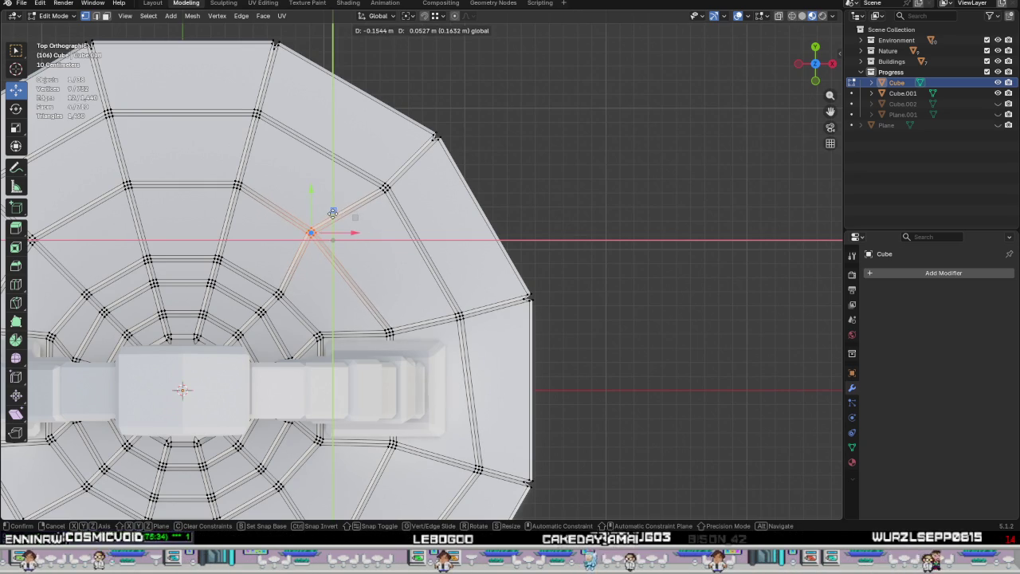
click(334, 217)
shift+middle_drag(367, 232, 416, 280)
click(433, 236)
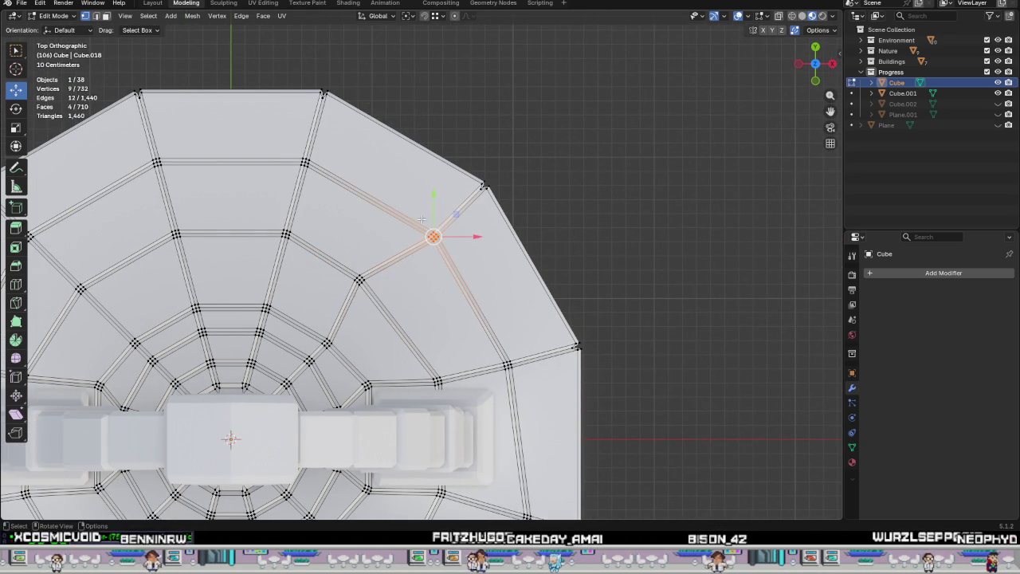
Move the selected junction vertex and another nearby junction vertex slightly.
key(g)
click(459, 226)
scroll(459, 226, down, 2)
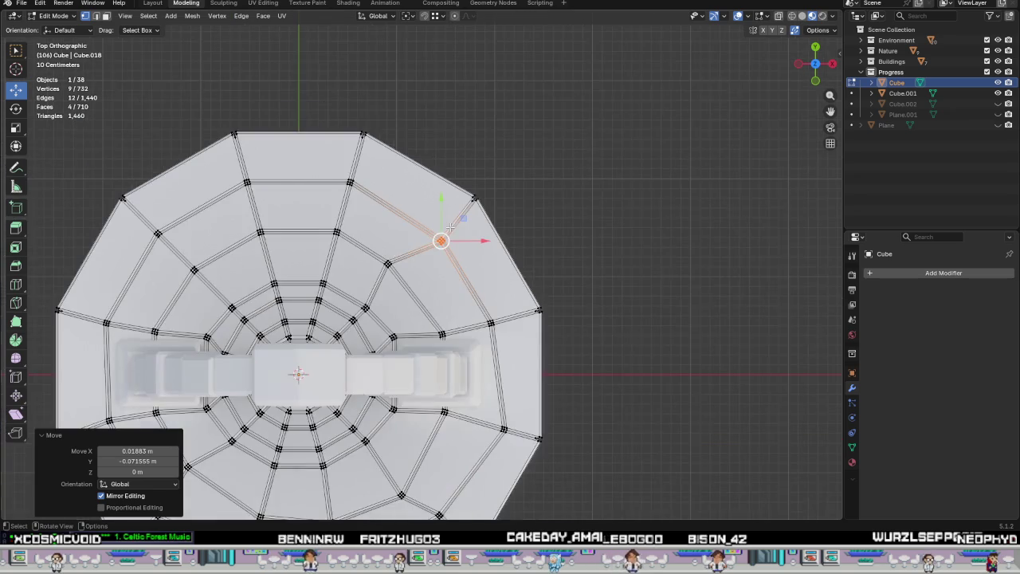
scroll(478, 247, up, 1)
scroll(500, 266, up, 1)
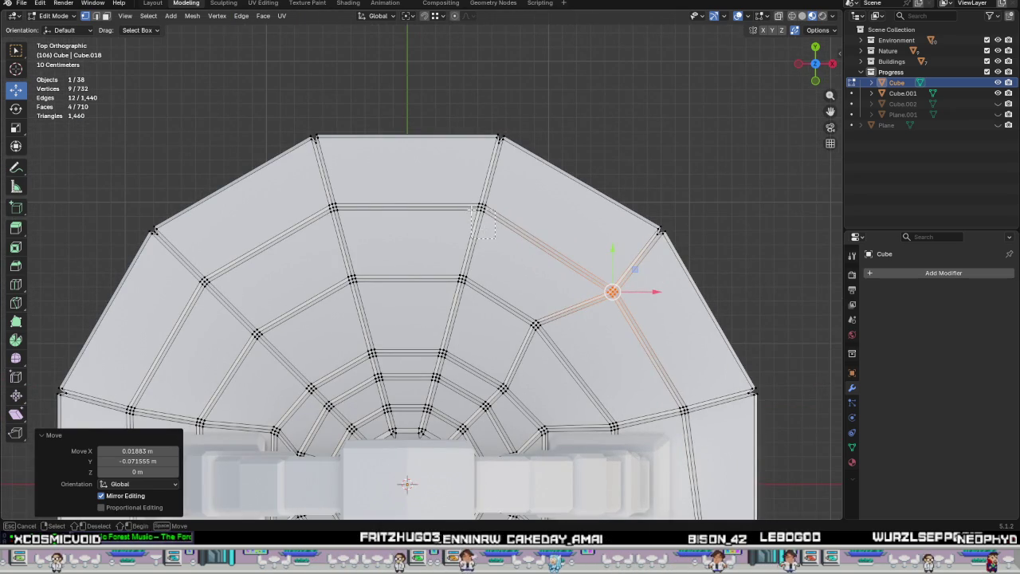
click(474, 208)
key(g)
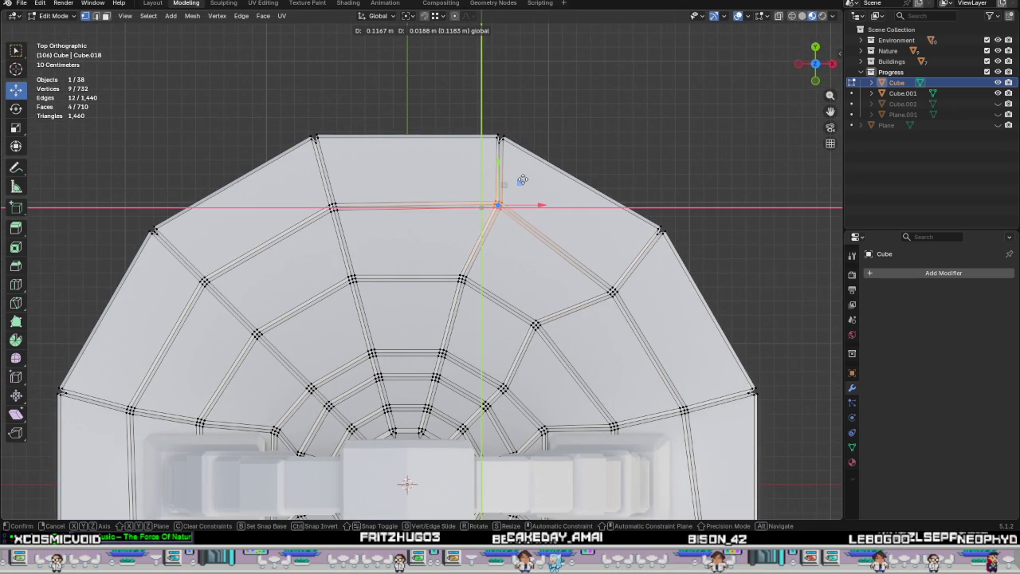
click(522, 180)
Nudge a vertex above the inner ring and another on the left tiles.
drag(474, 301, 475, 301)
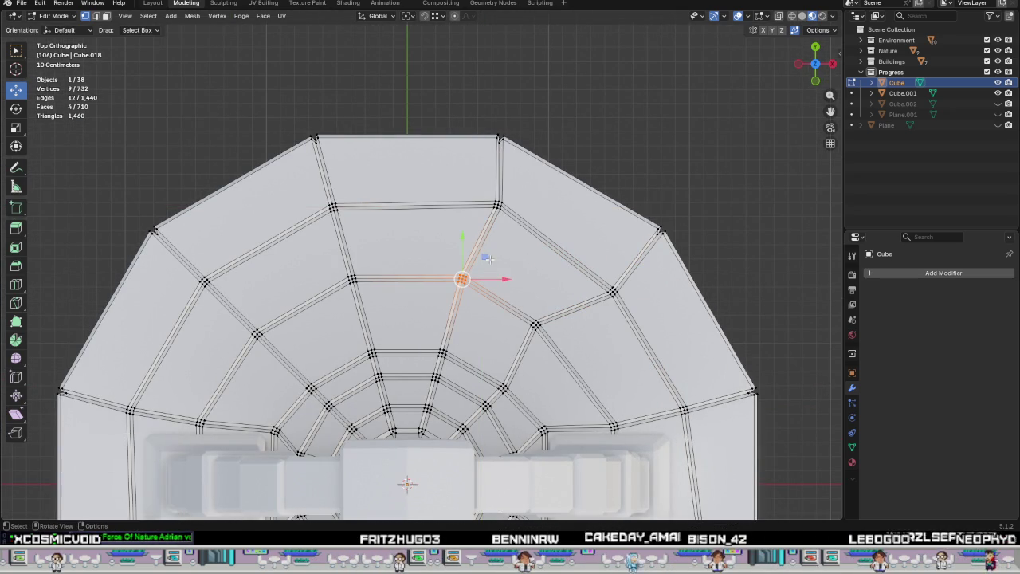
key(g)
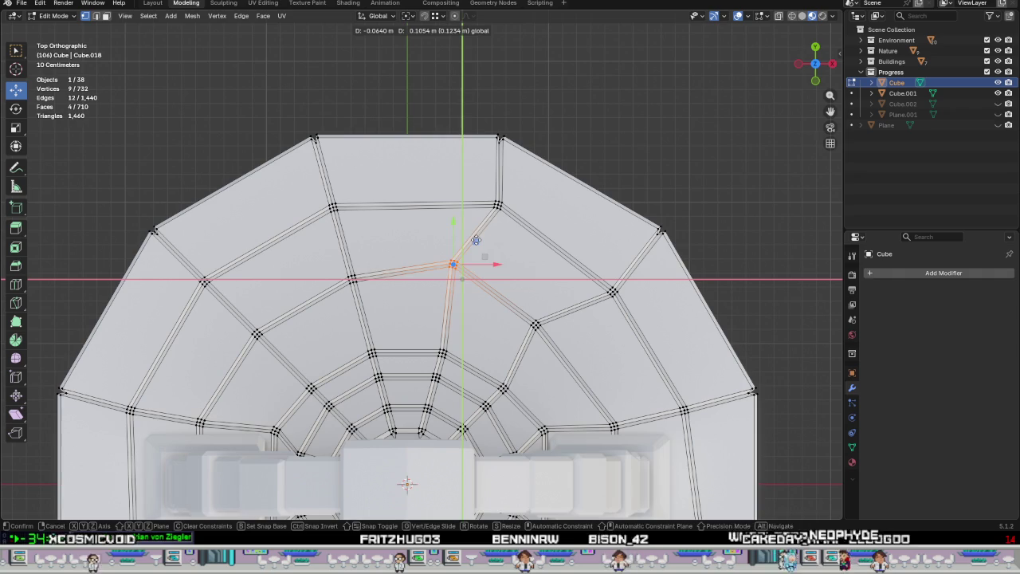
click(475, 247)
shift+middle_drag(302, 290, 378, 276)
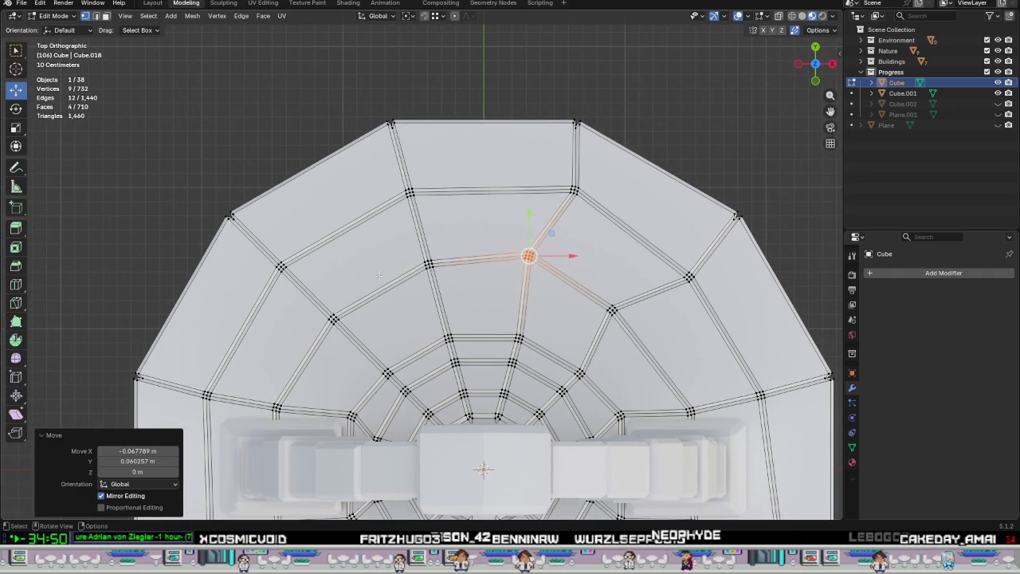
click(333, 320)
key(g)
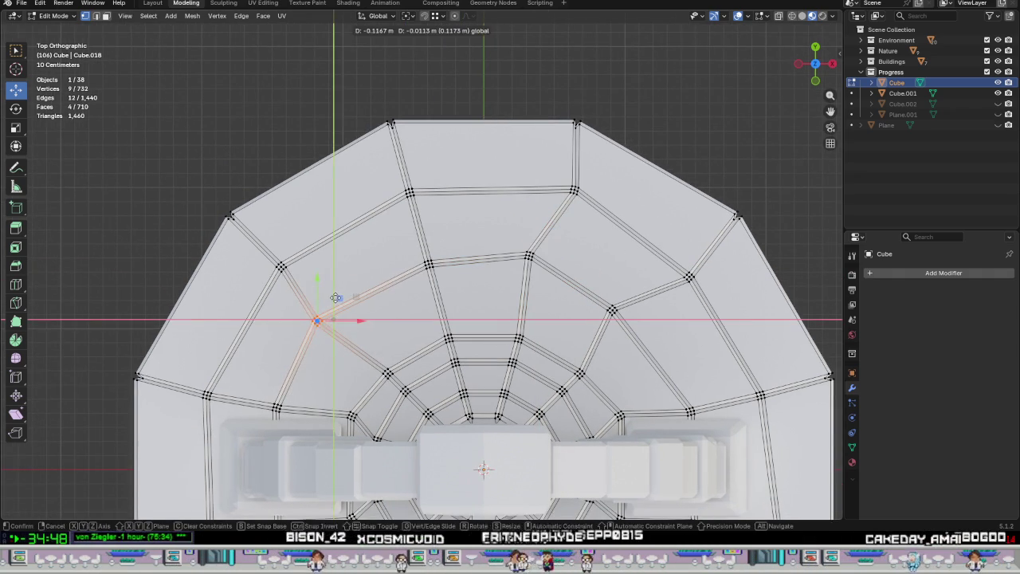
click(335, 297)
Shift an inner vertex on the platform's upper-left slightly within the ground plane.
mouse_move(335, 298)
shift+middle_down()
mouse_move(449, 265)
mouse_move(448, 213)
shift+middle_up()
click(349, 187)
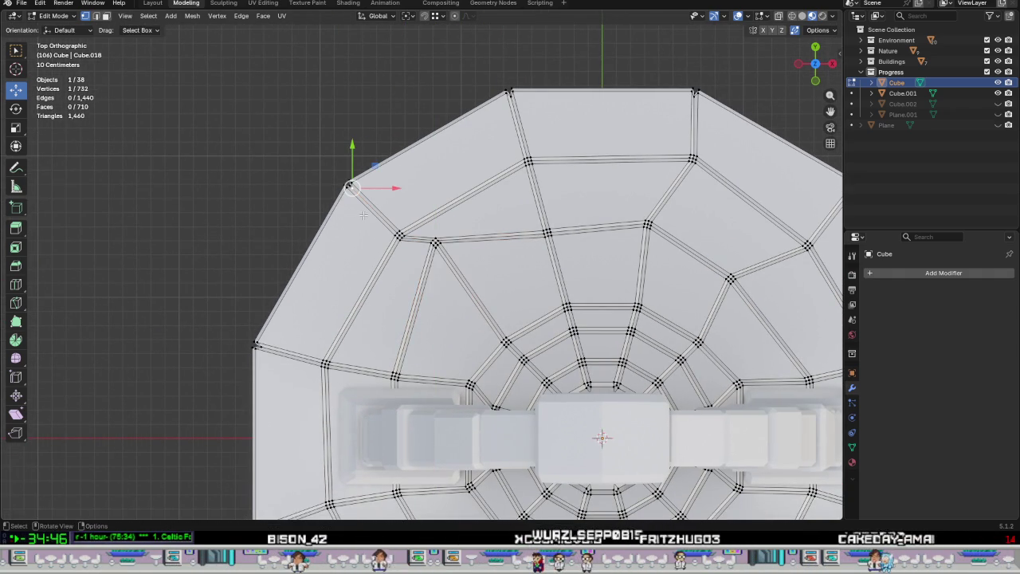
click(435, 242)
key(g)
click(436, 290)
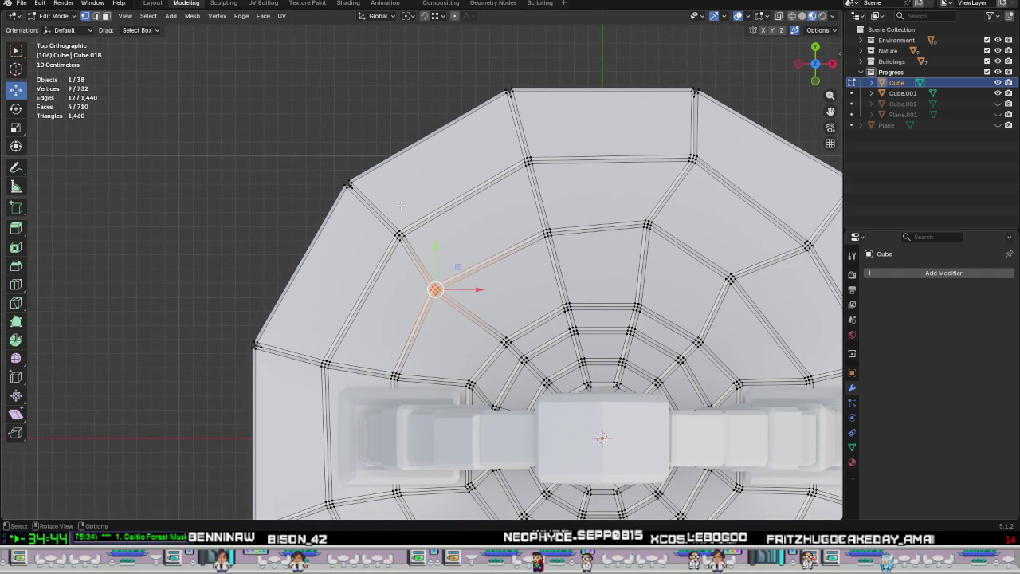
drag(421, 215, 426, 208)
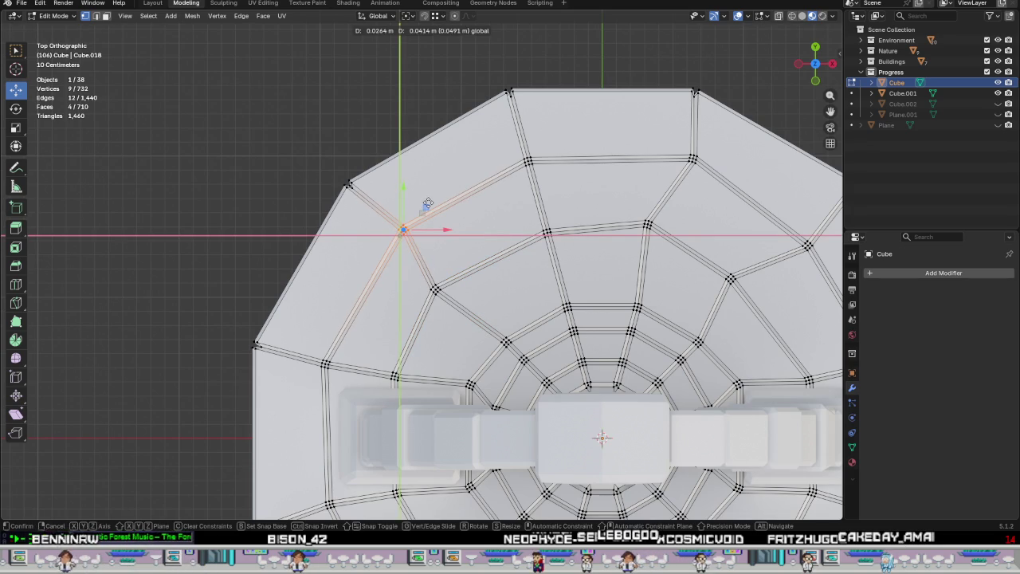
Move a vertex near the left edge, then recentre the platform in view.
scroll(428, 206, down, 3)
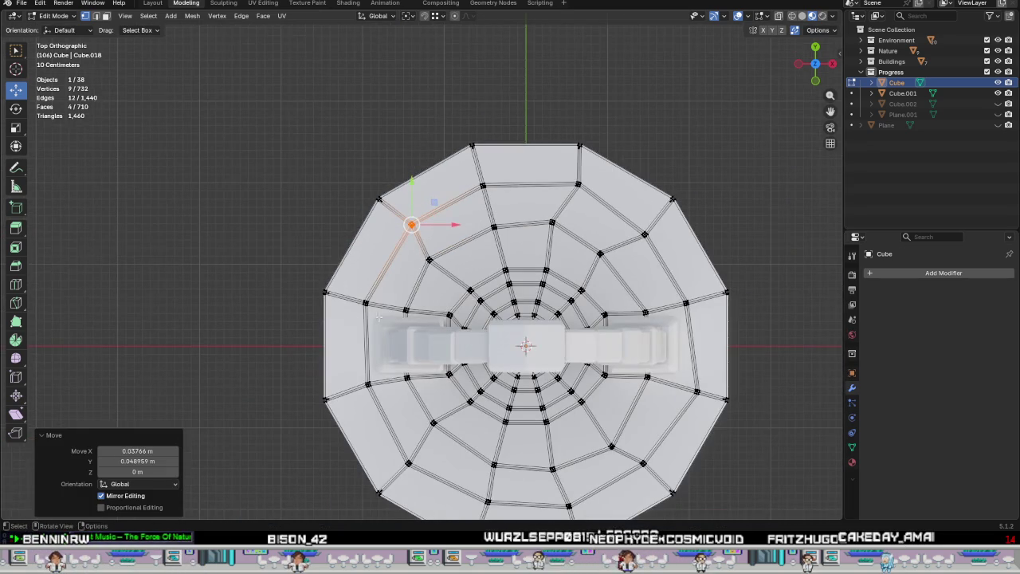
click(365, 303)
scroll(366, 312, up, 3)
key(g)
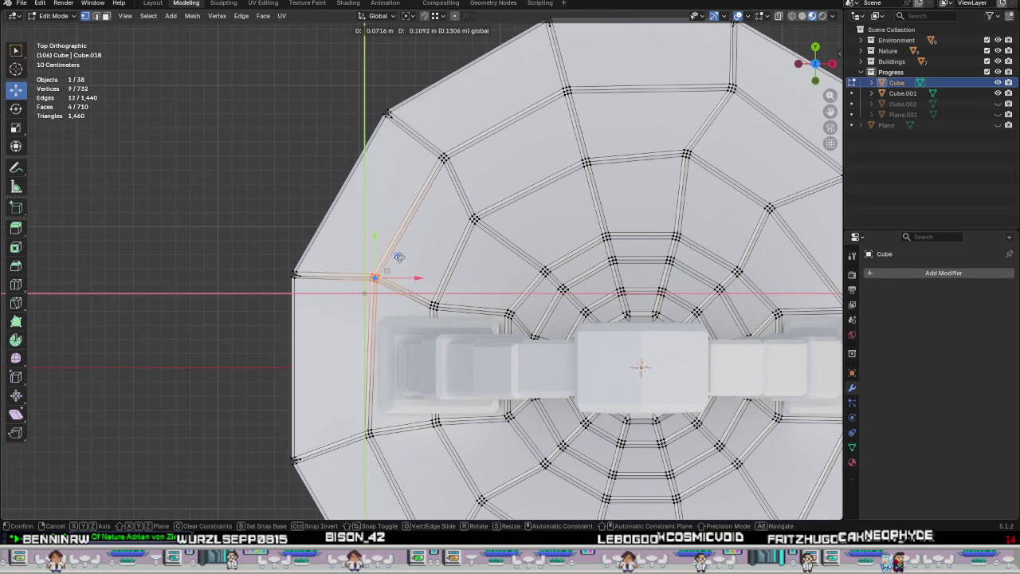
click(399, 257)
scroll(399, 256, down, 3)
shift+middle_drag(518, 275, 426, 275)
scroll(423, 275, down, 2)
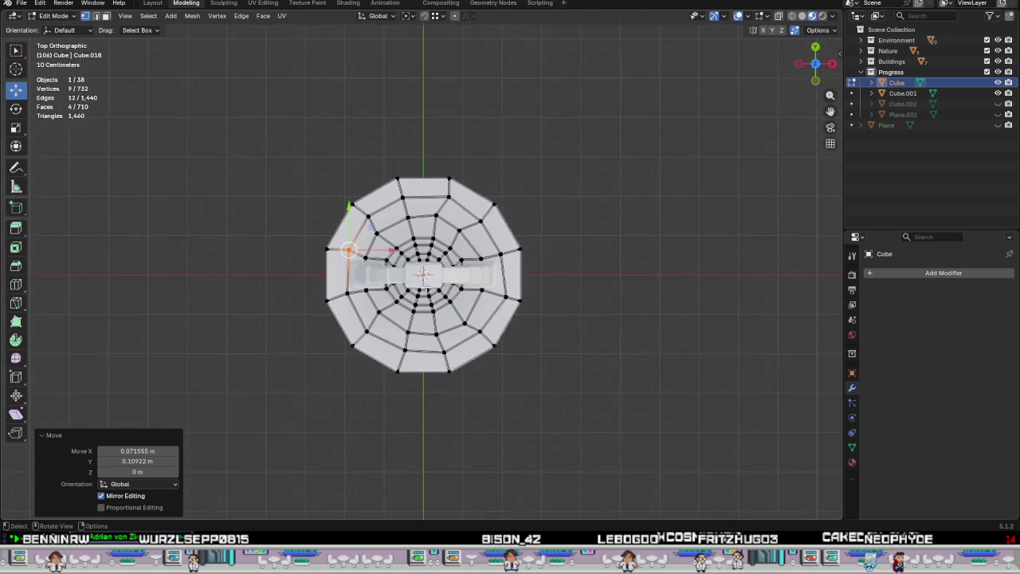
Nudge an upper tile-junction vertex freely, then shift it again within the ground plane.
scroll(406, 340, up, 2)
scroll(412, 317, up, 4)
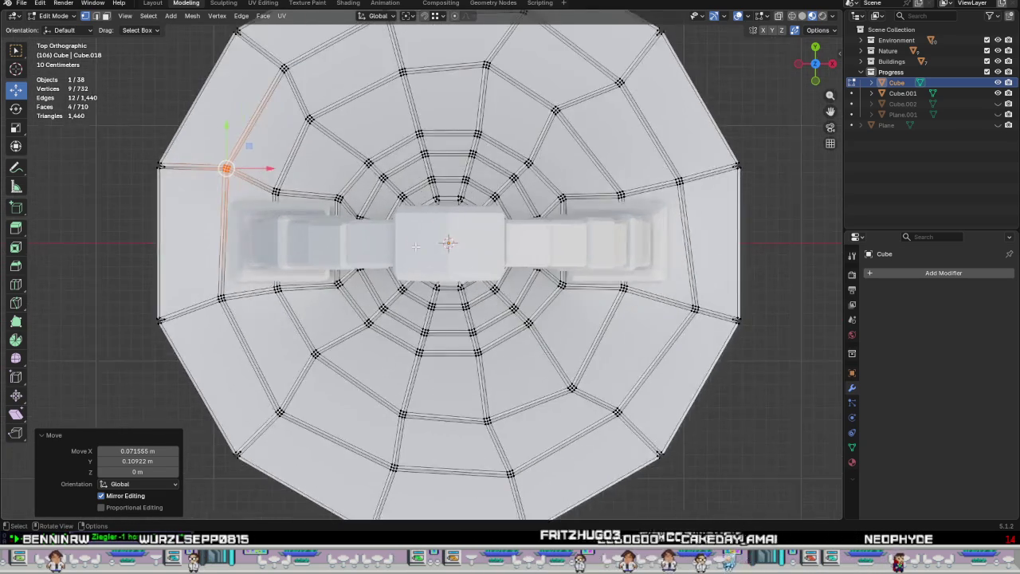
scroll(412, 317, up, 2)
shift+scroll(418, 332, up, 2)
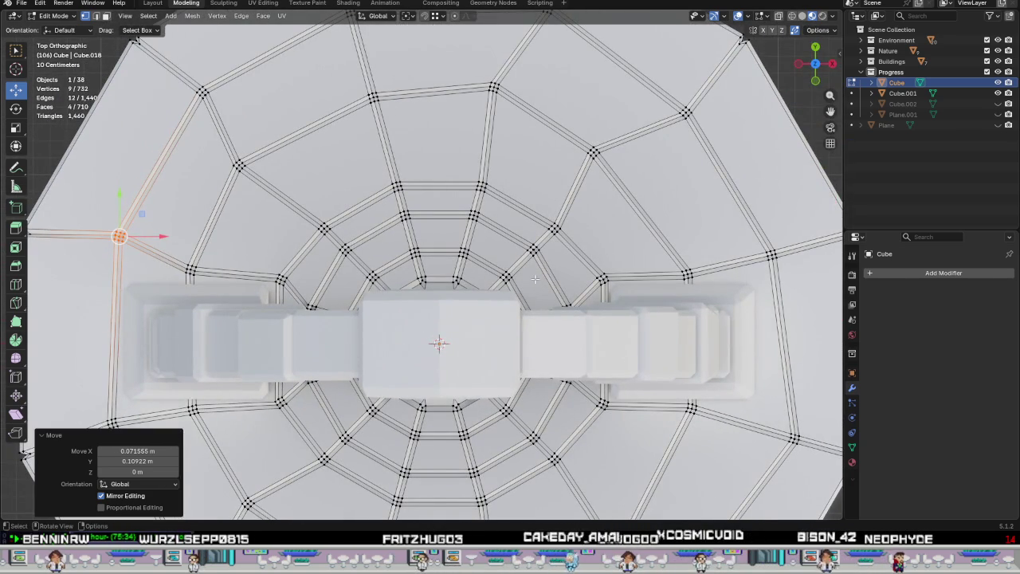
scroll(502, 255, down, 2)
shift+middle_drag(506, 193, 556, 276)
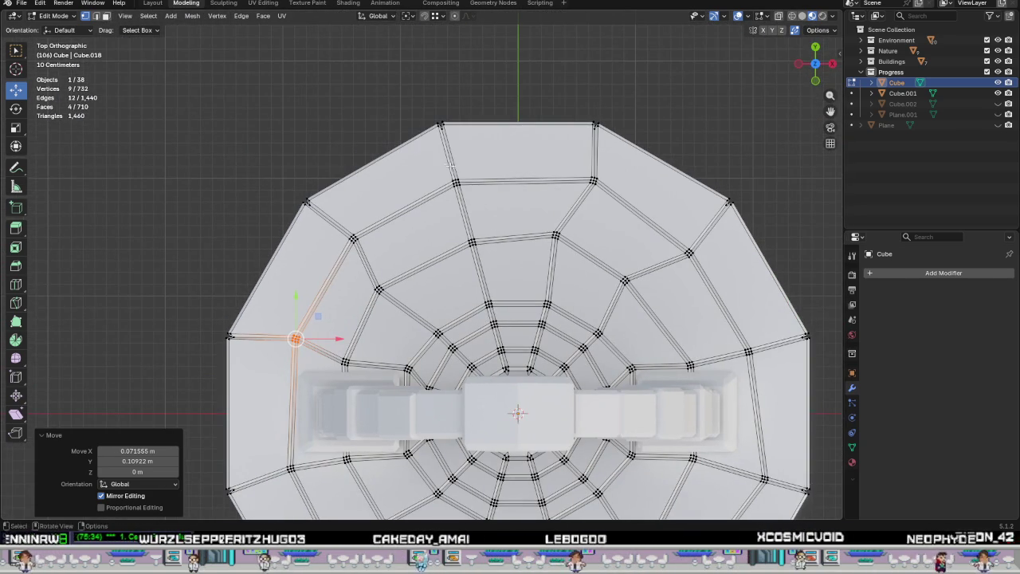
click(456, 182)
key(g)
click(488, 163)
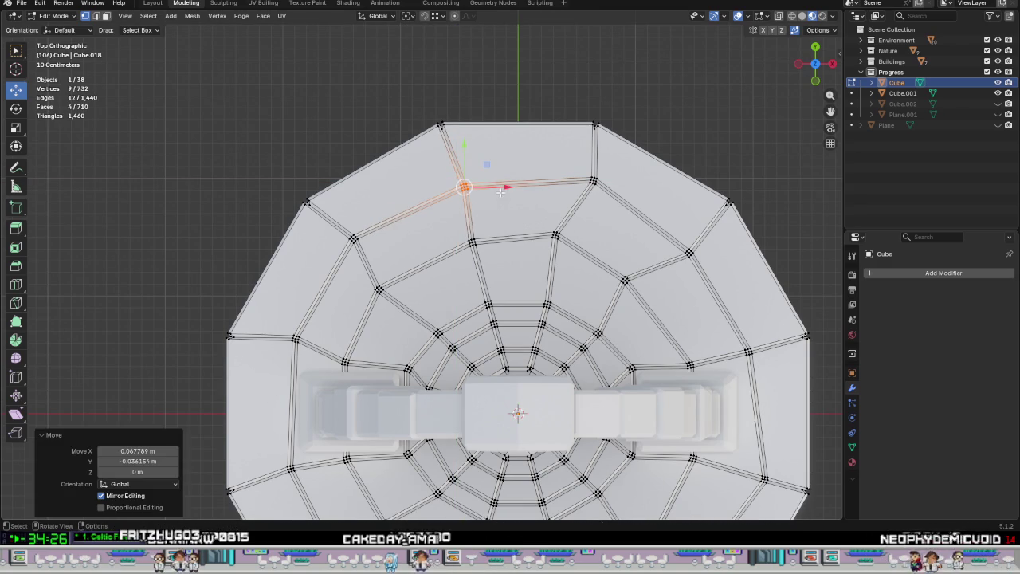
scroll(502, 212, down, 1)
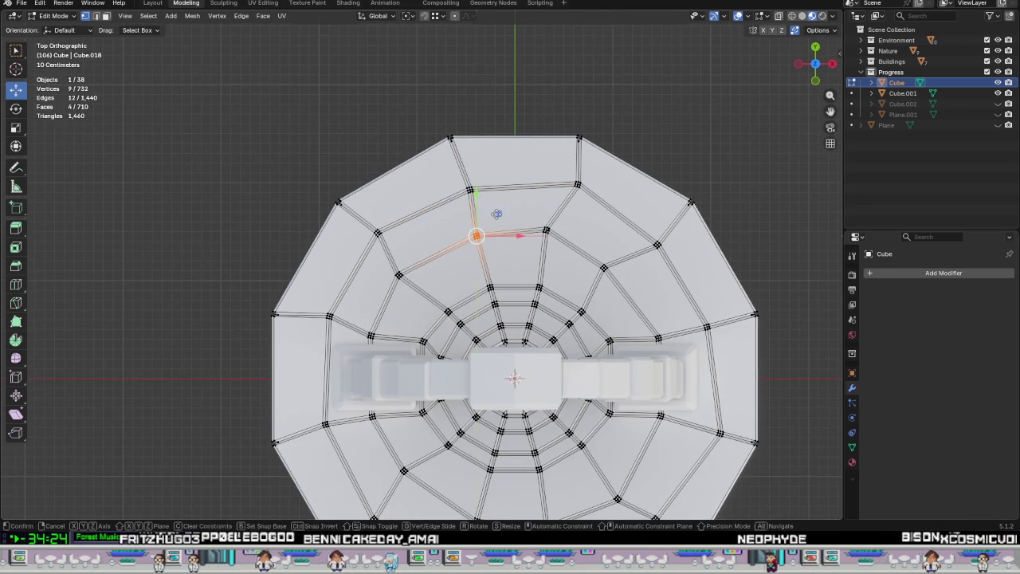
key(g)
key(shift+z)
click(510, 212)
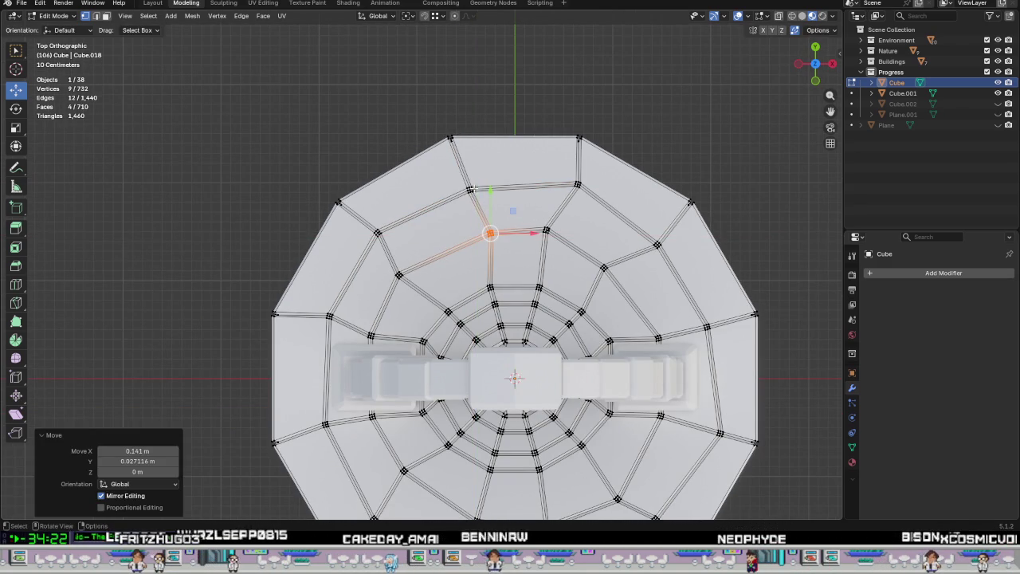
Shift the vertex near the top edge sideways along X, after cancelling a bad move.
click(470, 190)
key(g)
key(shift+z)
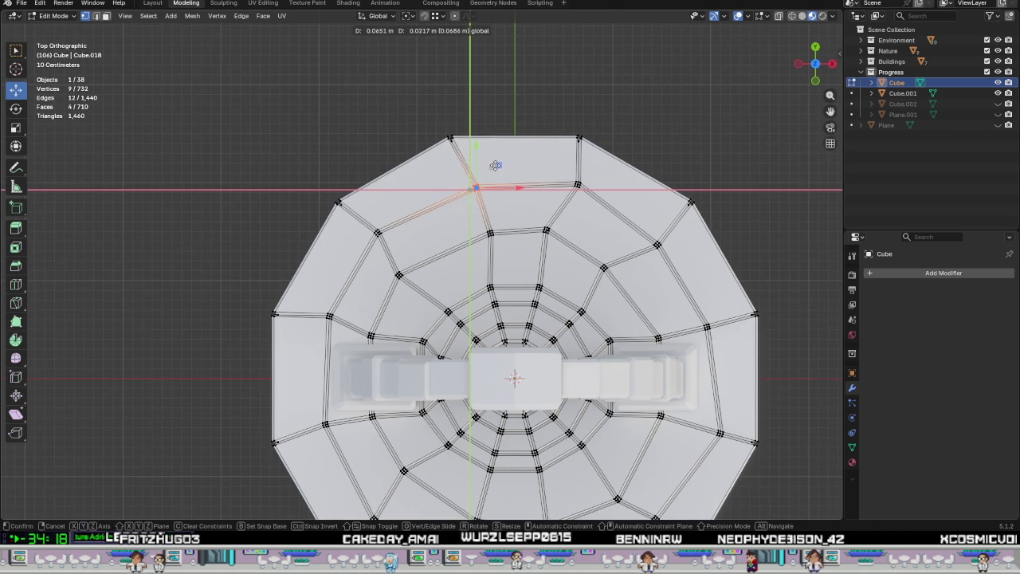
right_click(492, 185)
key(ctrl+z)
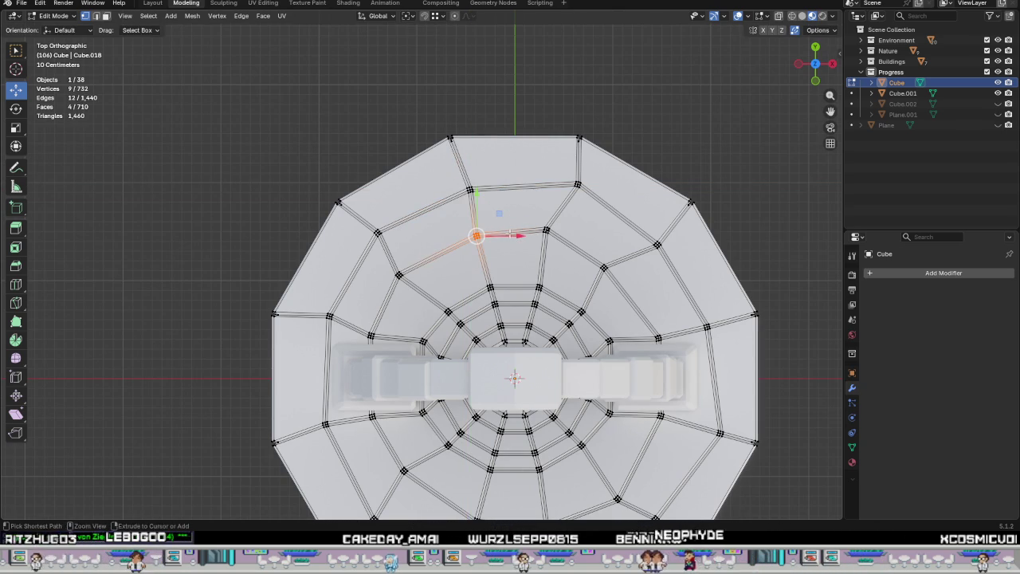
click(476, 183)
key(g)
key(x)
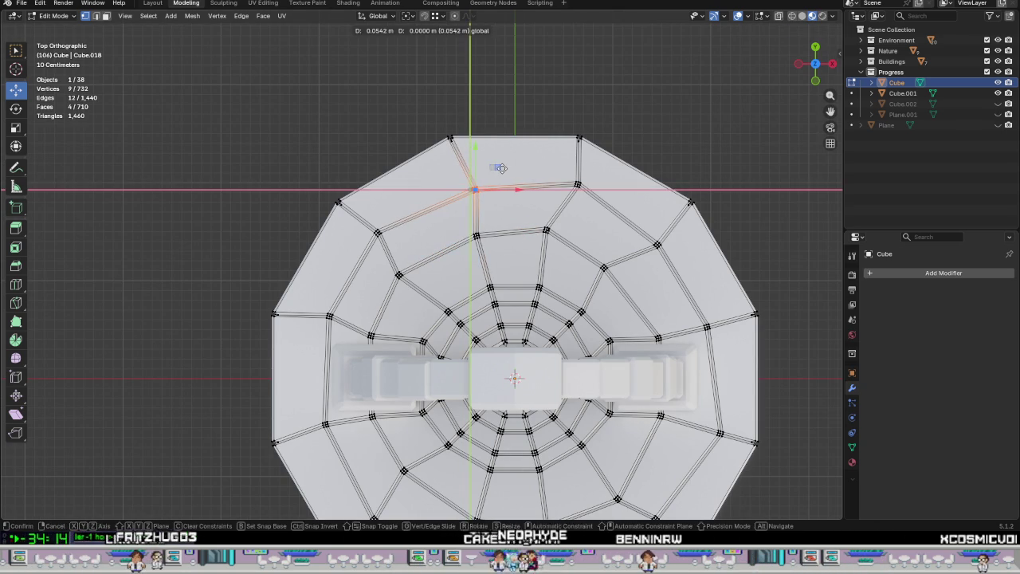
click(494, 217)
Move the vertex below it and an inner-ring vertex in the ground plane, then hide Cube.001.
click(476, 235)
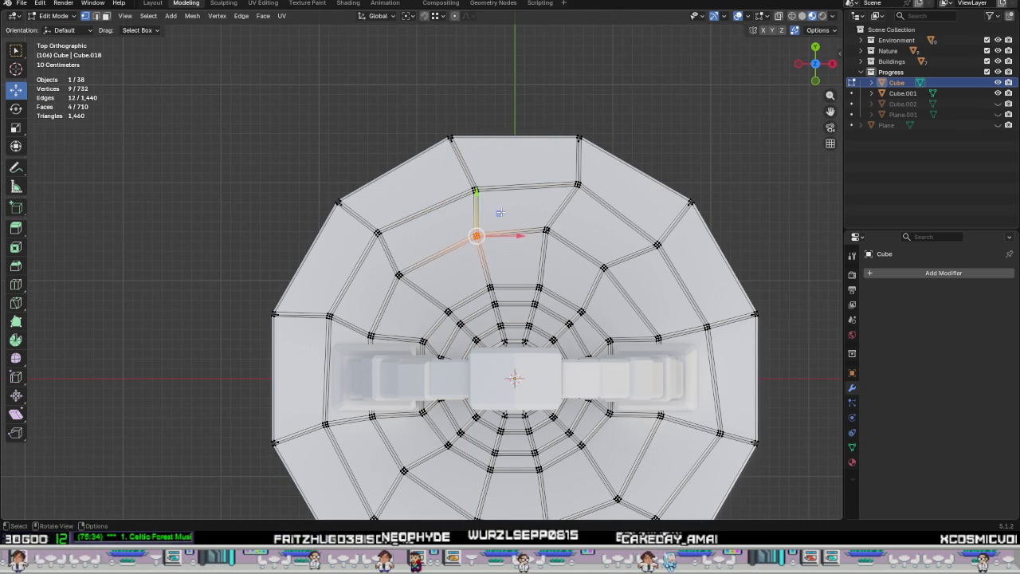
key(g)
click(488, 206)
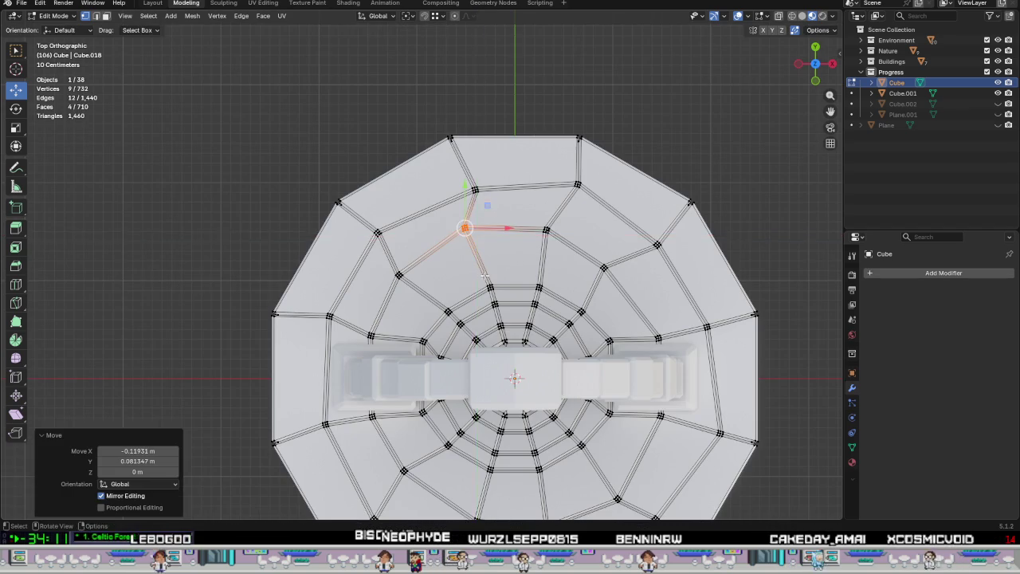
scroll(476, 278, up, 3)
click(494, 297)
key(g)
key(shift+z)
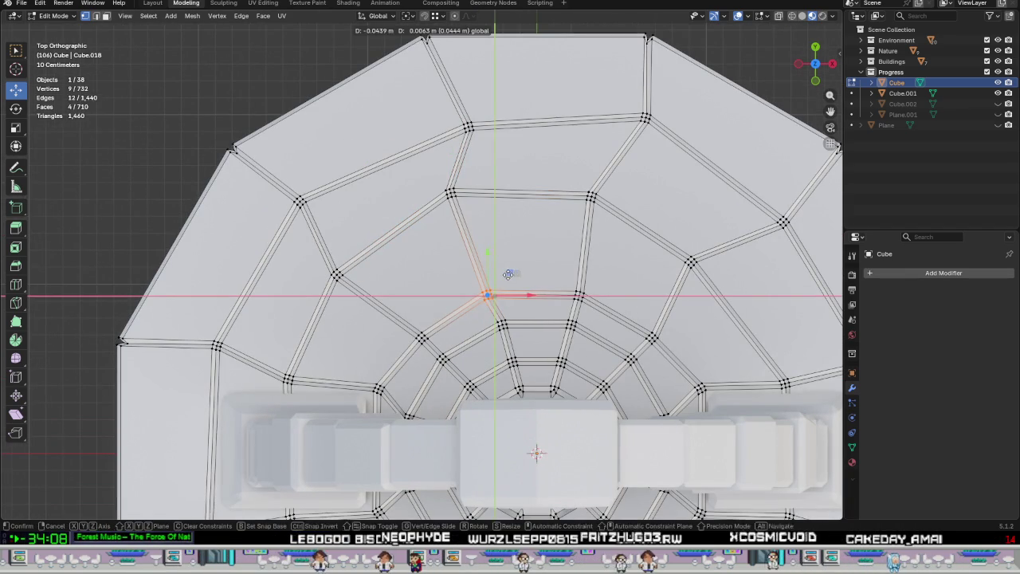
click(509, 274)
scroll(508, 274, down, 2)
scroll(508, 274, down, 2)
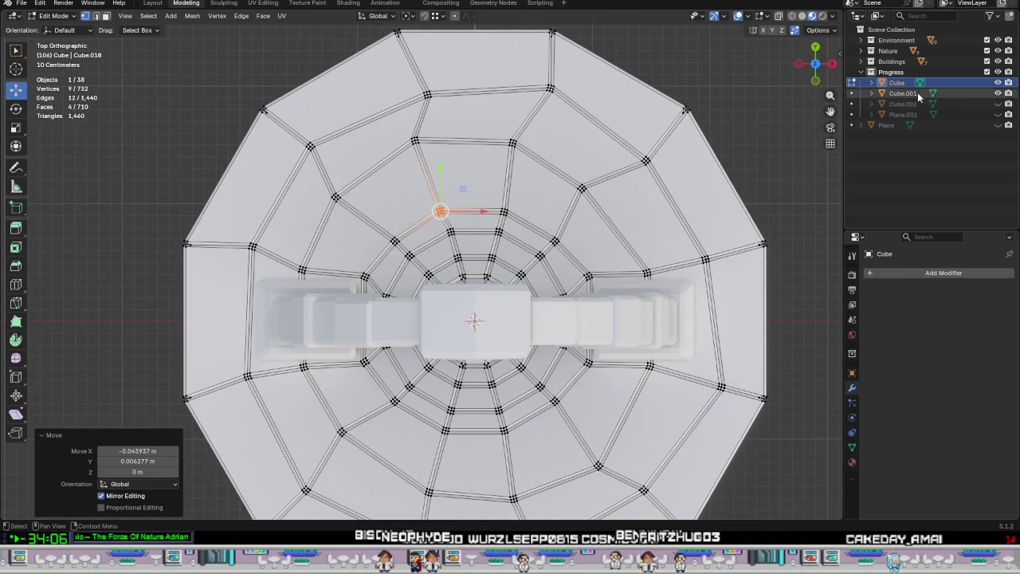
click(997, 93)
Shift junction vertices on the upper inner ring and right of the inner rings slightly left and up.
scroll(319, 414, up, 3)
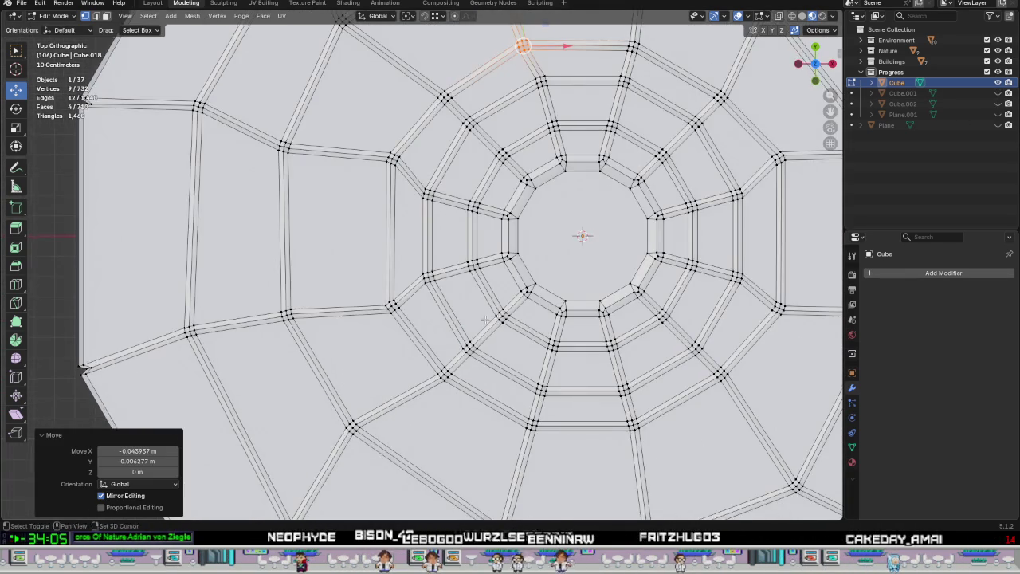
shift+middle_drag(483, 316, 327, 401)
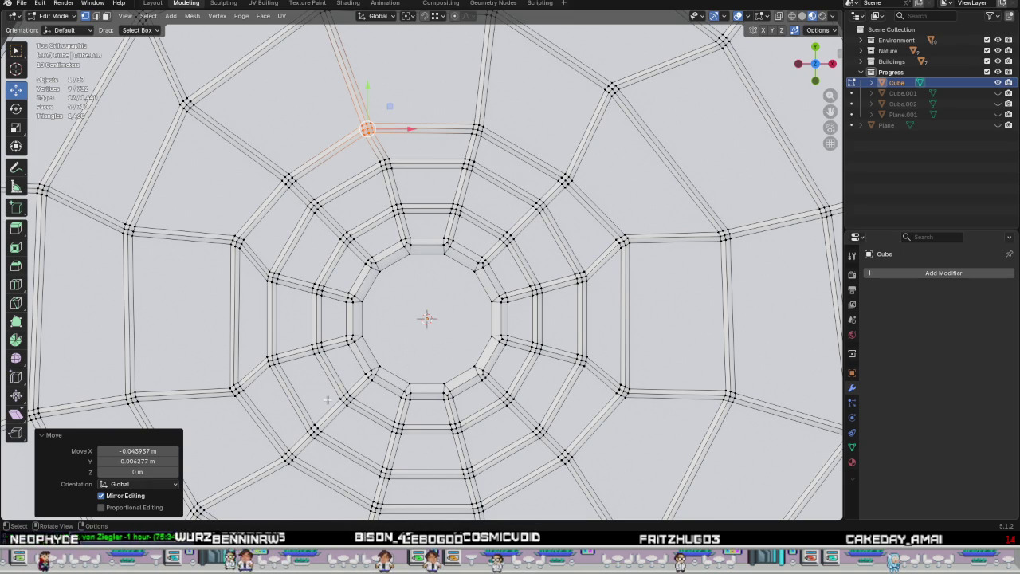
scroll(381, 221, up, 1)
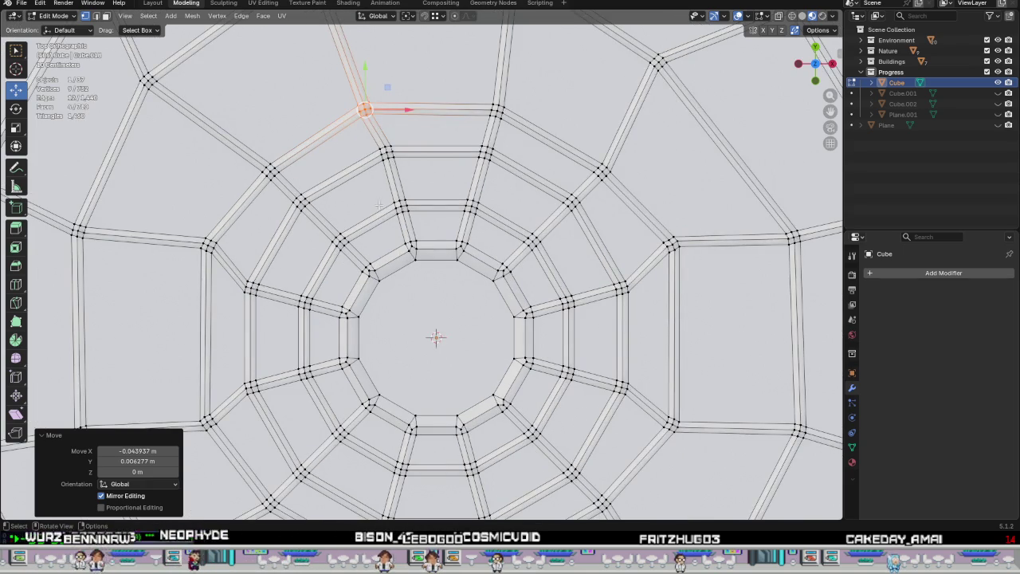
mouse_move(486, 171)
mouse_down()
mouse_move(505, 156)
mouse_move(491, 126)
mouse_up()
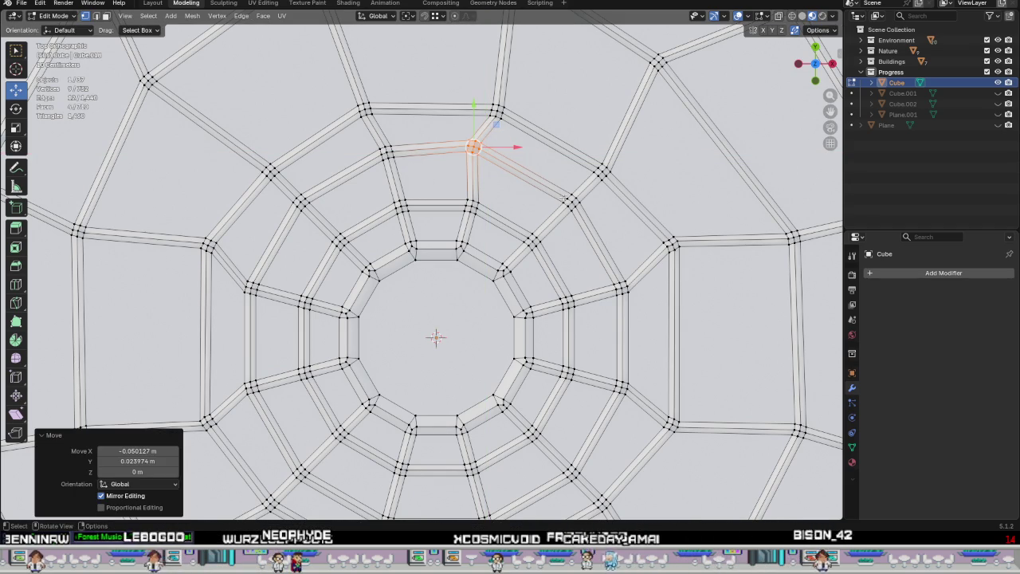
drag(583, 209, 565, 200)
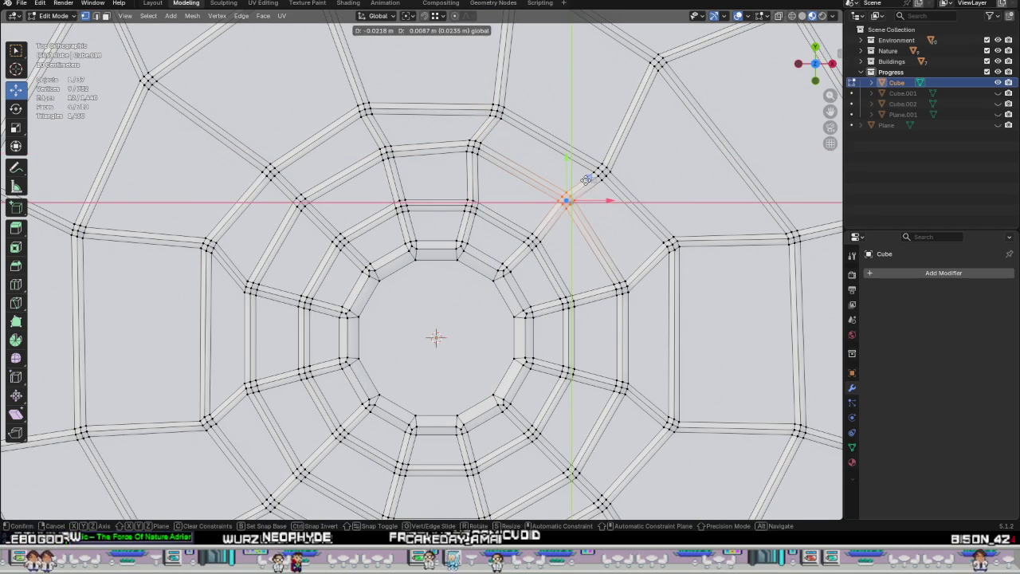
click(624, 288)
drag(645, 263, 634, 259)
scroll(629, 310, down, 3)
scroll(630, 318, down, 1)
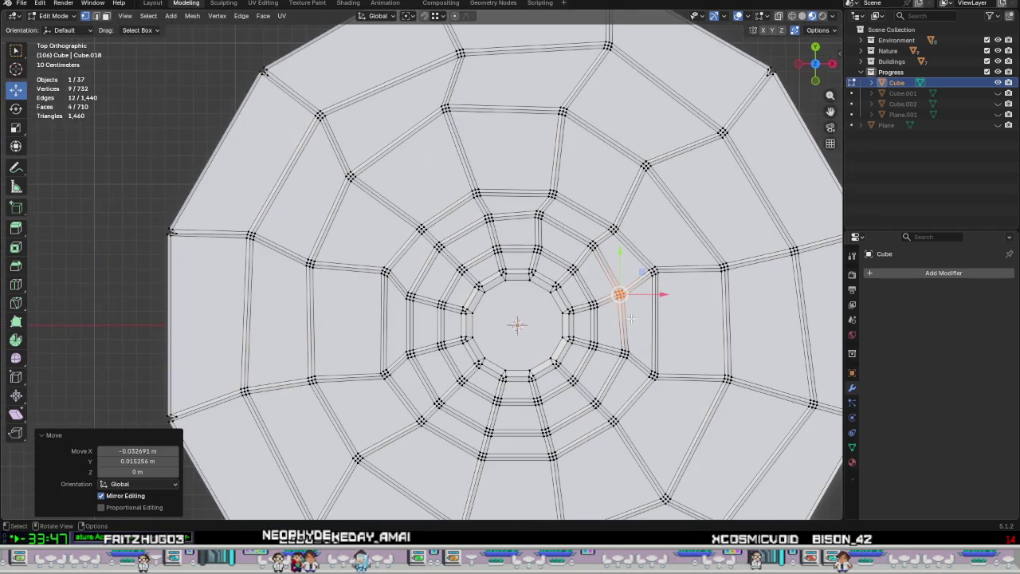
shift+middle_drag(595, 313, 495, 300)
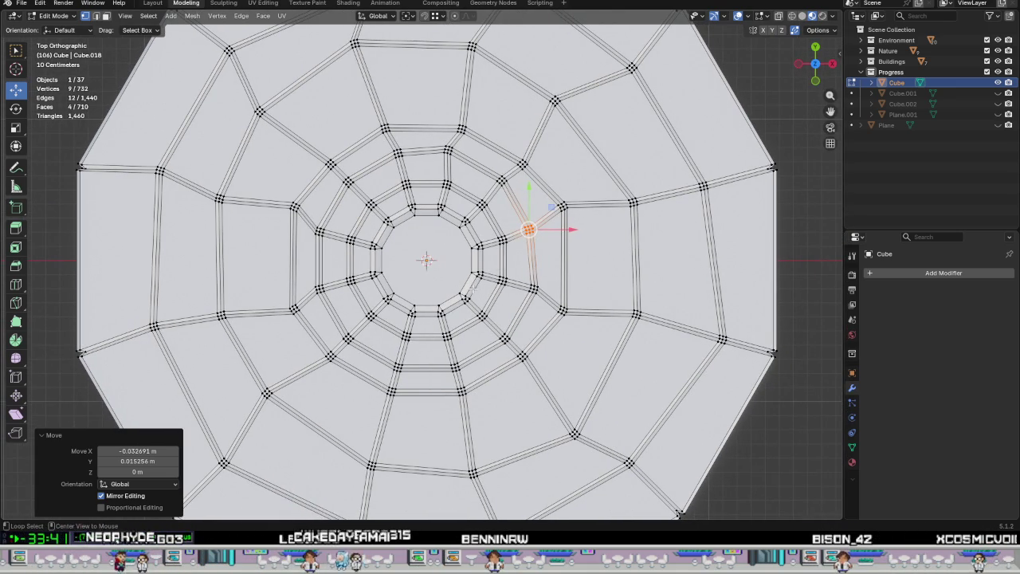
alt+click(476, 281)
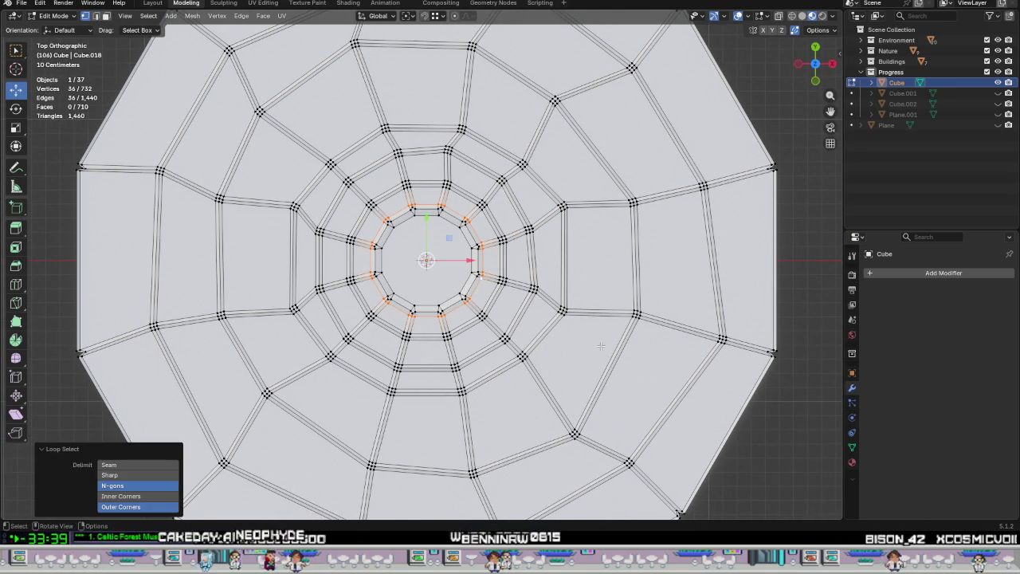
Twist the grown inner-ring selection slightly, then twist one ring fewer by about 3°.
key(ctrl+KP_Add)
key(ctrl+KP_Add)
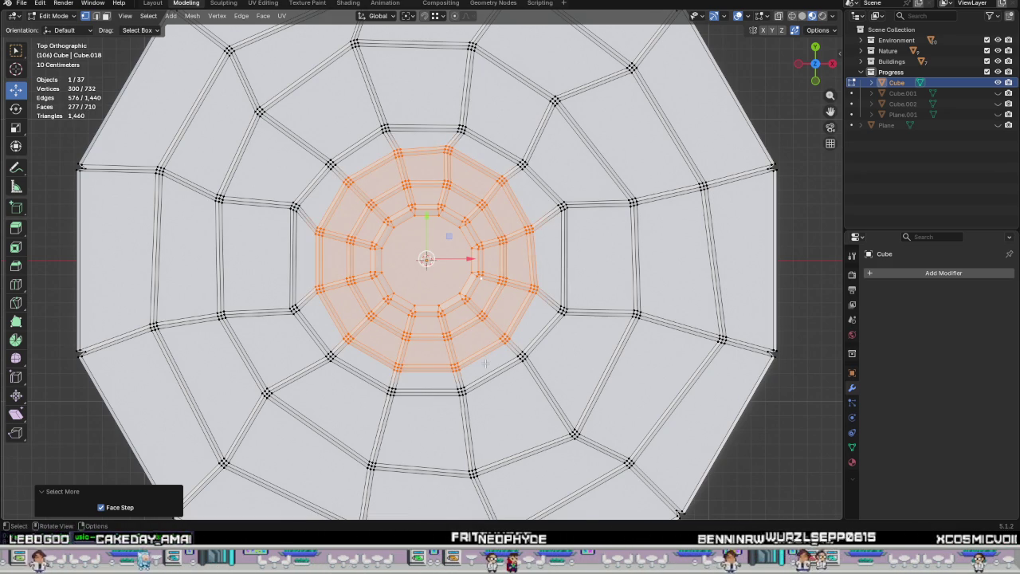
key(r)
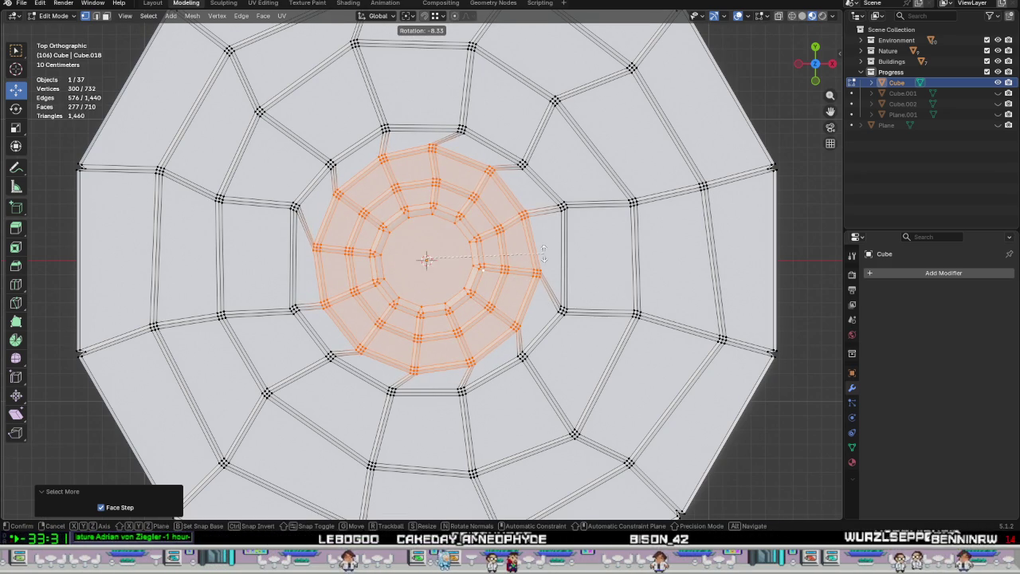
click(526, 335)
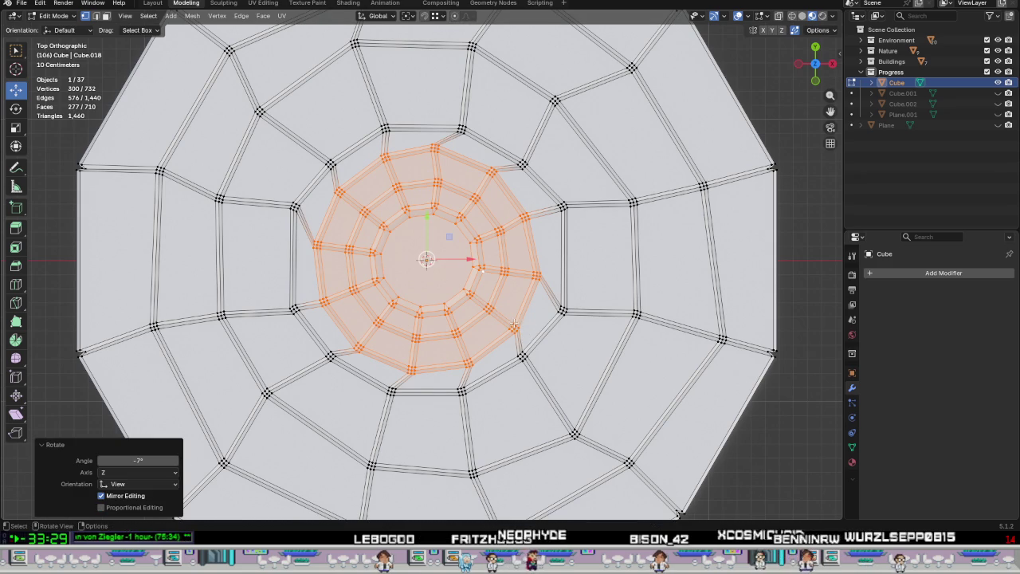
key(ctrl+KP_Subtract)
key(ctrl+KP_Subtract)
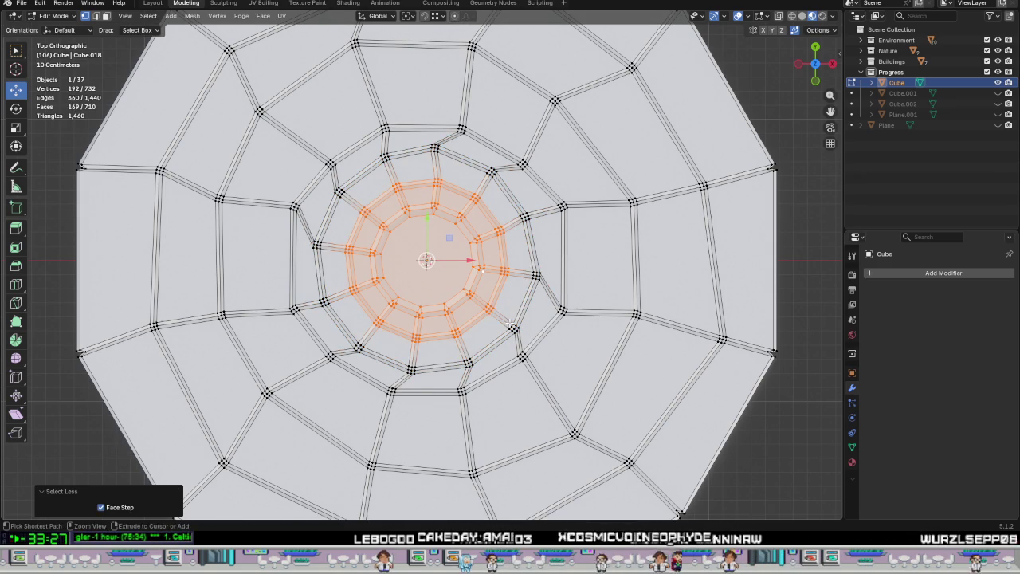
key(r)
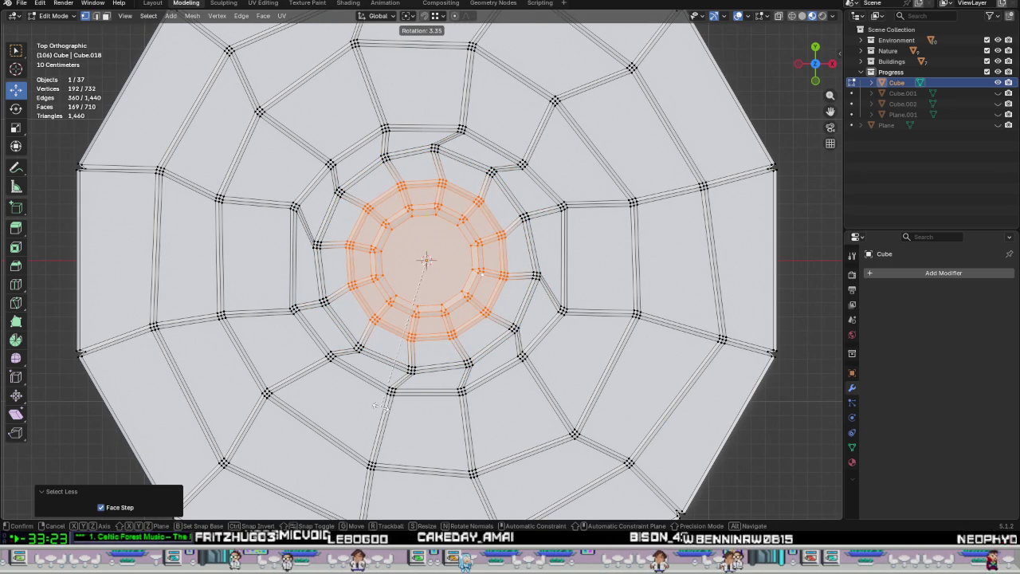
click(528, 341)
Twist only the innermost ring by −4.84° about Z.
key(ctrl+KP_Subtract)
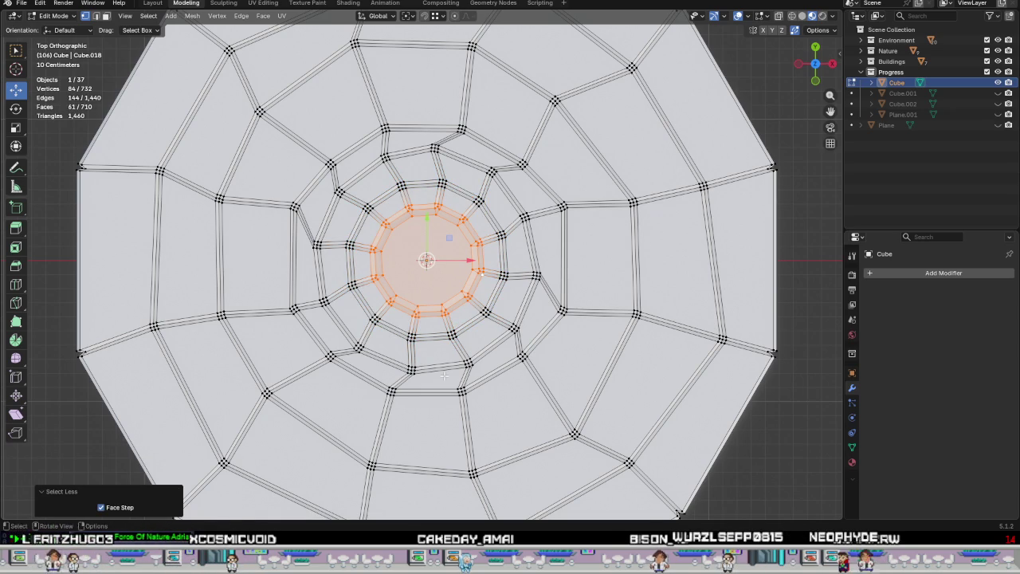
key(r)
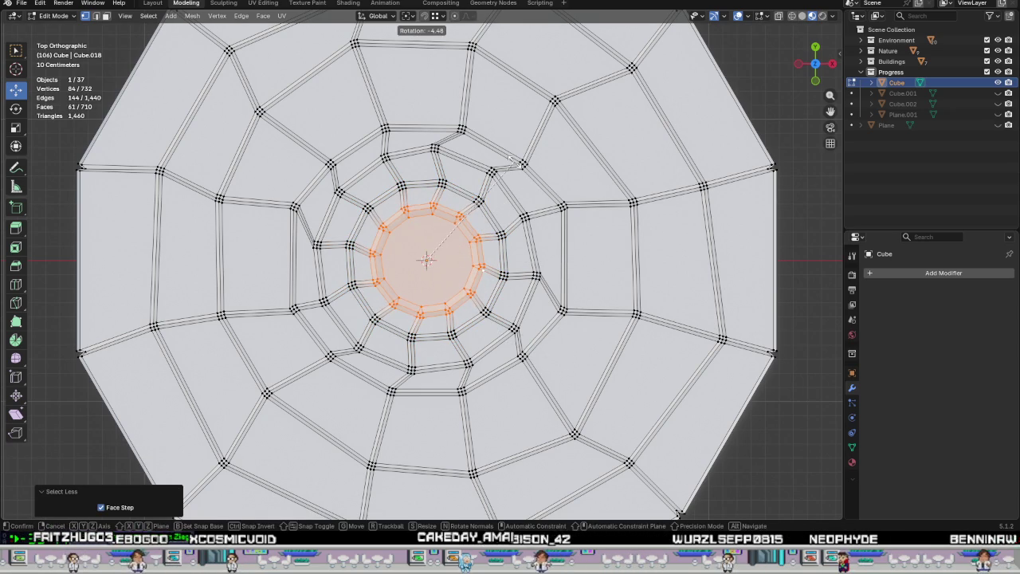
click(490, 156)
scroll(494, 199, down, 3)
scroll(499, 233, up, 3)
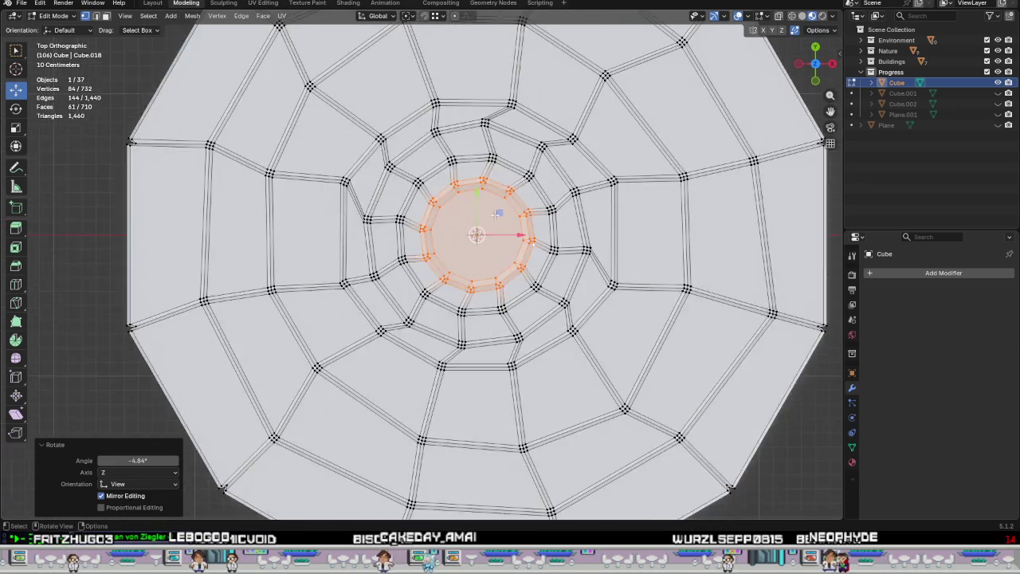
scroll(499, 234, up, 3)
shift+middle_drag(528, 285, 486, 508)
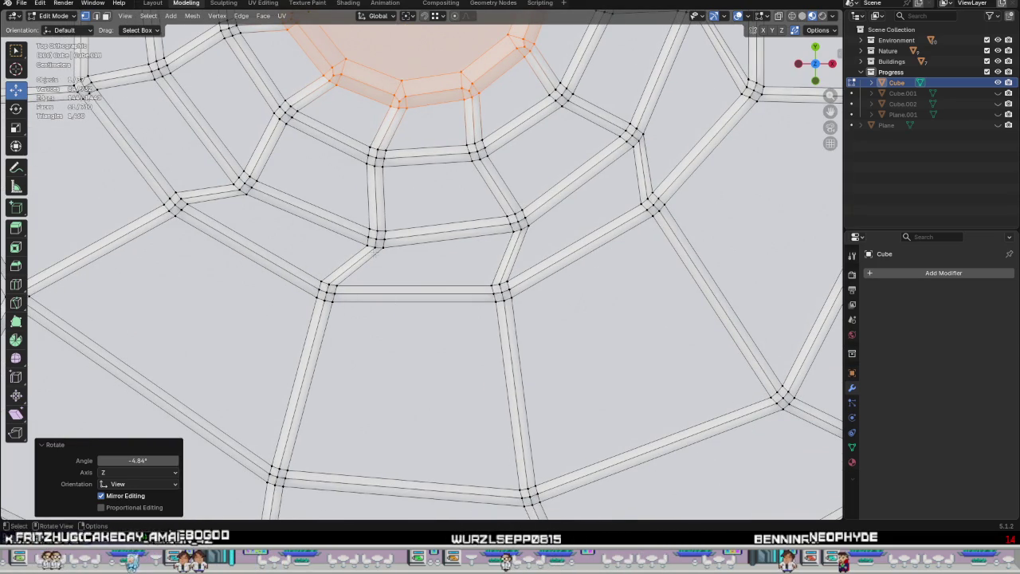
Twist two tile joints below the centre by 10.2° and 11.8°.
drag(405, 269, 431, 296)
key(r)
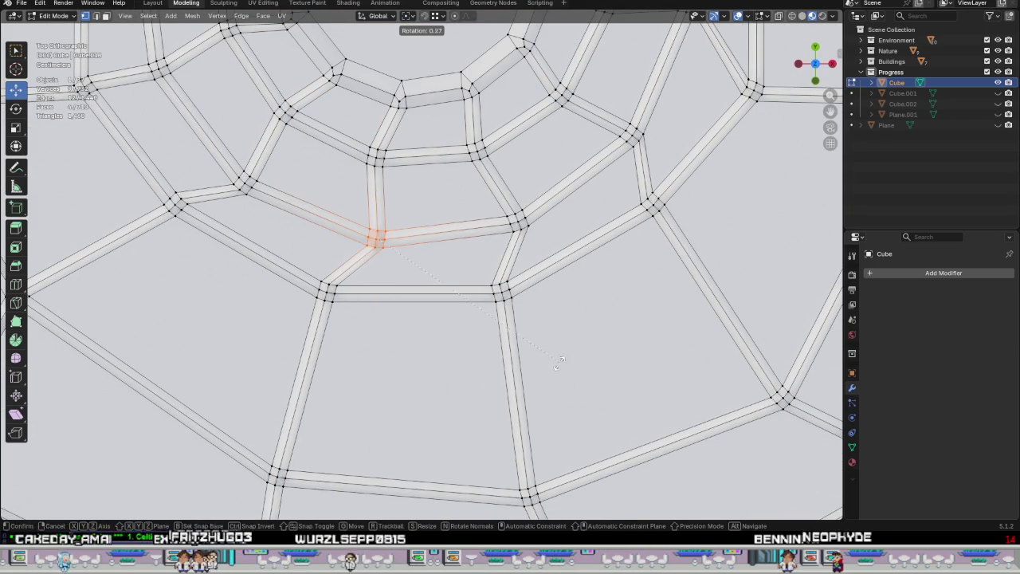
click(537, 392)
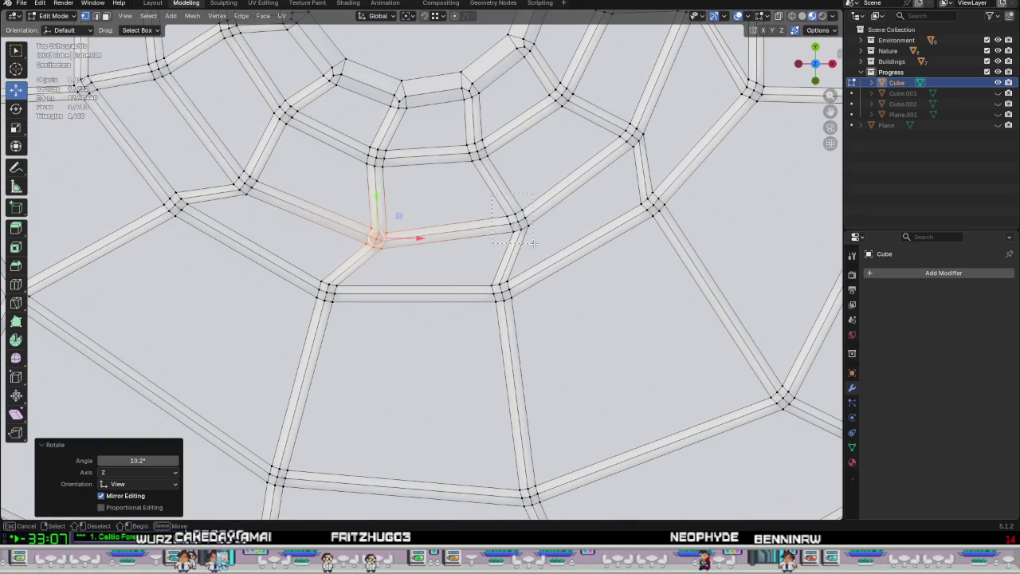
drag(532, 243, 534, 244)
key(r)
click(636, 292)
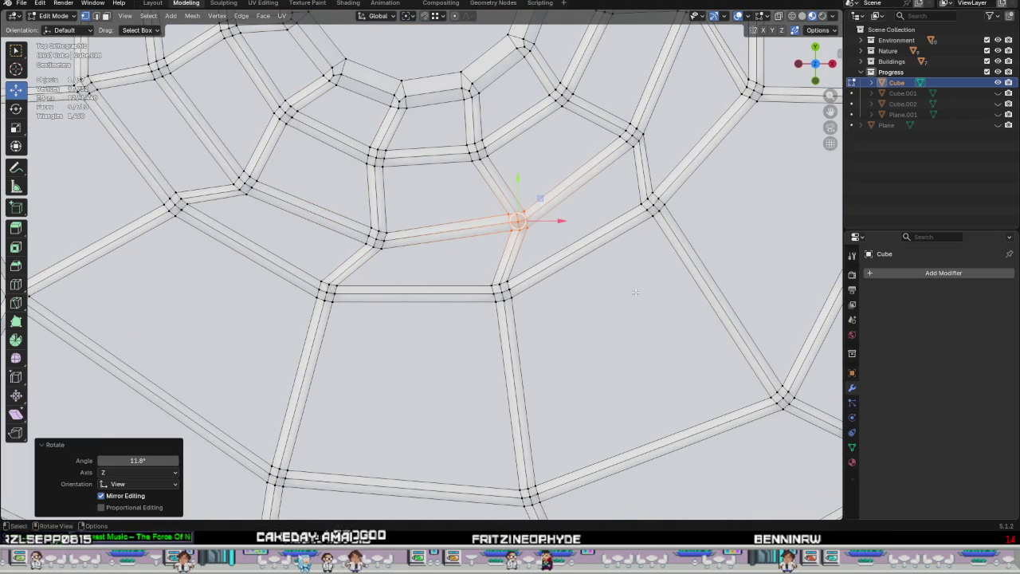
scroll(635, 292, down, 2)
Twist two more neighbouring tile joints further out by small angles.
drag(424, 306, 425, 307)
key(r)
click(486, 349)
click(537, 295)
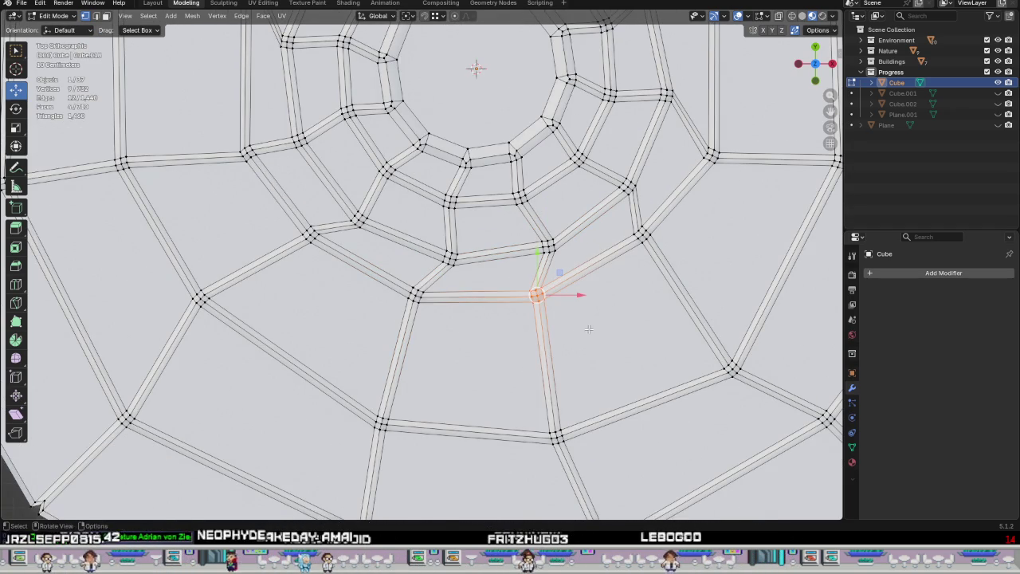
key(r)
click(590, 348)
Twist two outer-ring tile joints by 10.3° and 8.97°.
shift+middle_drag(604, 297, 420, 390)
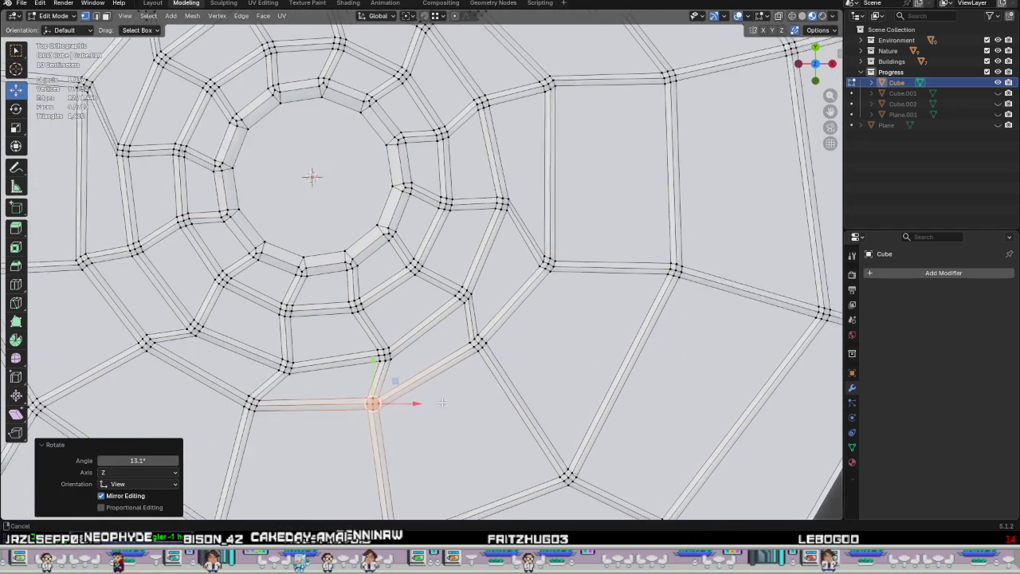
scroll(451, 336, up, 1)
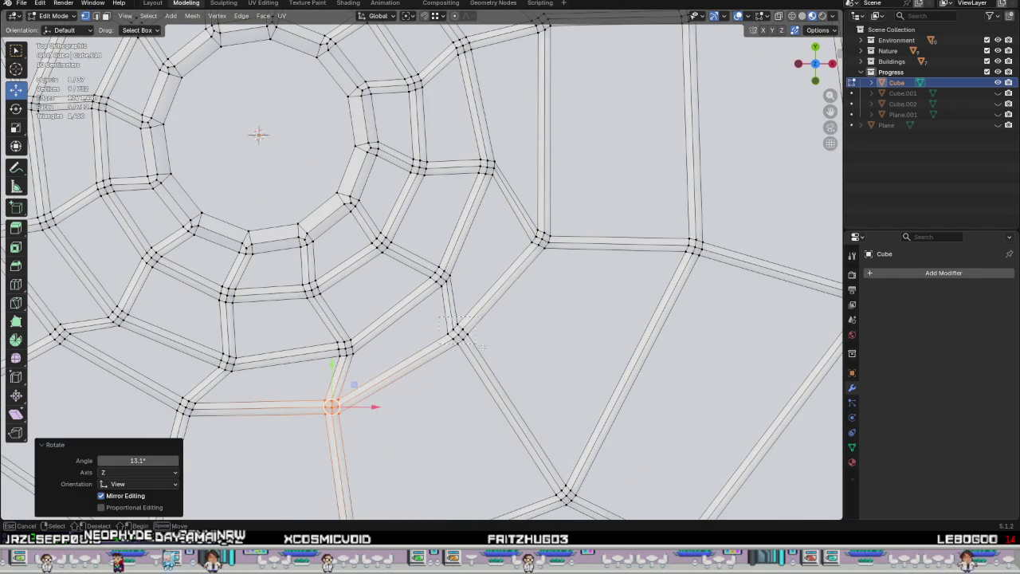
drag(481, 346, 480, 344)
key(r)
click(503, 325)
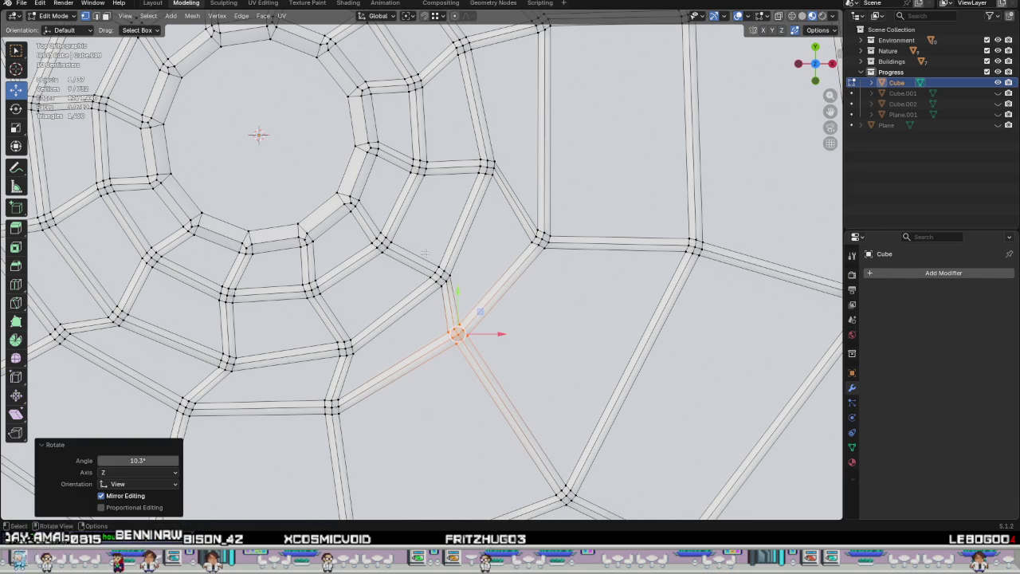
drag(466, 303, 468, 304)
key(r)
click(563, 325)
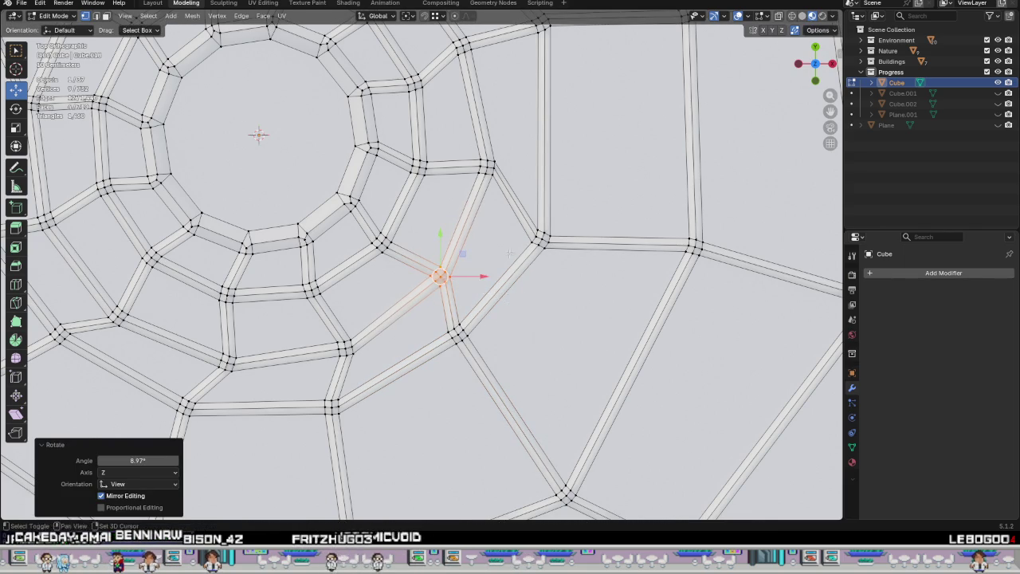
Twist another tile joint to the right by exactly 12°.
shift+scroll(522, 320, up, 3)
drag(553, 344, 553, 345)
key(r)
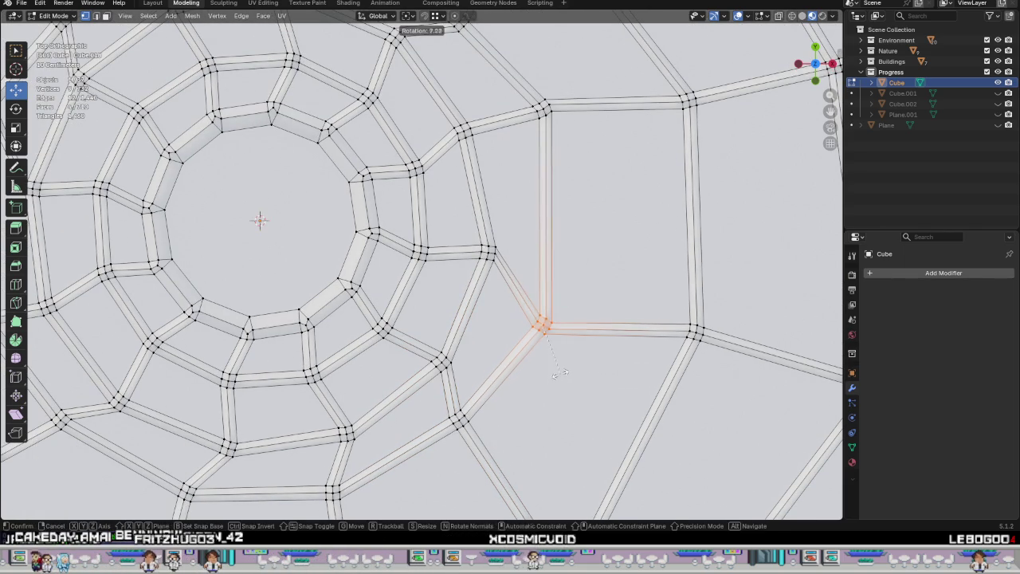
click(554, 362)
text(r12)
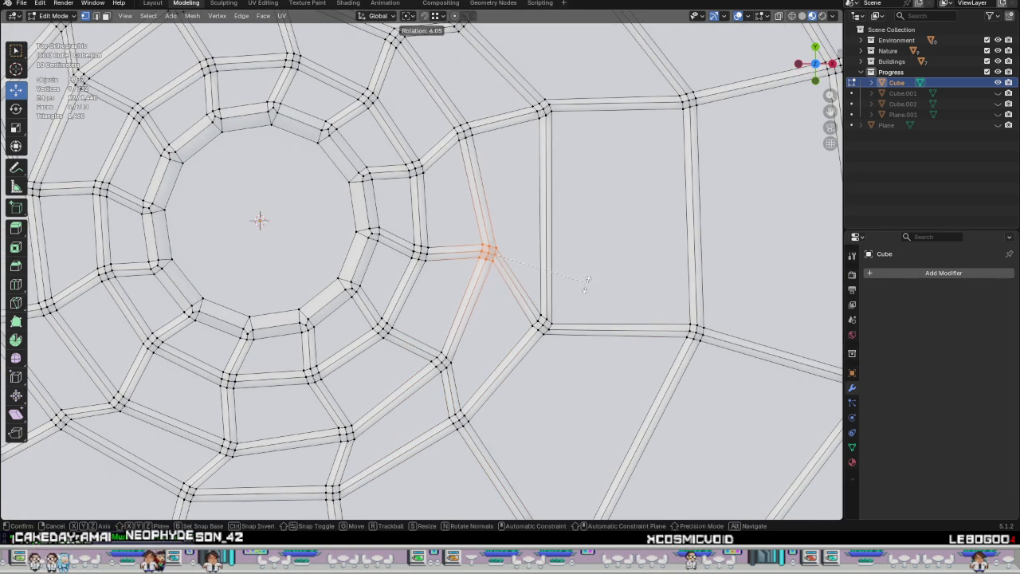
key(Return)
Twist two tile joints above the centre by 10.9° and −8.5°.
mouse_move(524, 250)
shift+middle_down()
mouse_move(550, 305)
mouse_move(543, 325)
shift+middle_up()
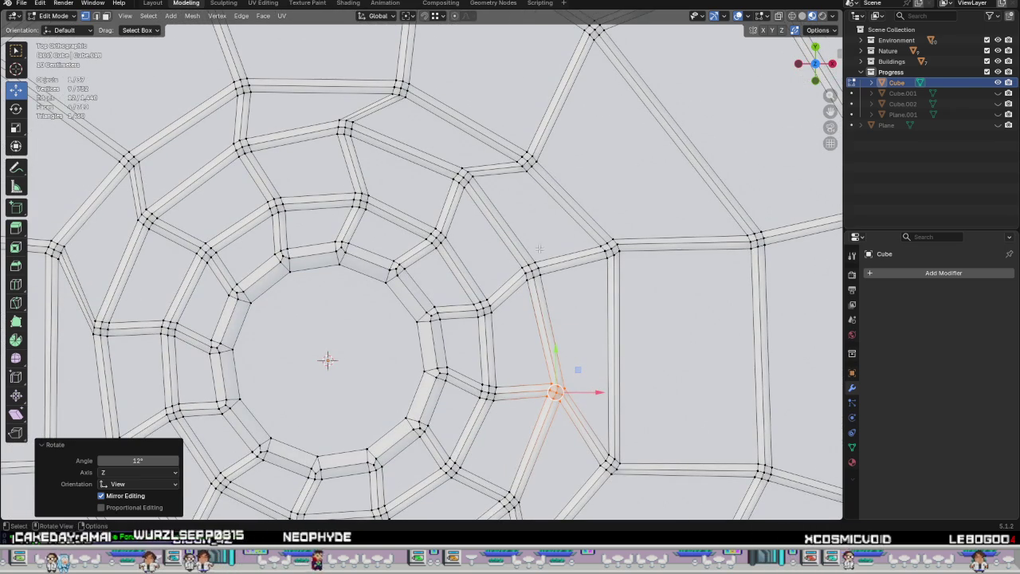
shift+middle_drag(453, 353, 586, 313)
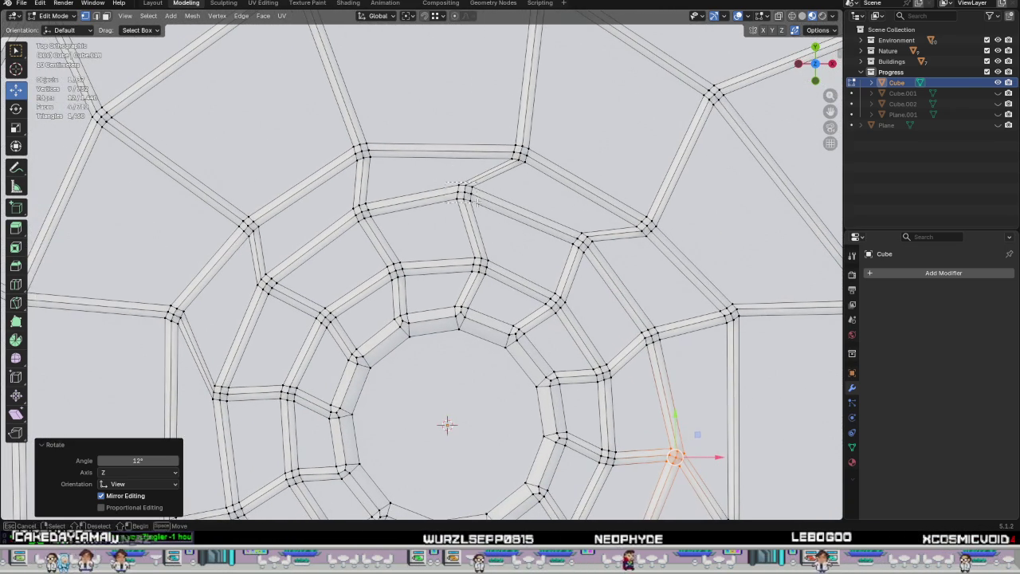
click(465, 191)
key(r)
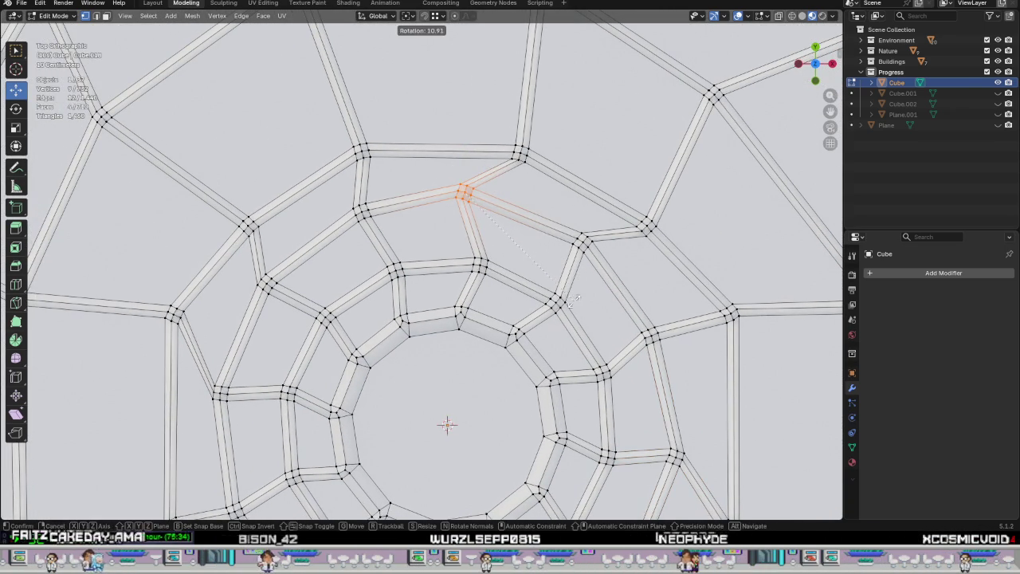
click(570, 300)
drag(446, 278, 446, 278)
key(r)
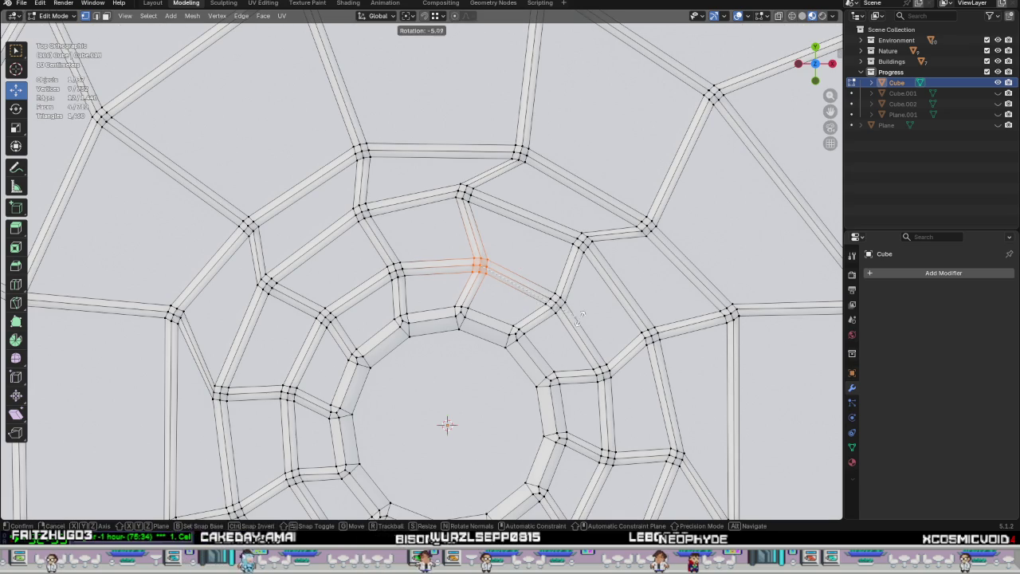
click(581, 301)
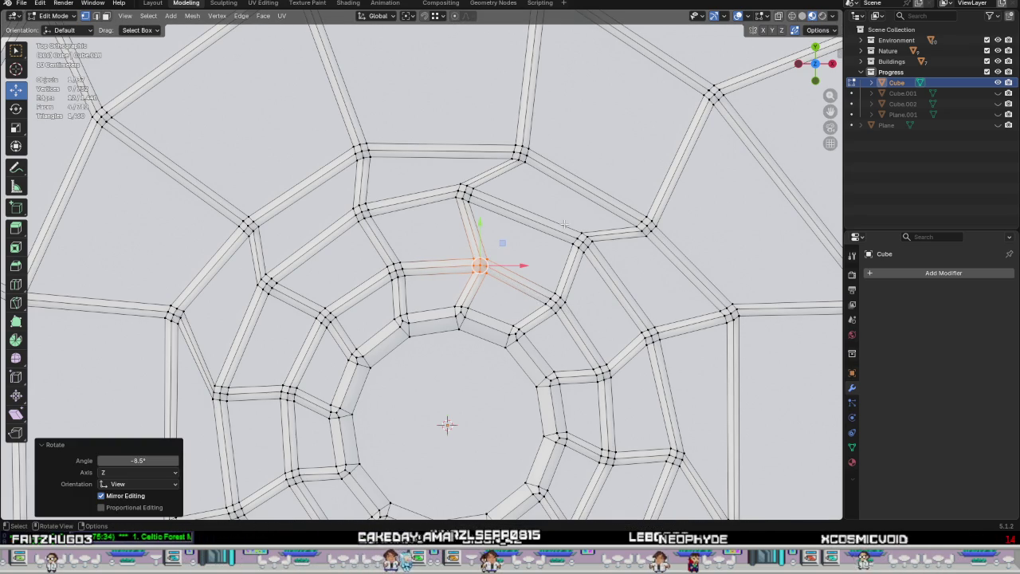
Twist three right-side tile joints by 9.62°, −5.56° and a small angle.
click(581, 240)
key(r)
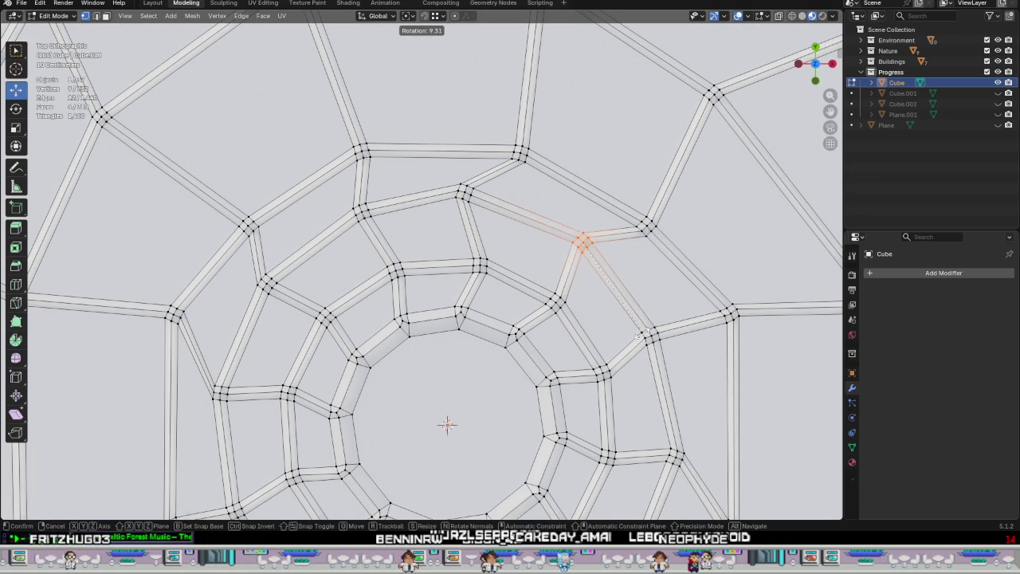
click(447, 424)
click(555, 301)
key(r)
click(646, 331)
click(651, 334)
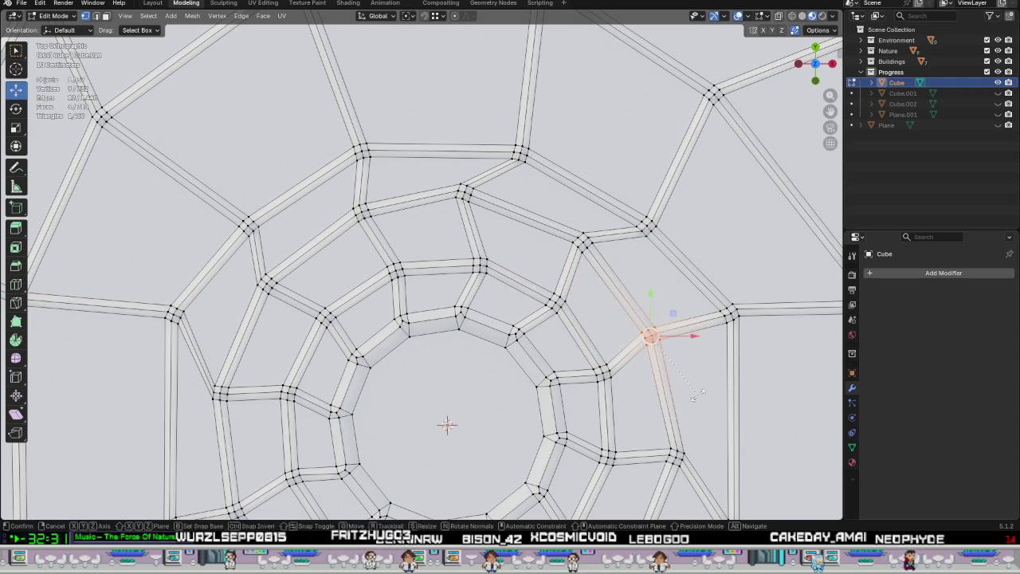
key(r)
click(674, 392)
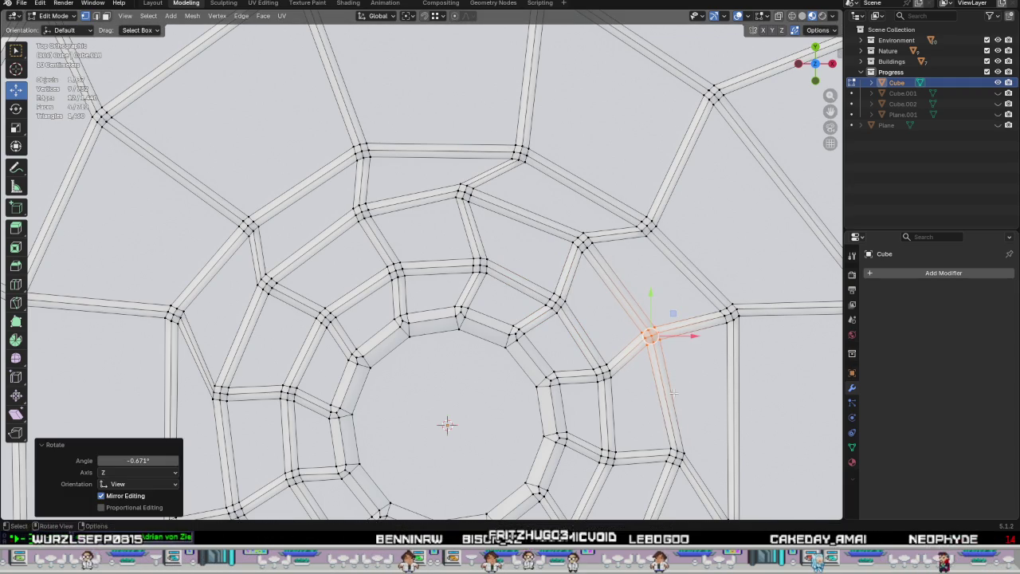
shift+scroll(412, 267, left, 5)
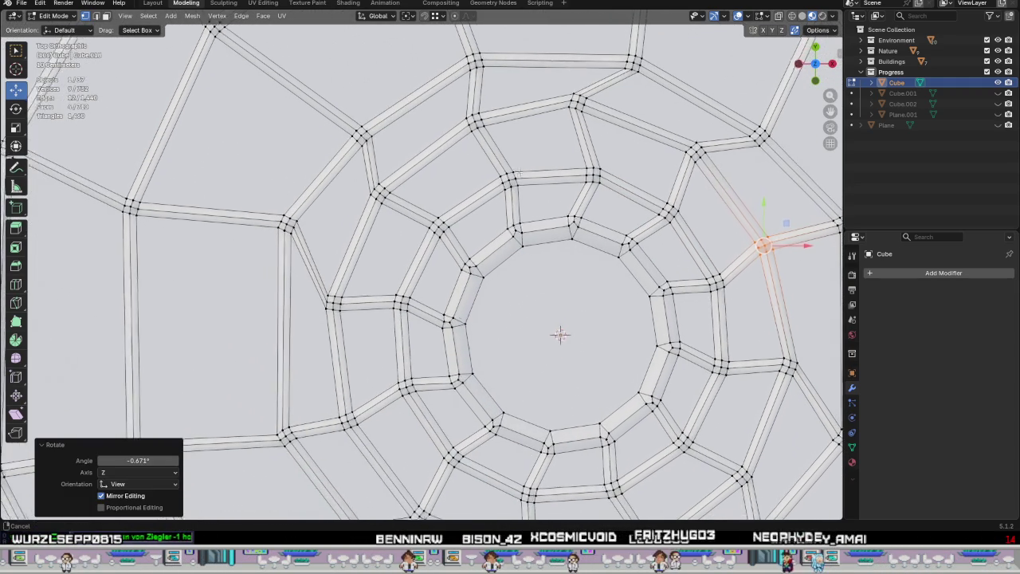
Twist a left-side tile joint by -4.27 degrees, replacing an overly large 20.1° twist.
shift+scroll(378, 271, down, 5)
click(345, 272)
key(r)
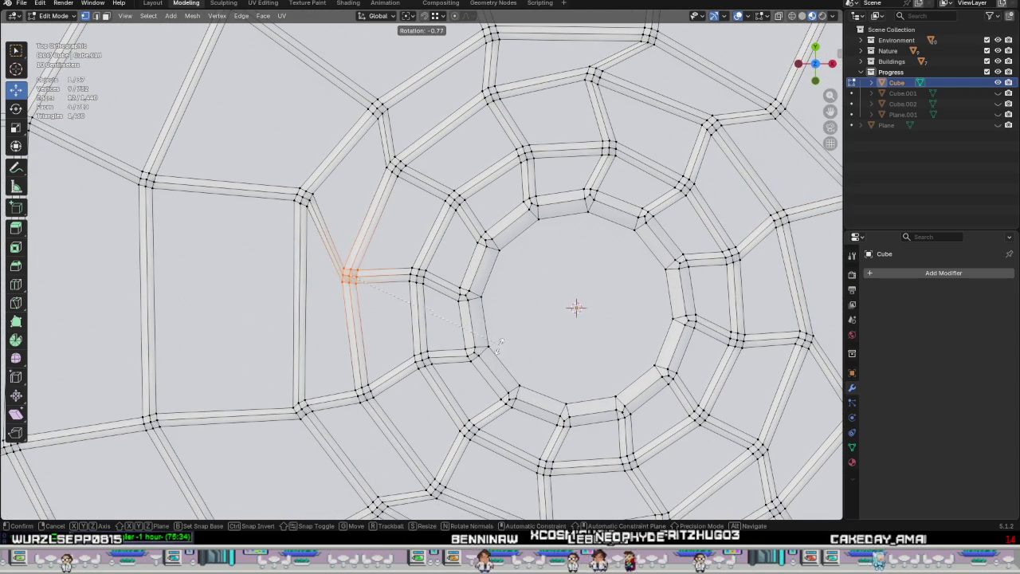
click(460, 389)
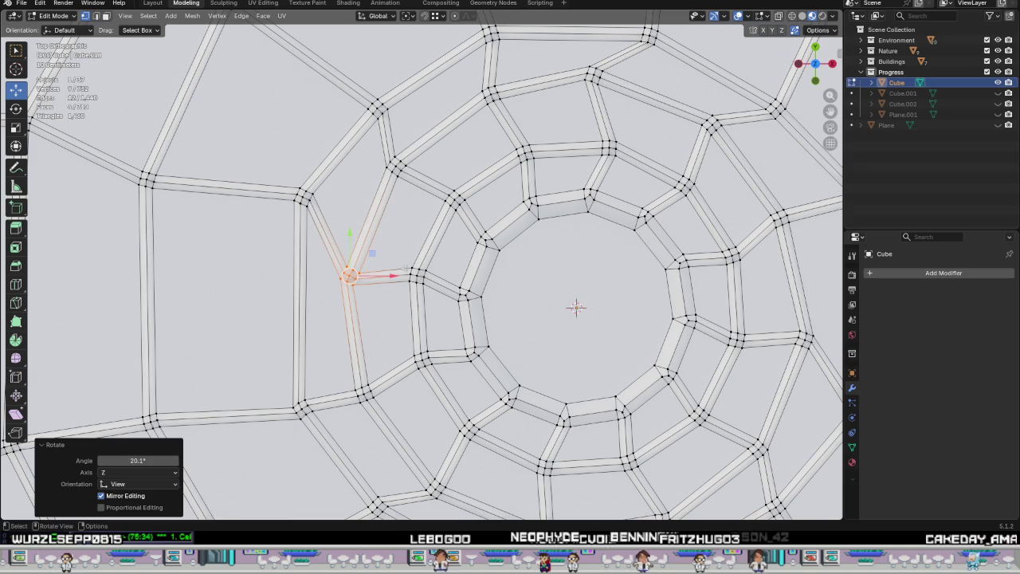
key(ctrl+z)
key(r)
click(434, 297)
mouse_move(435, 296)
middle_down()
mouse_move(497, 349)
mouse_move(423, 263)
middle_up()
scroll(498, 349, down, 1)
scroll(378, 297, up, 2)
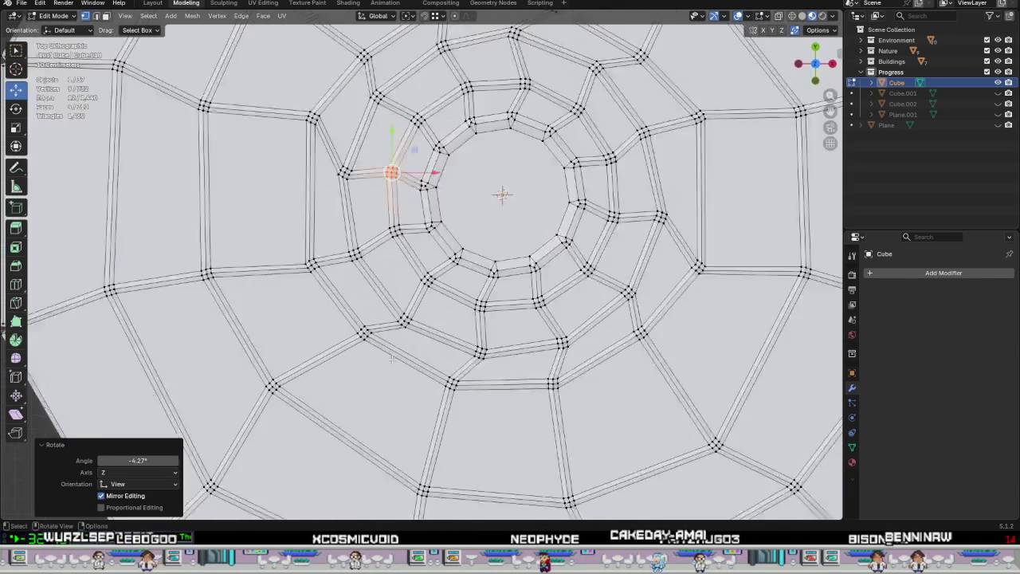
scroll(377, 297, up, 3)
Rotate a single tile corner vertex slightly and shift it along the Y axis.
drag(412, 339, 412, 338)
key(r)
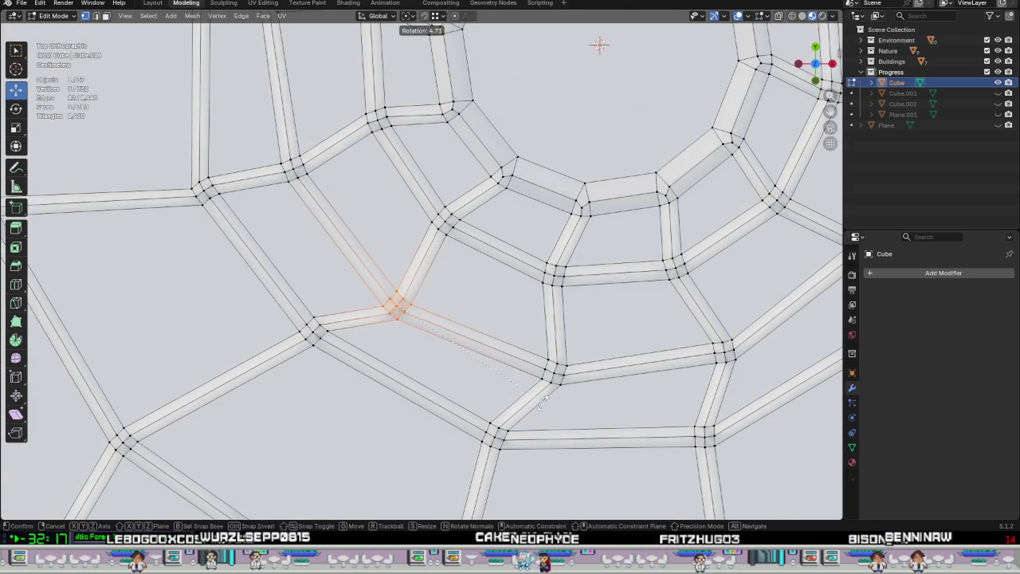
click(532, 428)
key(g)
key(y)
click(416, 287)
scroll(478, 314, down, 2)
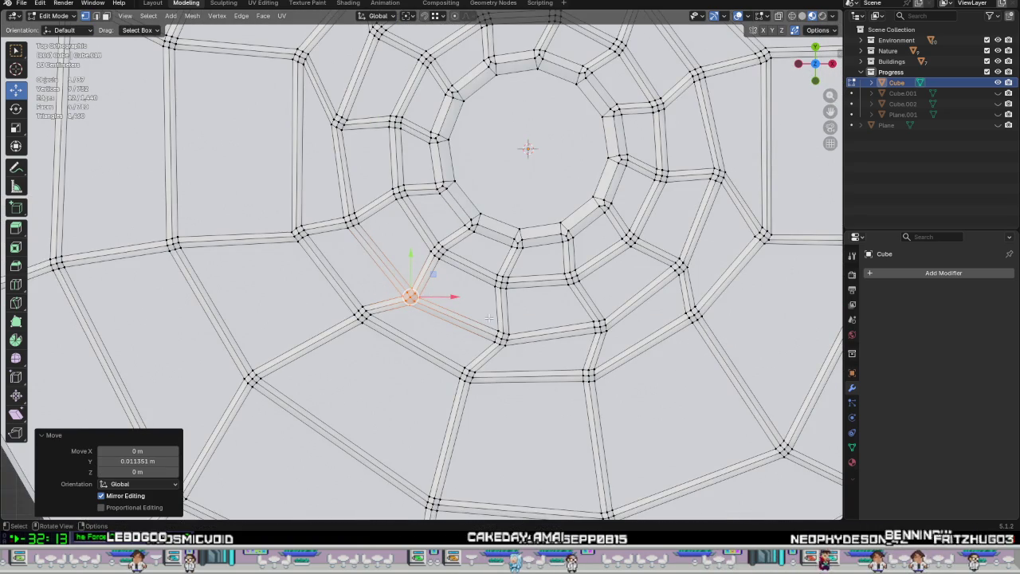
scroll(511, 317, up, 3)
scroll(460, 251, down, 1)
scroll(461, 251, down, 1)
shift+middle_drag(514, 282, 437, 339)
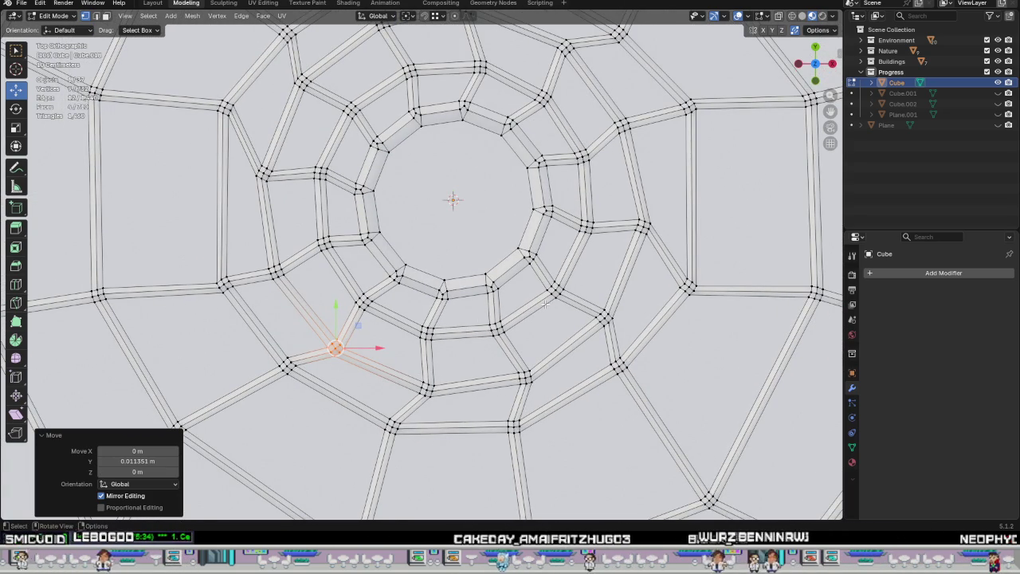
scroll(545, 304, down, 2)
scroll(543, 301, down, 2)
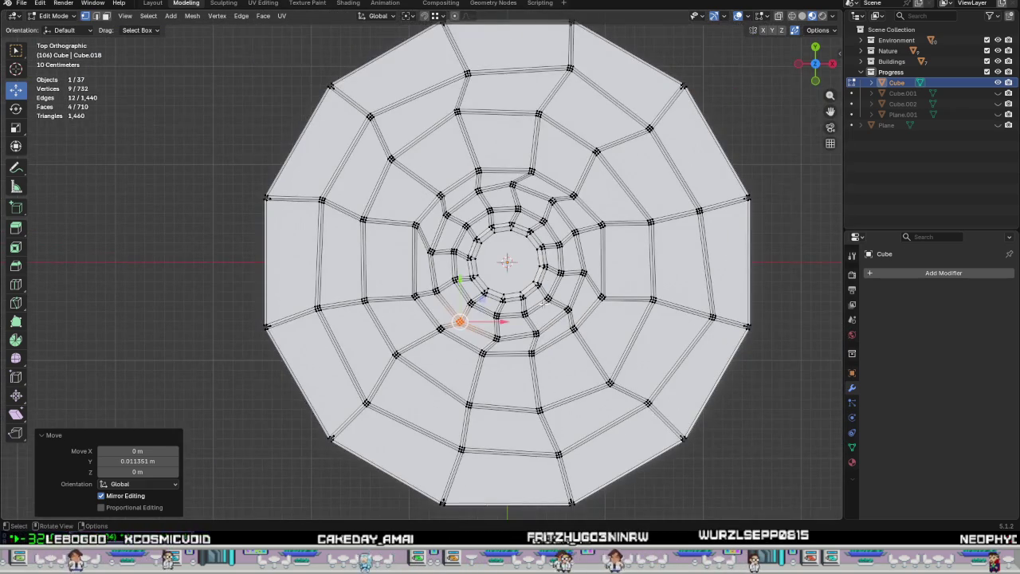
scroll(397, 223, up, 2)
scroll(397, 223, up, 2)
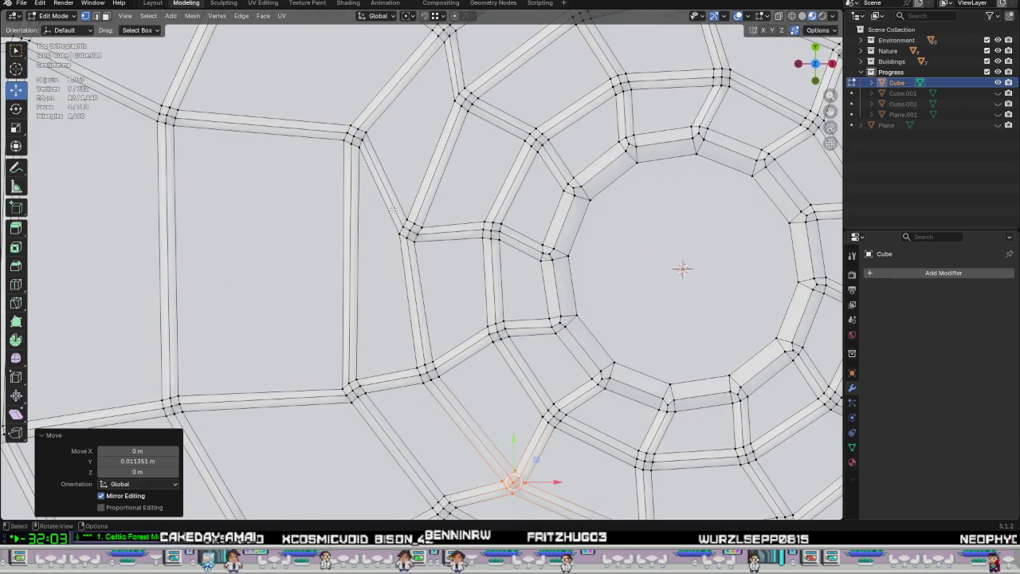
Slide two upper tile corners to new positions within the flat plane (Shift+Z).
click(406, 229)
key(g)
key(shift+z)
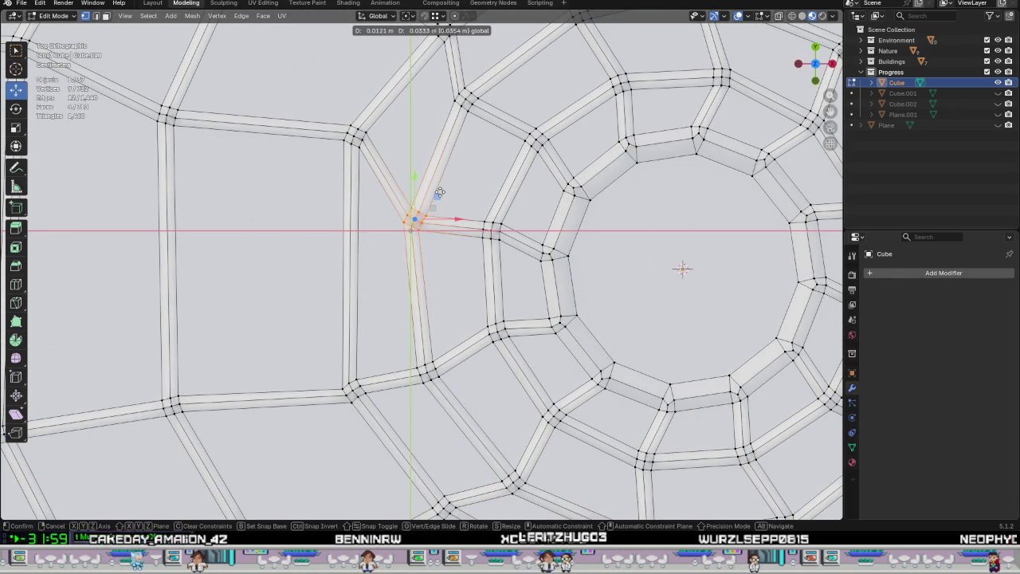
click(439, 192)
scroll(440, 195, down, 3)
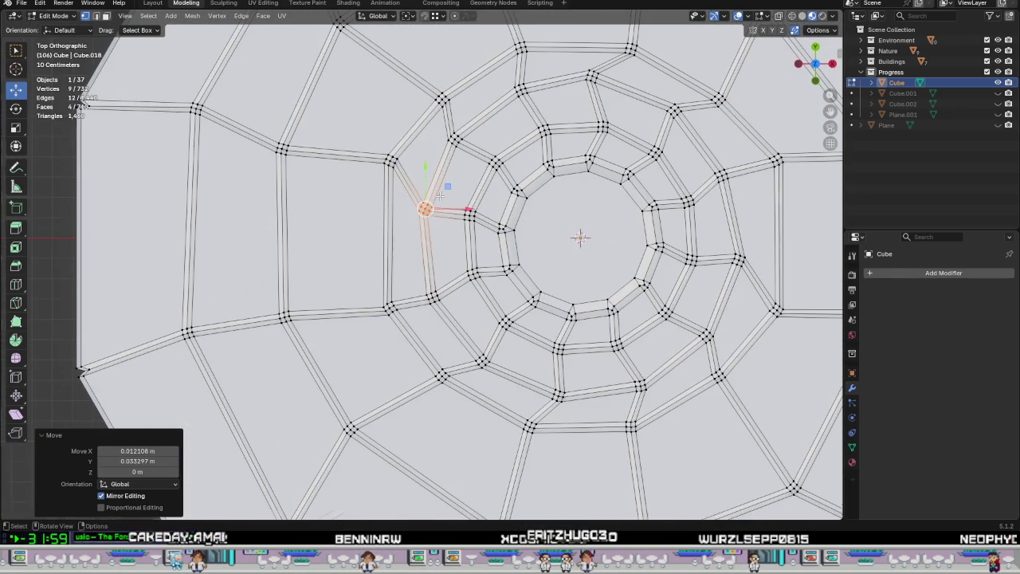
click(453, 137)
key(g)
key(shift+z)
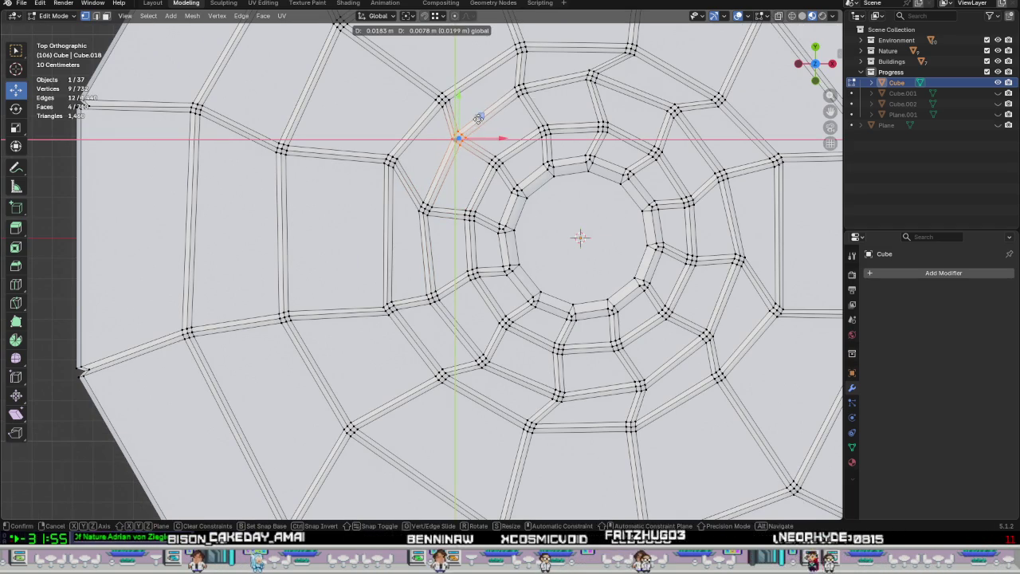
click(478, 118)
scroll(478, 118, down, 3)
scroll(494, 124, up, 1)
scroll(510, 132, up, 1)
scroll(533, 141, up, 2)
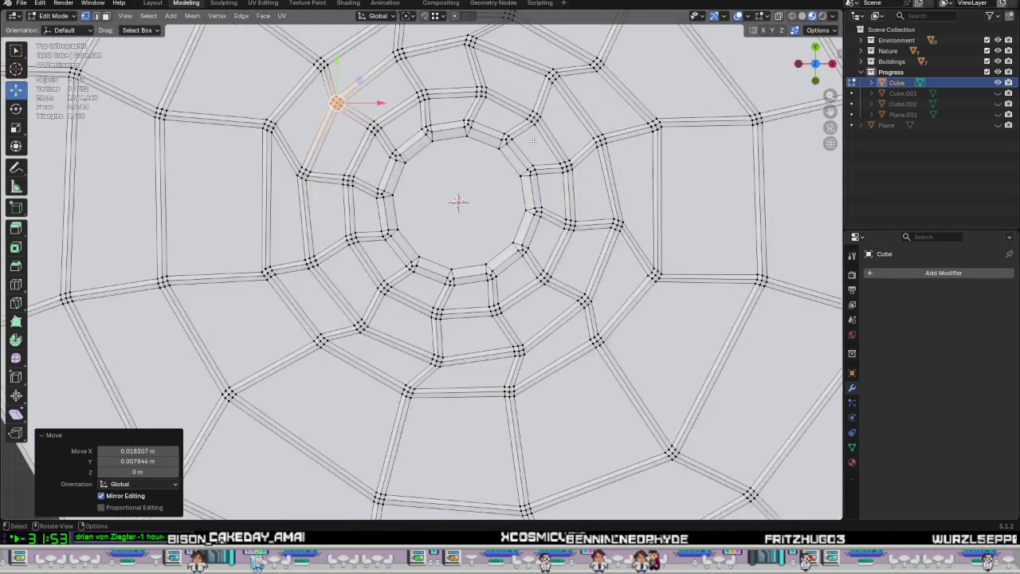
scroll(550, 151, up, 2)
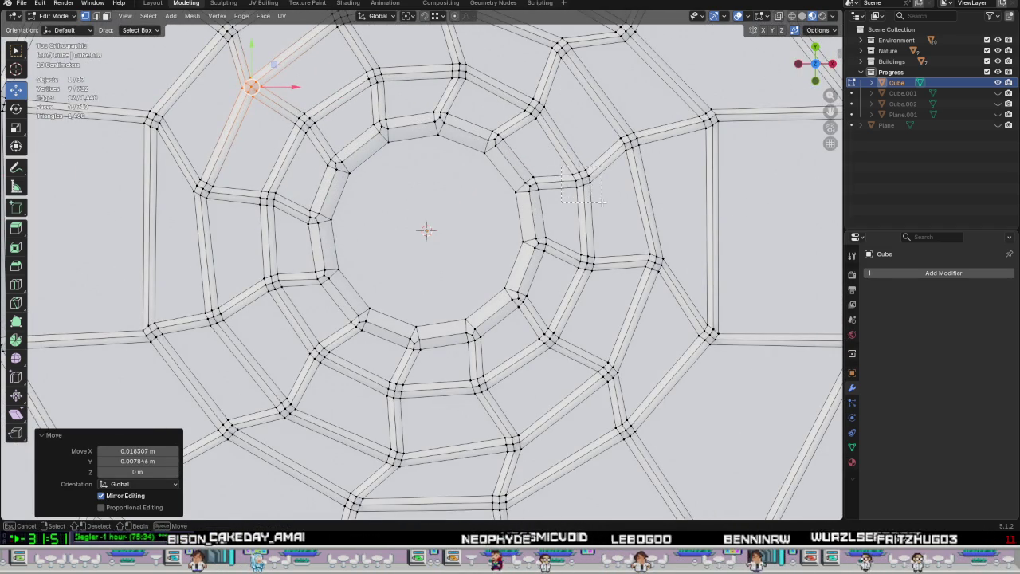
Nudge corners on the right, top, inner-left and lower rings within the plane.
click(581, 179)
mouse_move(606, 156)
mouse_down()
mouse_move(609, 163)
mouse_move(596, 160)
mouse_up()
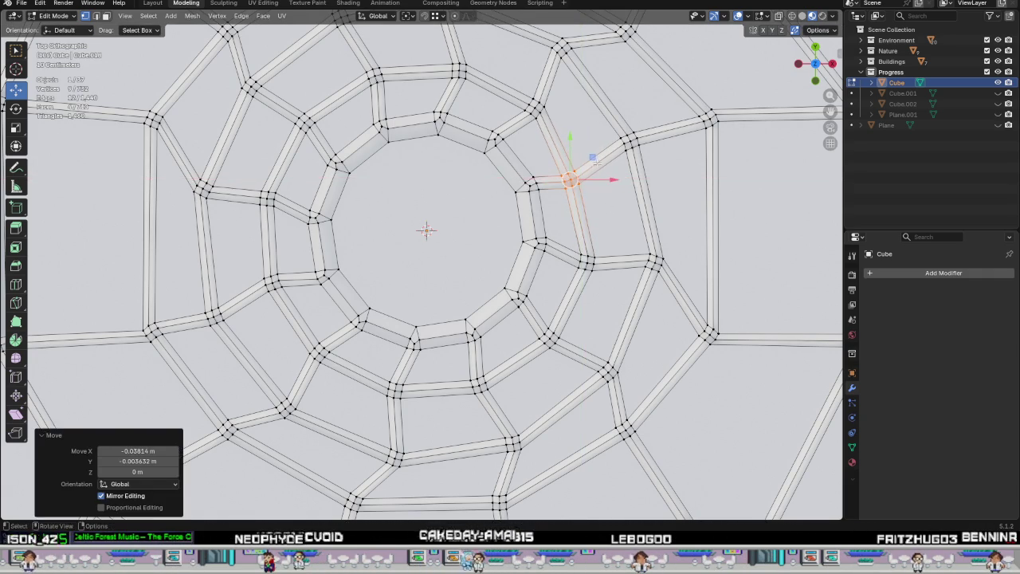
scroll(543, 180, down, 2)
scroll(399, 87, up, 2)
drag(443, 119, 439, 80)
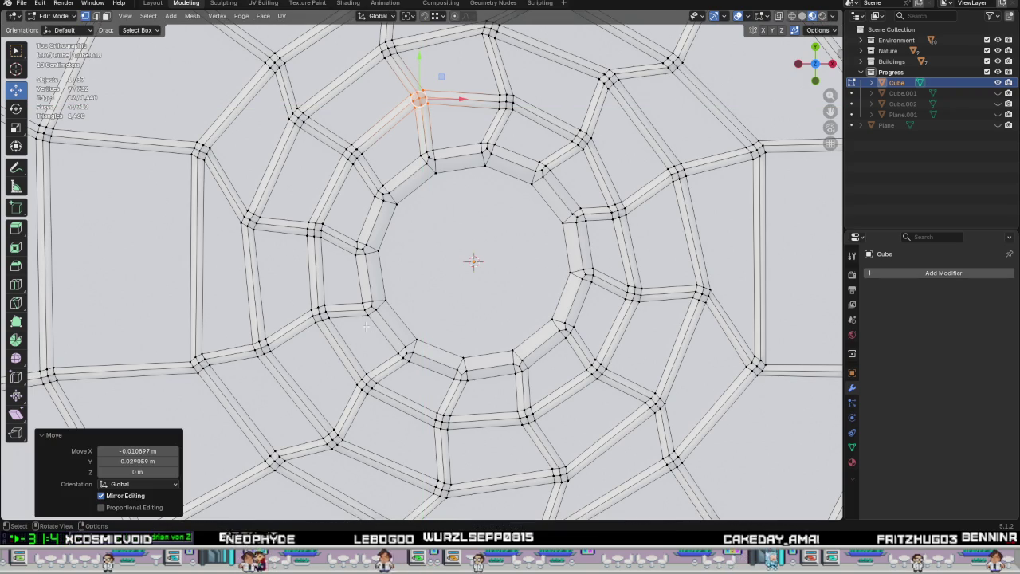
mouse_move(304, 307)
mouse_down()
mouse_move(343, 329)
mouse_move(349, 296)
mouse_up()
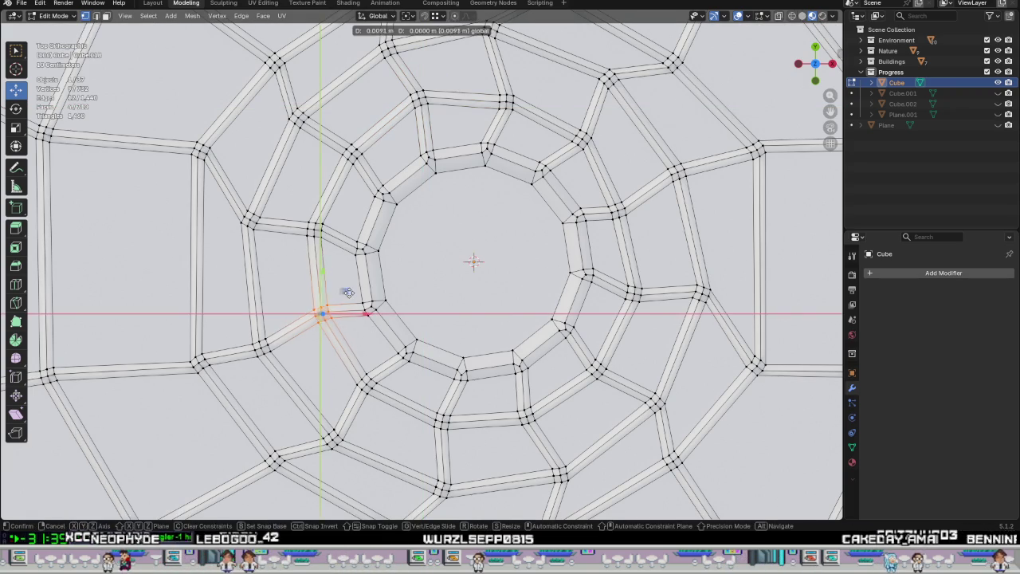
click(442, 420)
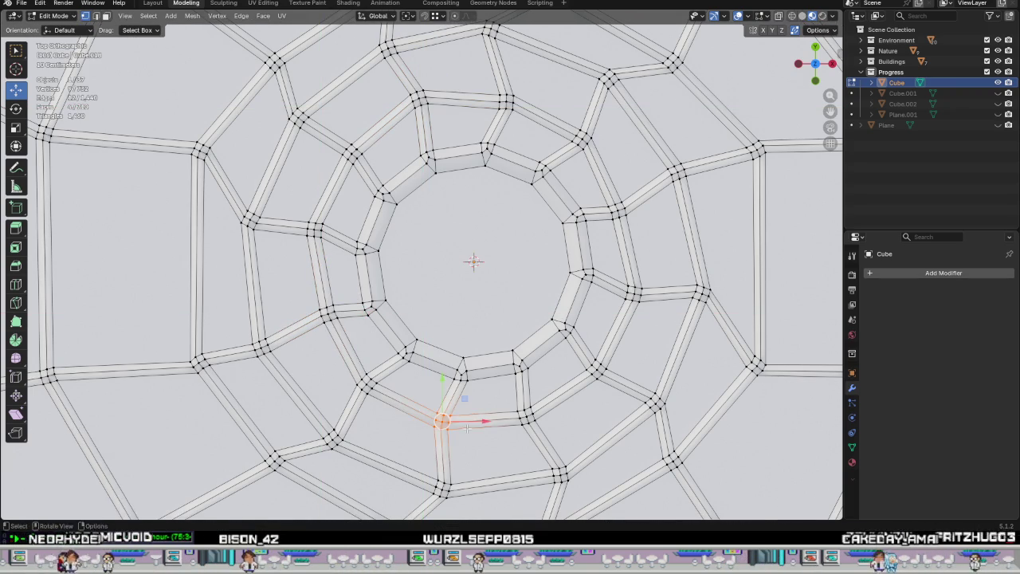
drag(466, 398, 469, 391)
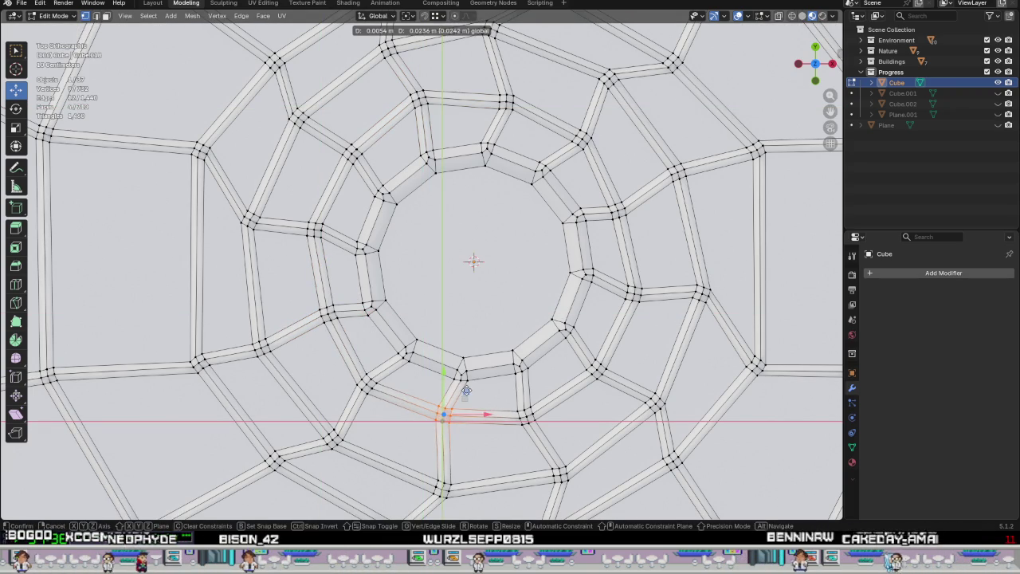
click(597, 366)
drag(599, 365, 627, 359)
scroll(599, 407, down, 1)
scroll(599, 408, down, 1)
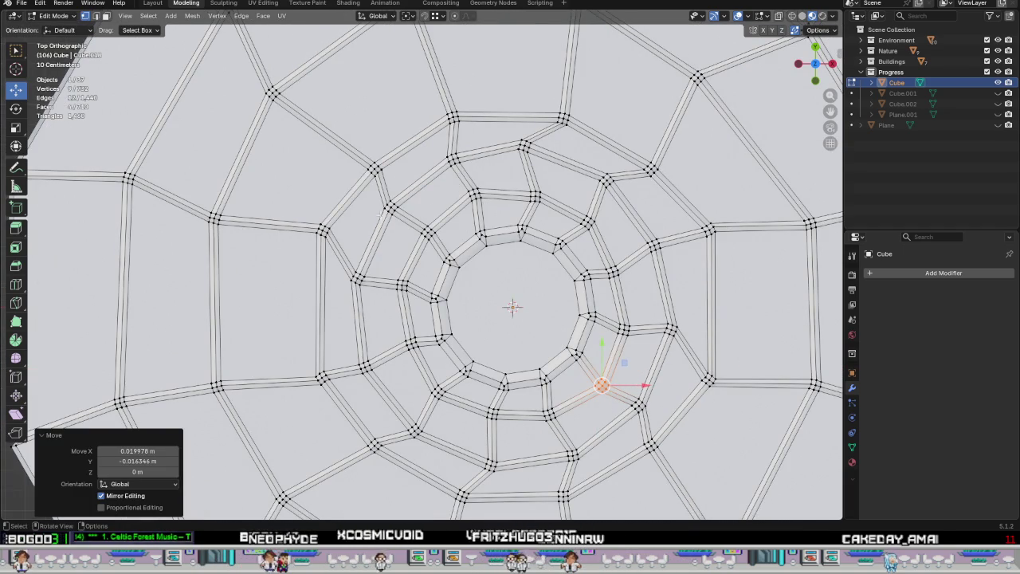
Move corners on the inner left, lower right and upper right to new positions.
click(363, 363)
key(g)
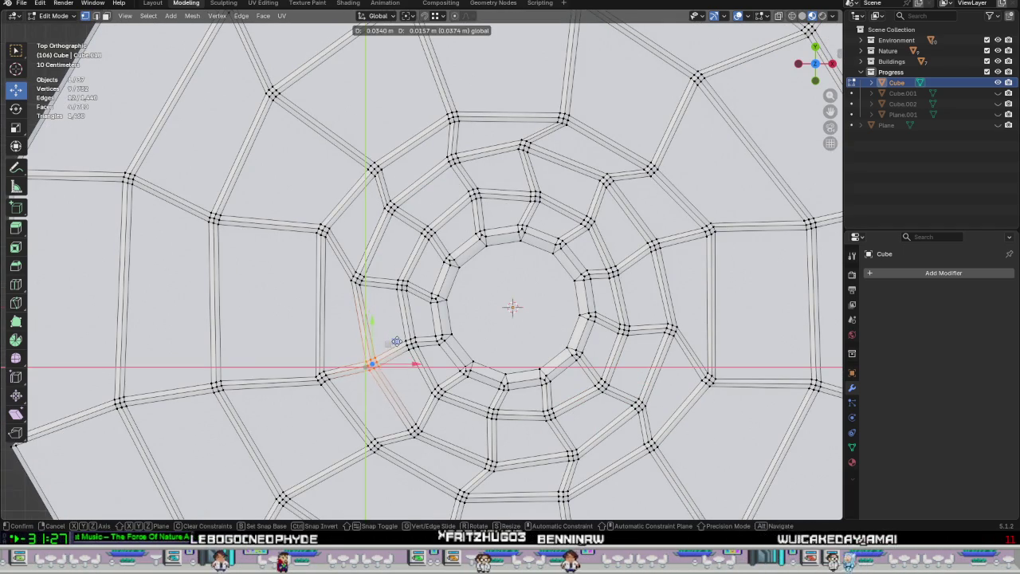
click(396, 341)
scroll(478, 383, down, 5)
scroll(518, 424, up, 4)
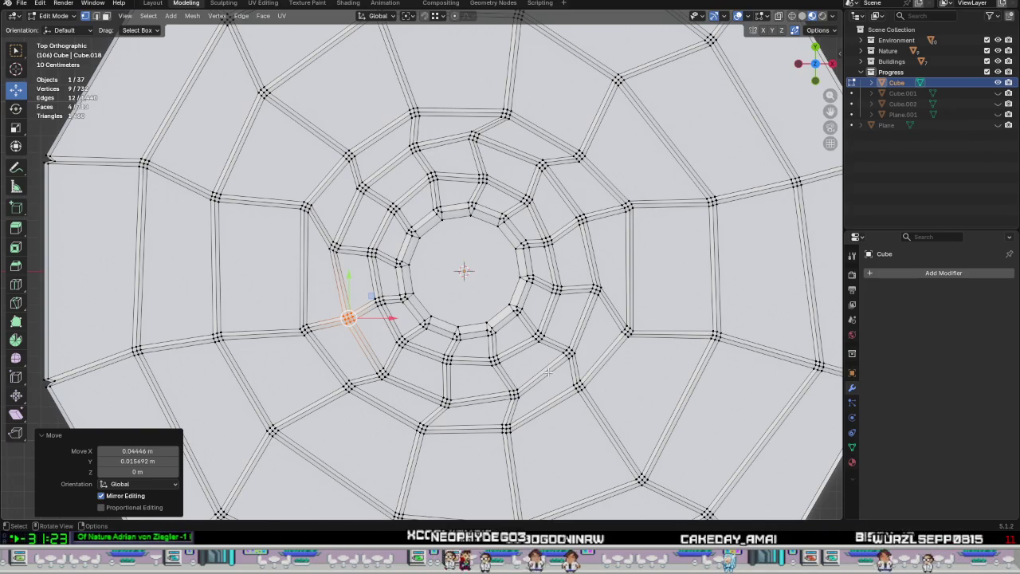
drag(549, 344, 579, 368)
key(g)
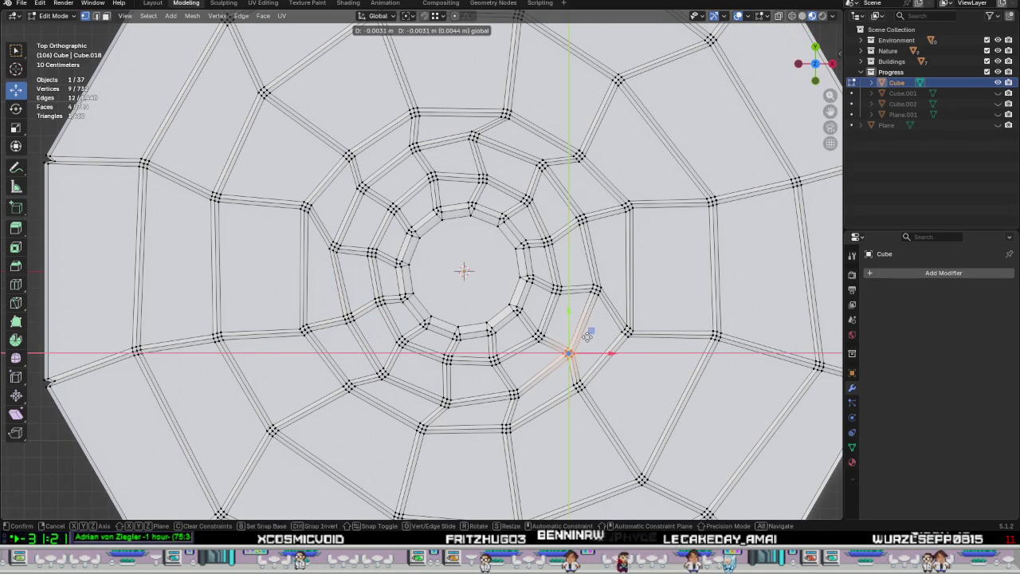
click(654, 375)
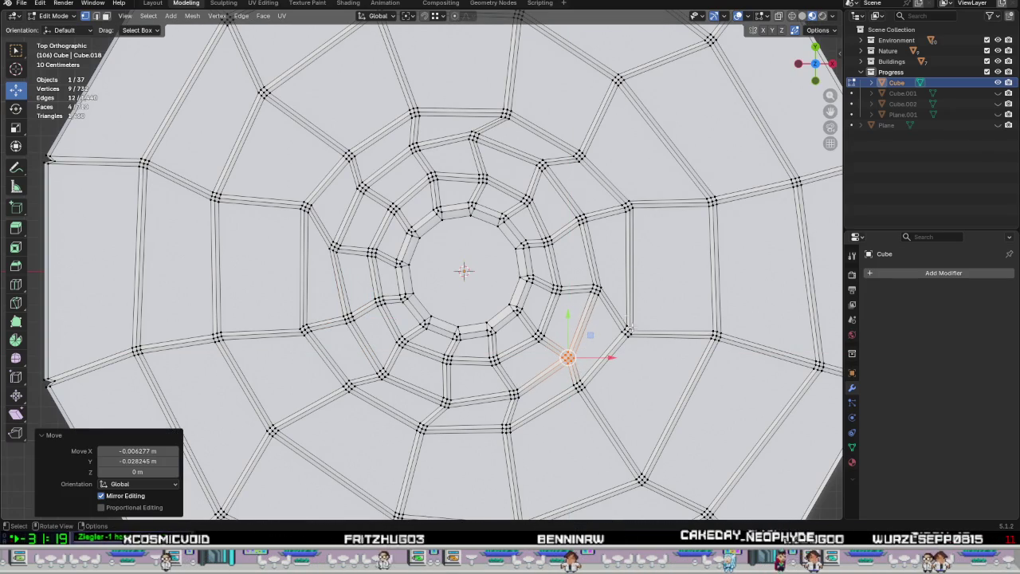
click(586, 231)
drag(606, 197, 612, 195)
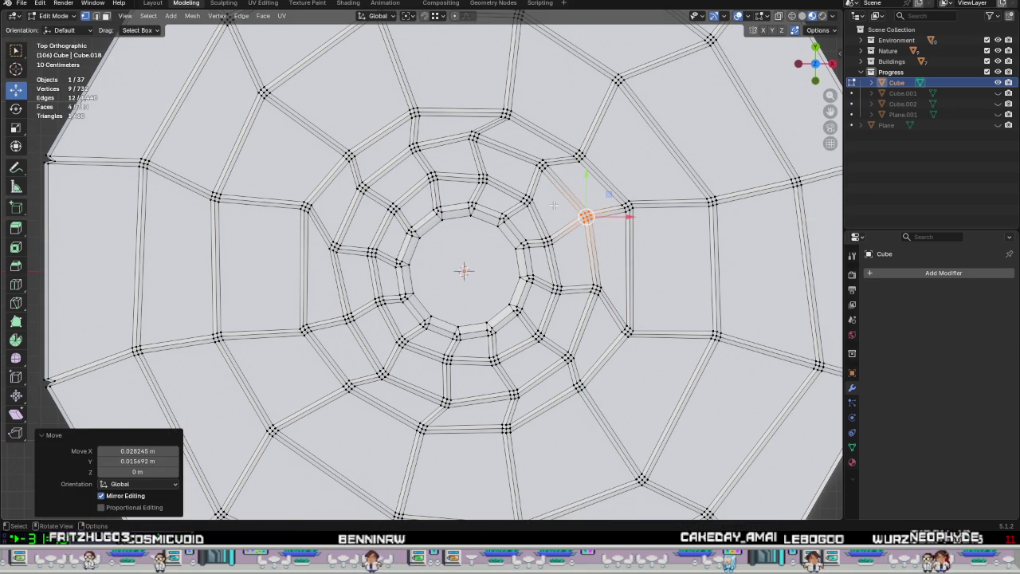
scroll(466, 136, up, 3)
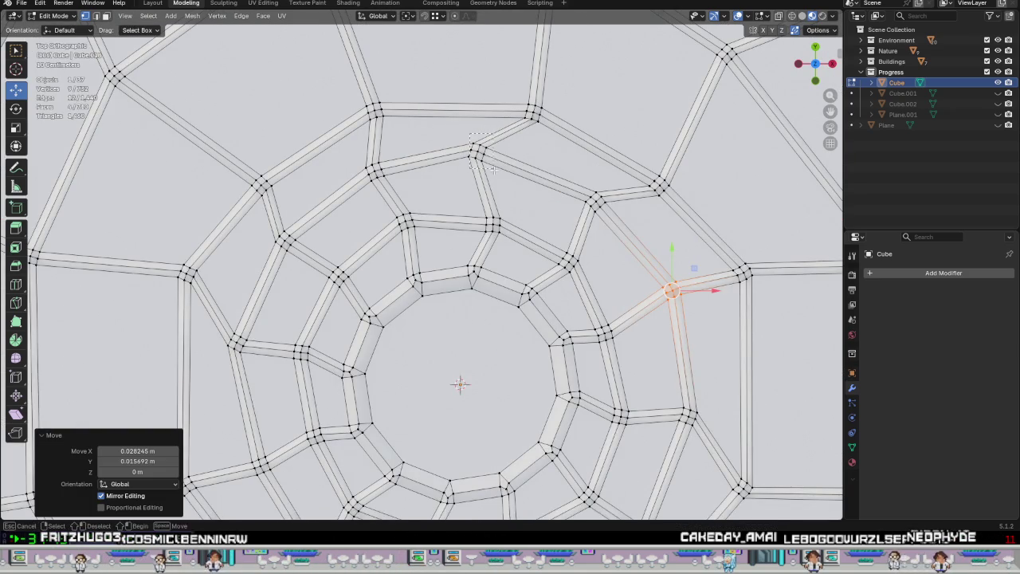
Nudge a top corner and a left-ring corner slightly within the plane.
drag(492, 169, 499, 184)
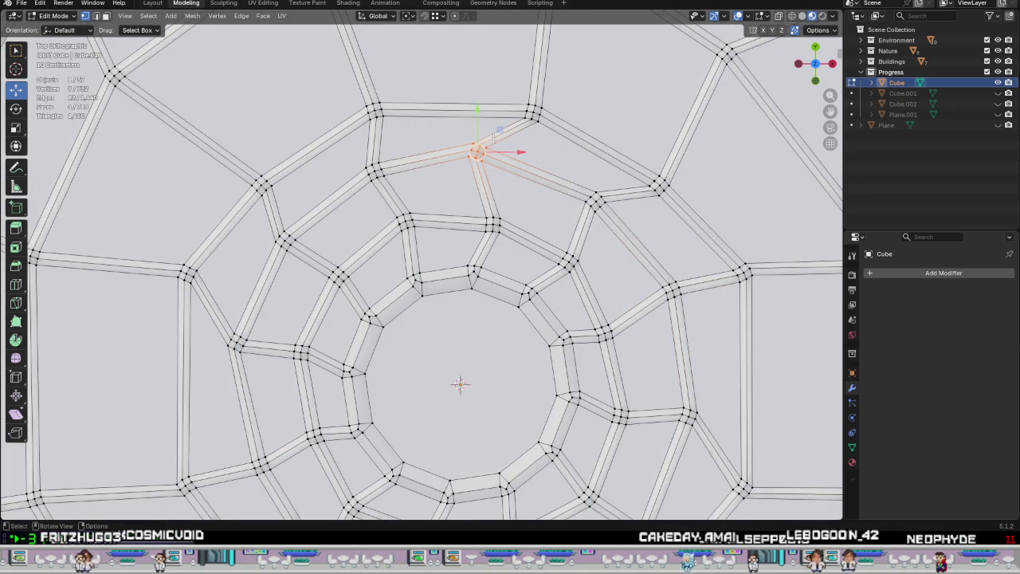
drag(499, 131, 509, 134)
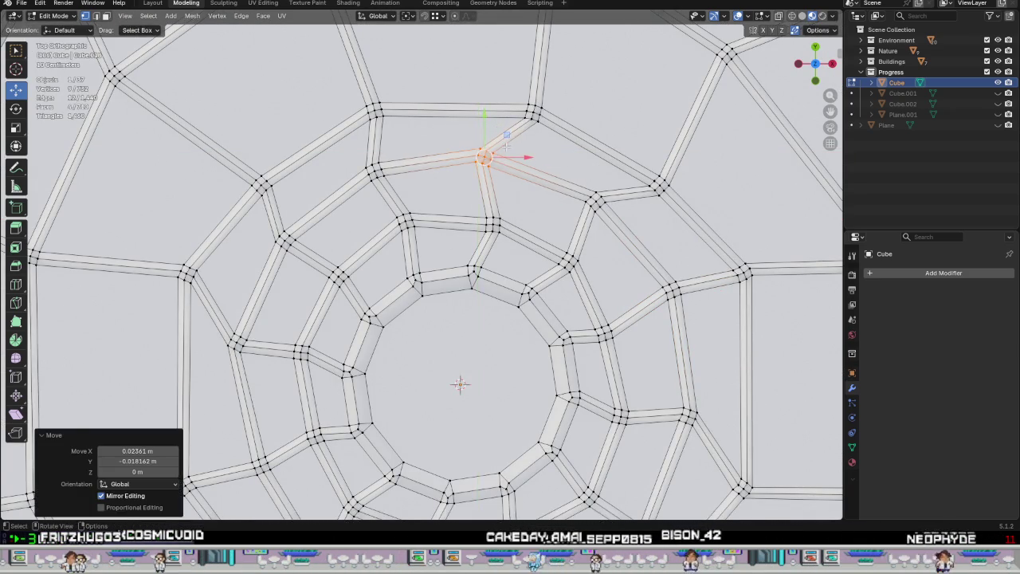
scroll(506, 147, down, 4)
scroll(364, 239, up, 4)
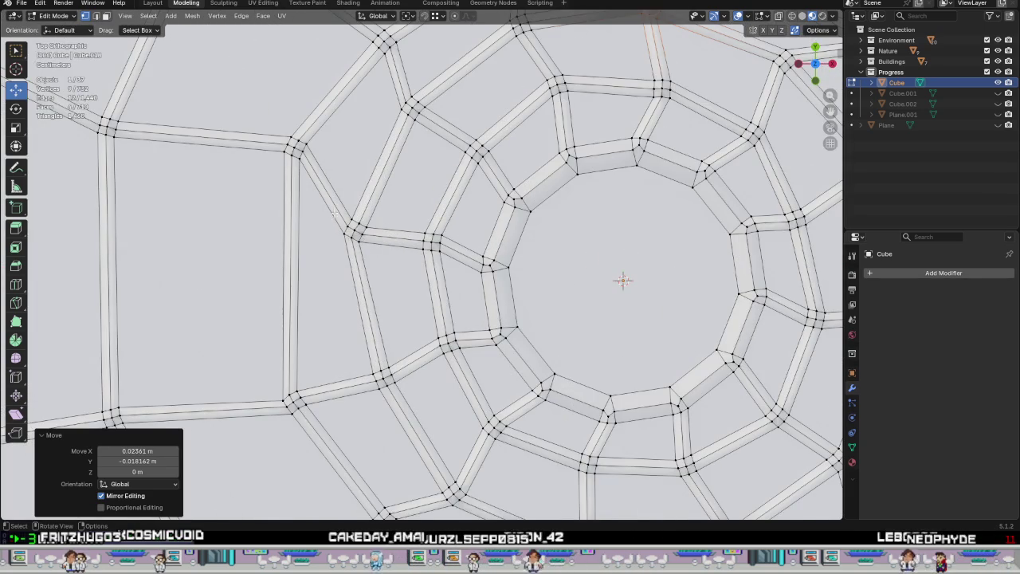
drag(373, 259, 372, 259)
drag(381, 207, 380, 211)
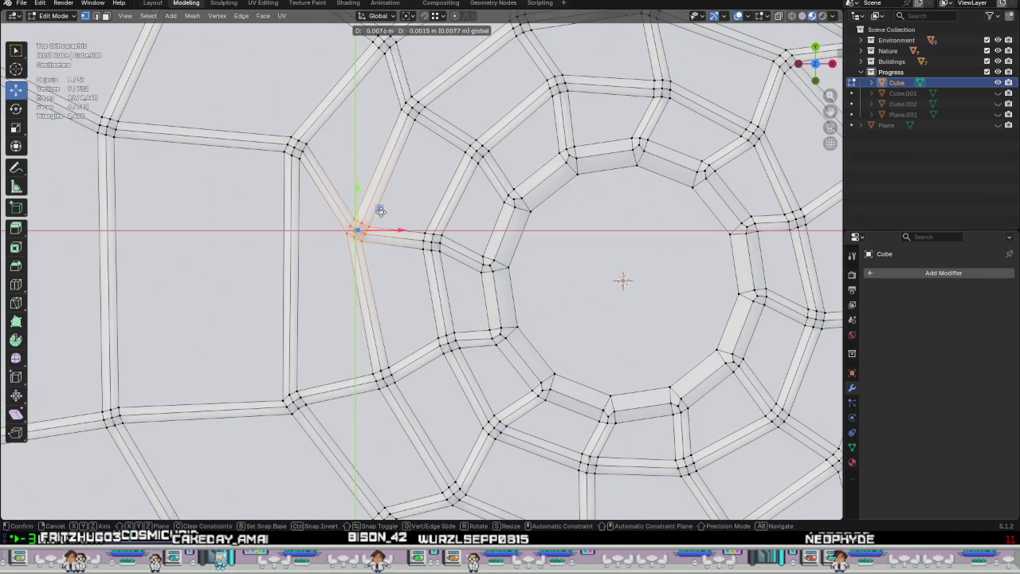
scroll(381, 212, down, 4)
scroll(381, 213, down, 4)
scroll(444, 287, up, 5)
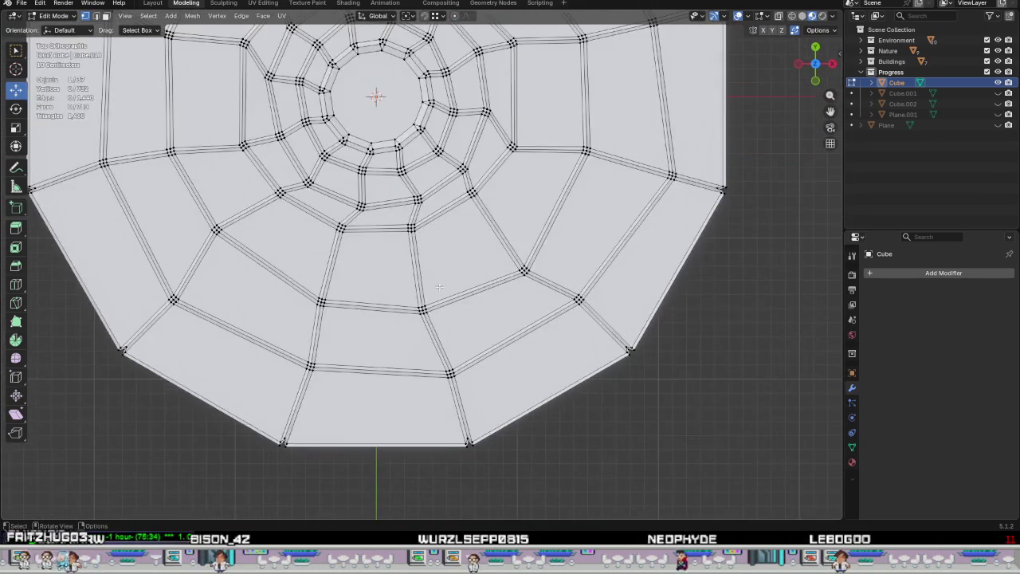
Return to Object Mode and orbit to view the whole platform in perspective.
key(Tab)
scroll(444, 287, down, 4)
mouse_move(479, 275)
middle_down()
mouse_move(494, 205)
mouse_move(475, 190)
mouse_move(494, 274)
mouse_move(582, 284)
middle_up()
scroll(471, 187, up, 3)
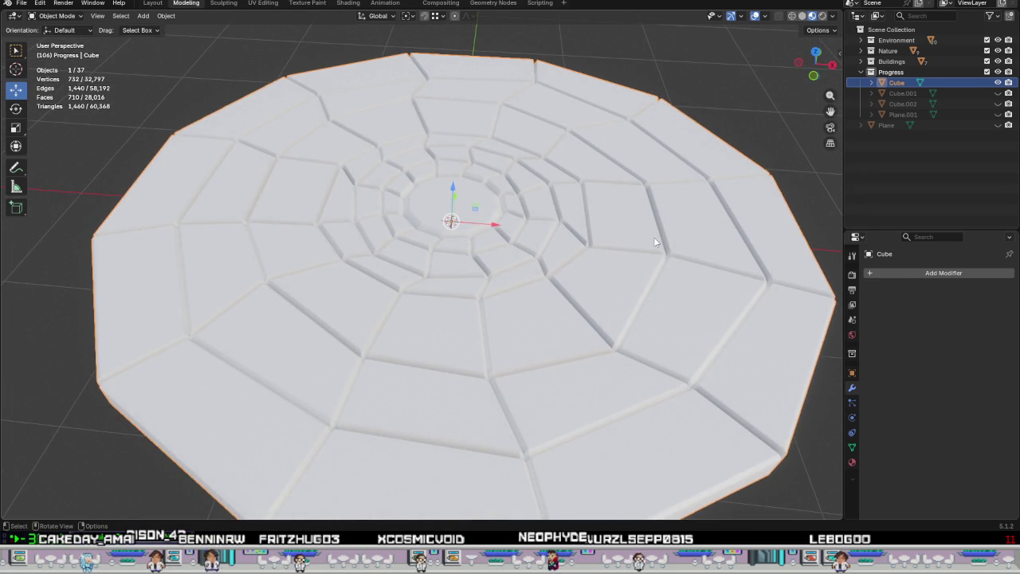
Show the pillar Cube.001 and the wall Plane.001 around the platform.
click(997, 93)
middle_drag(625, 258, 629, 263)
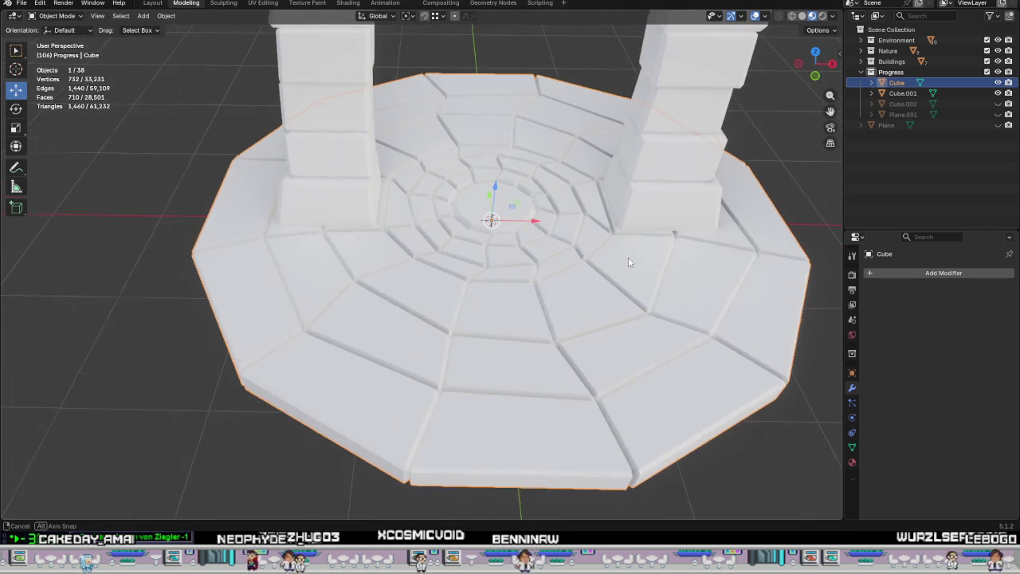
click(997, 114)
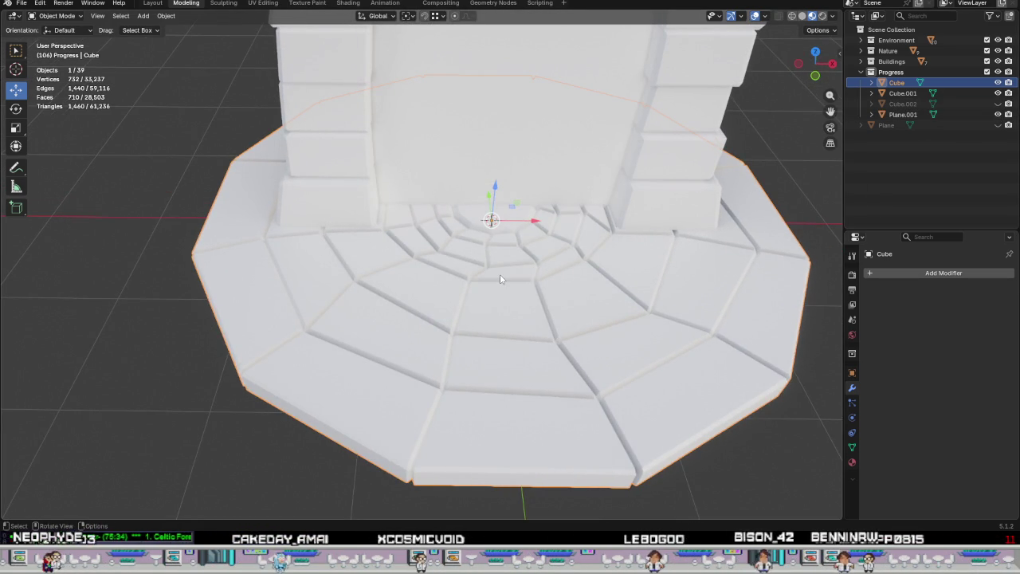
Orbit to view the platform and red portal, then enter Edit Mode on the platform.
middle_drag(519, 272, 511, 300)
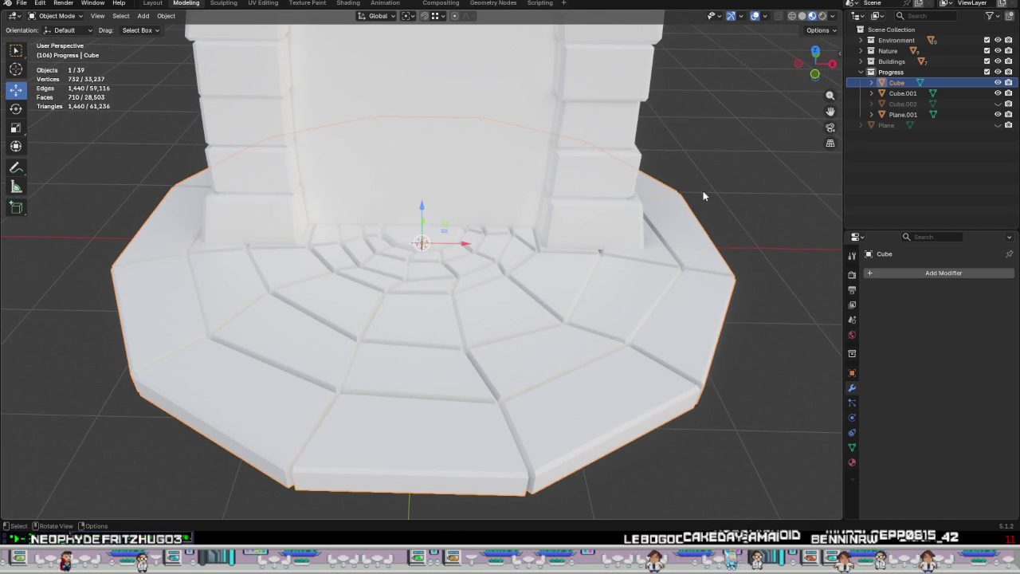
mouse_move(614, 167)
middle_down()
mouse_move(584, 324)
mouse_move(573, 265)
middle_up()
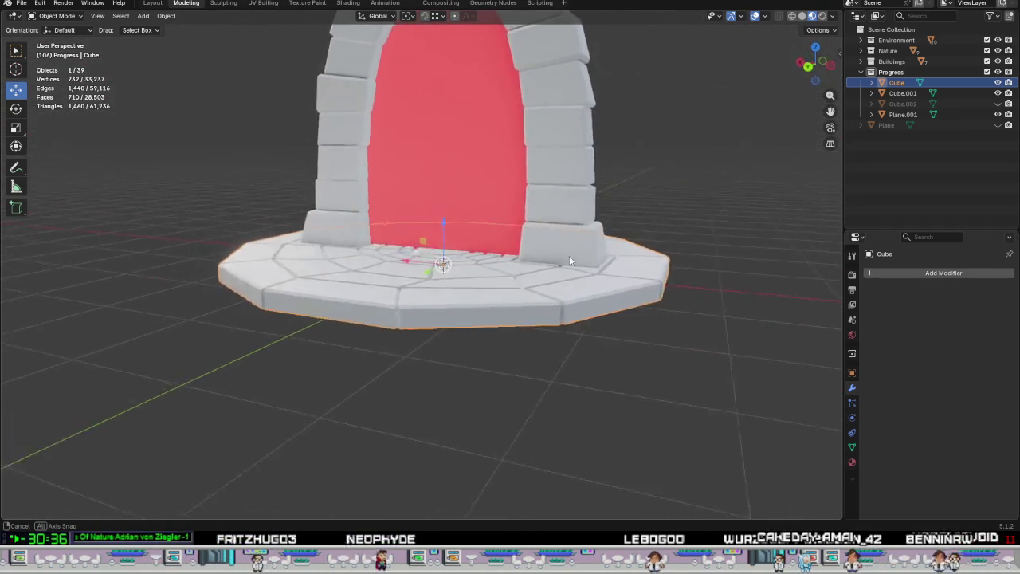
key(Tab)
Orbit down onto the tile pattern and select the central tile-junction vertices.
middle_drag(572, 259, 482, 257)
scroll(482, 258, up, 1)
scroll(482, 257, up, 1)
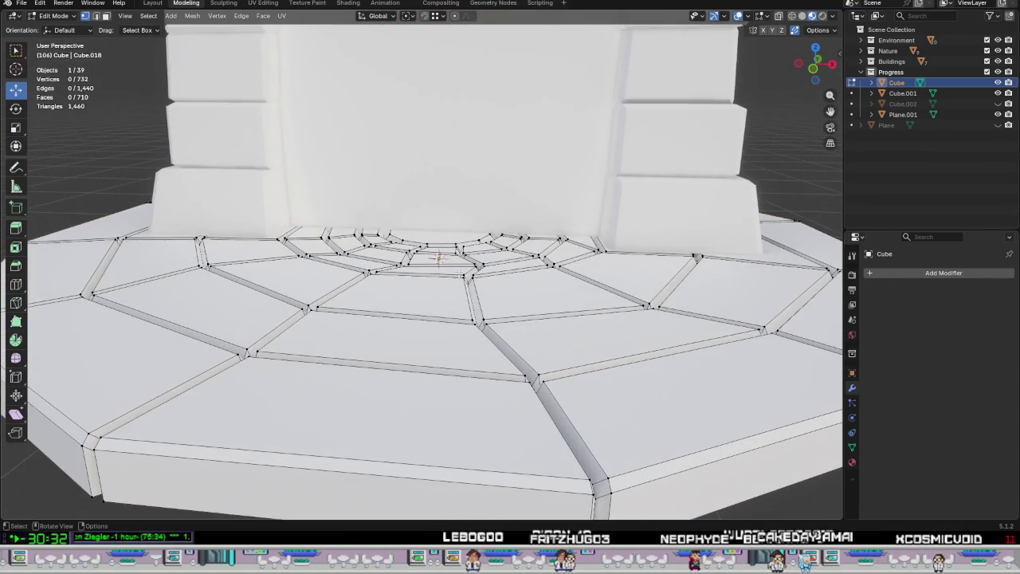
scroll(482, 257, up, 1)
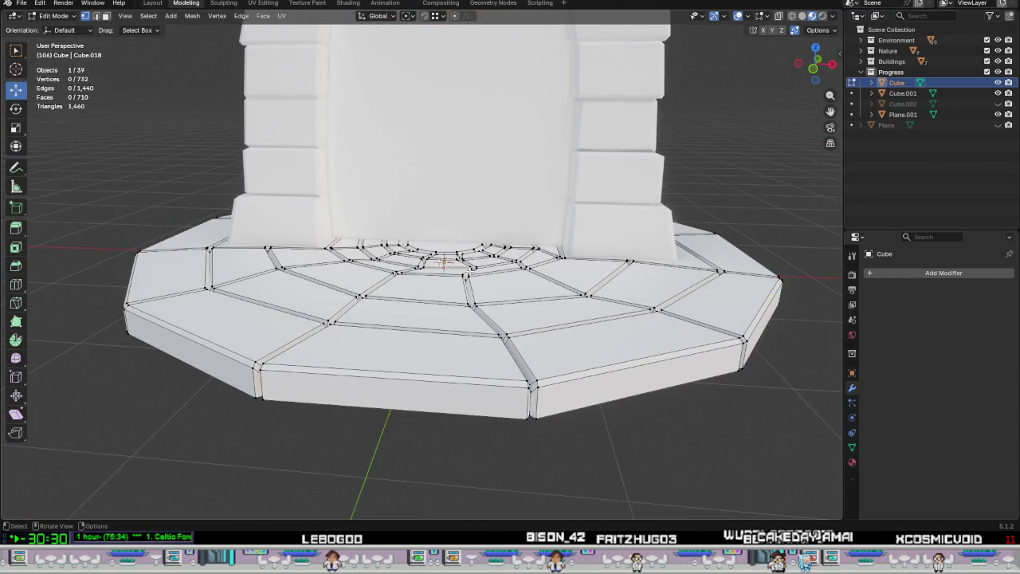
mouse_move(505, 281)
middle_down()
mouse_move(497, 192)
mouse_move(514, 295)
middle_up()
scroll(497, 191, up, 3)
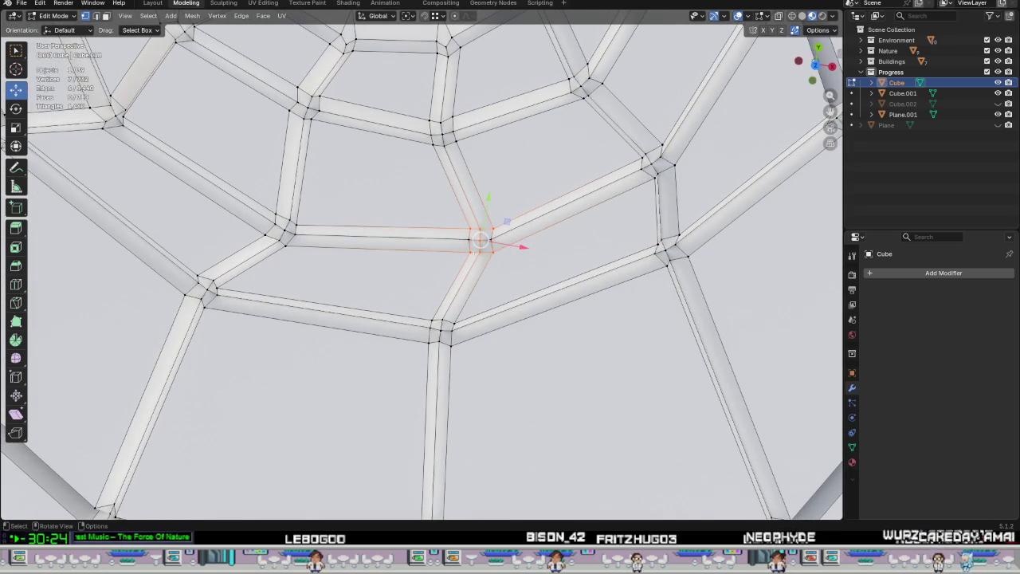
drag(523, 258, 523, 257)
middle_drag(523, 257, 598, 190)
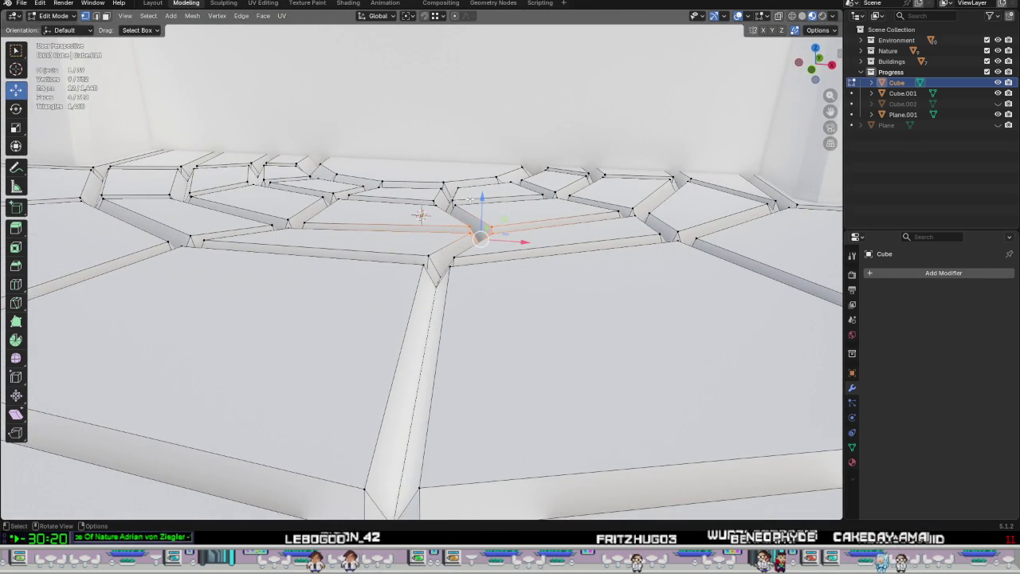
Lower the selected junction vertices by -0.023 m in Z and return to Object Mode.
key(g)
key(z)
key(Escape)
mouse_move(489, 211)
middle_down()
mouse_move(496, 251)
mouse_move(522, 186)
middle_up()
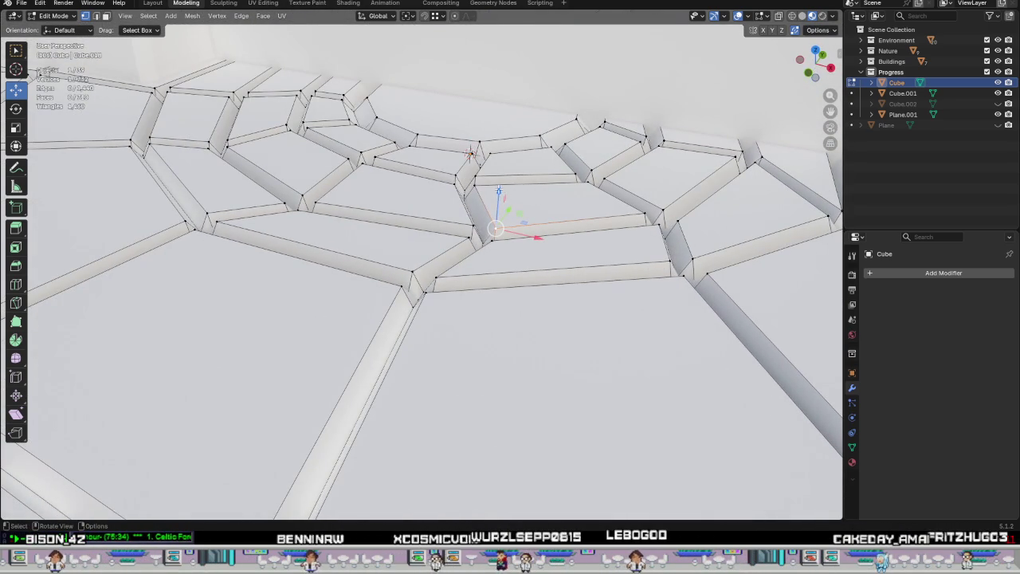
key(g)
key(z)
click(501, 201)
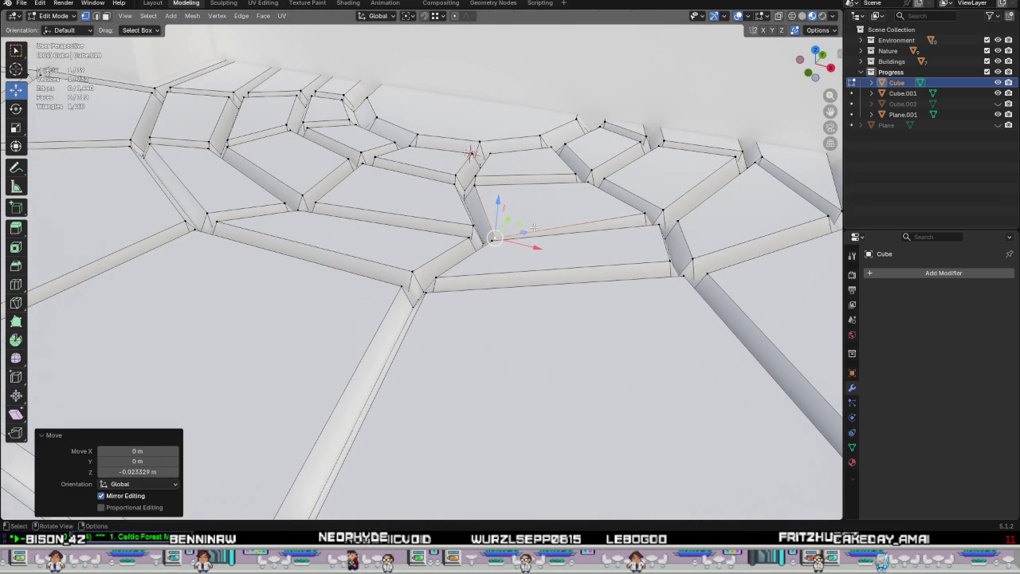
middle_drag(502, 200, 571, 224)
scroll(571, 224, up, 3)
key(Tab)
scroll(571, 220, down, 3)
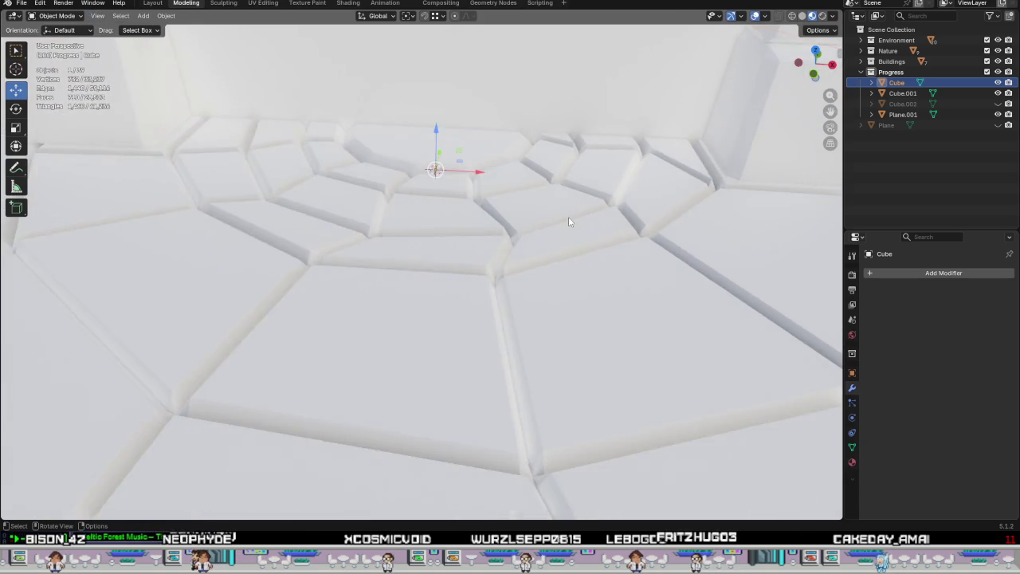
Orbit over the cracked floor, re-enter Edit Mode and view the tiles from a low angle.
scroll(568, 217, down, 3)
scroll(556, 186, down, 2)
scroll(555, 205, down, 2)
mouse_move(553, 207)
middle_down()
mouse_move(529, 170)
mouse_move(521, 232)
mouse_move(538, 236)
mouse_move(564, 207)
mouse_move(524, 240)
middle_up()
scroll(529, 169, up, 3)
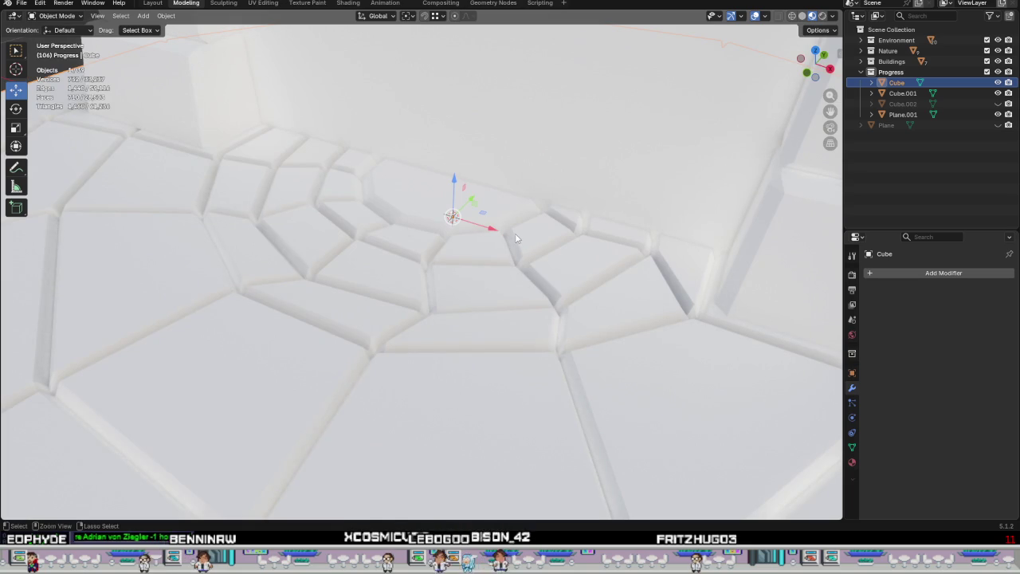
key(Tab)
mouse_move(499, 266)
middle_down()
mouse_move(539, 282)
mouse_move(385, 312)
middle_up()
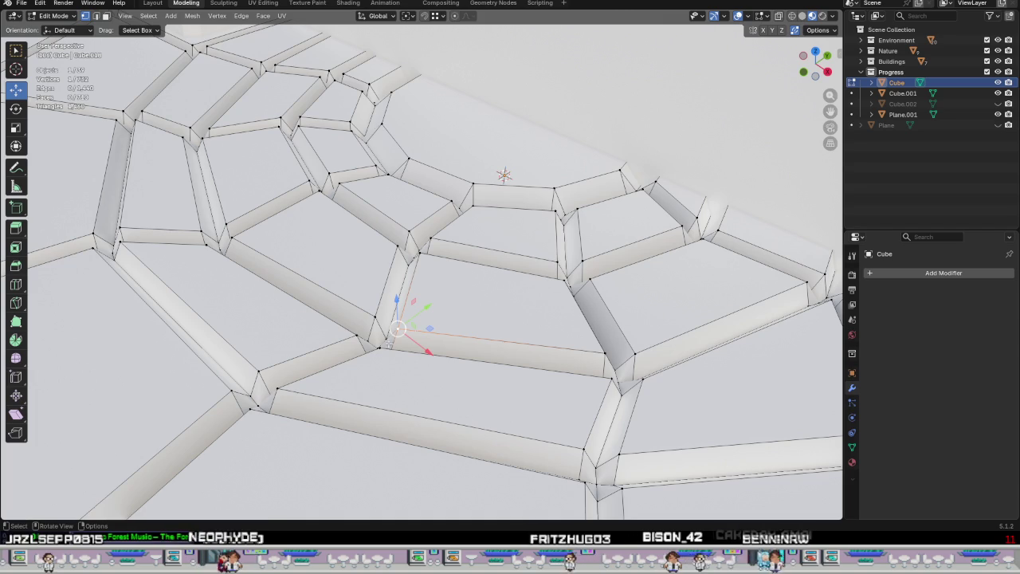
mouse_move(472, 317)
middle_down()
mouse_move(431, 283)
mouse_move(398, 299)
middle_up()
Sink a tile corner vertex by -0.024 m in Z, then leave Edit Mode.
key(g)
key(z)
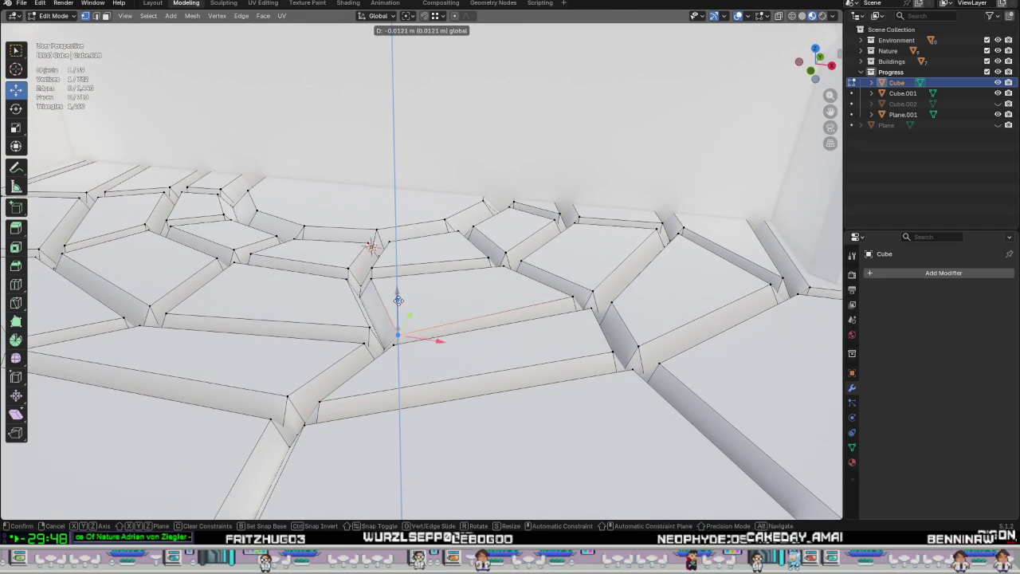
click(398, 303)
middle_drag(398, 303, 558, 273)
click(562, 276)
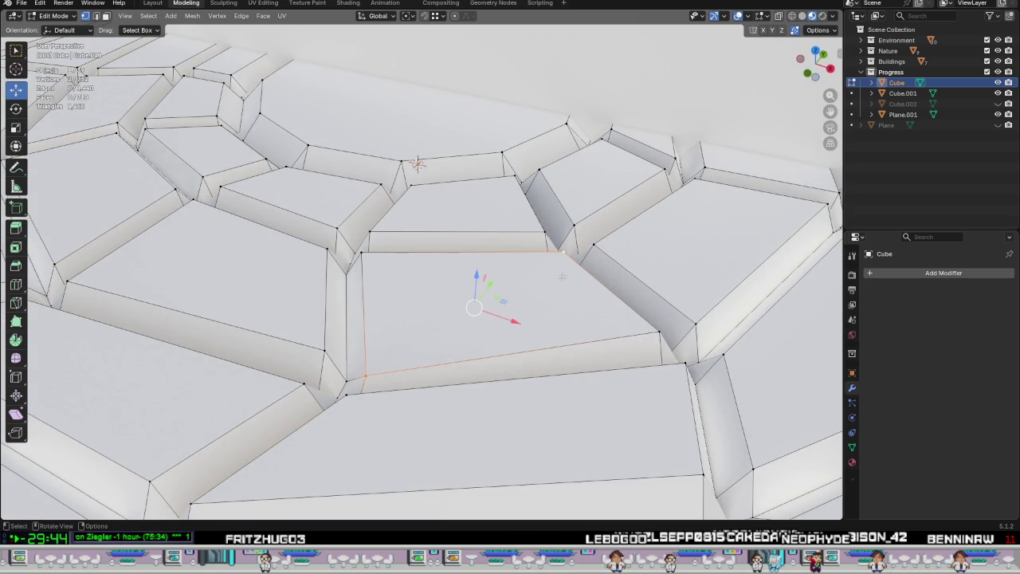
middle_drag(536, 305, 584, 295)
key(Tab)
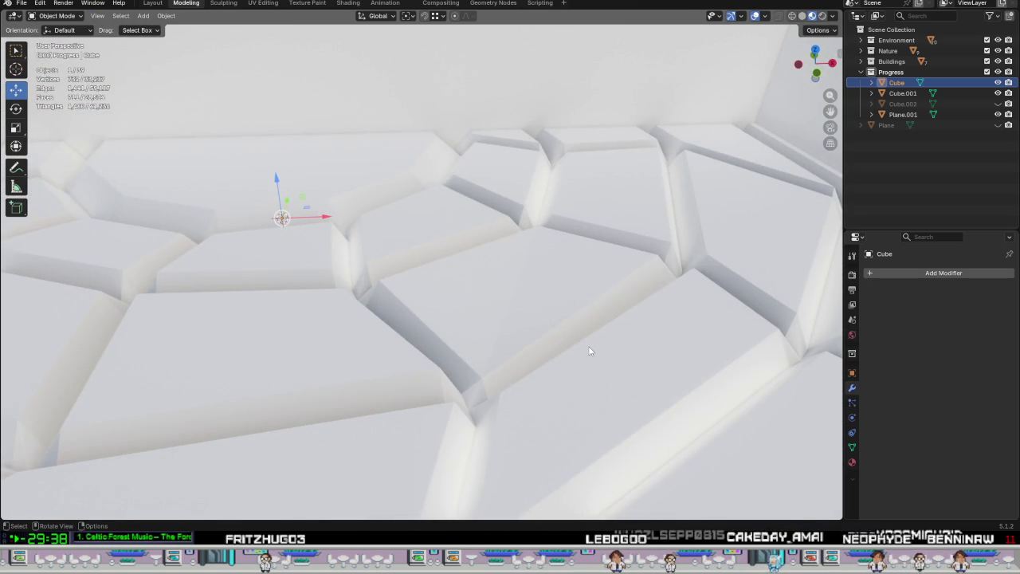
Pick a tile corner vertex in Edit Mode, then preview the floor from low angles.
key(Tab)
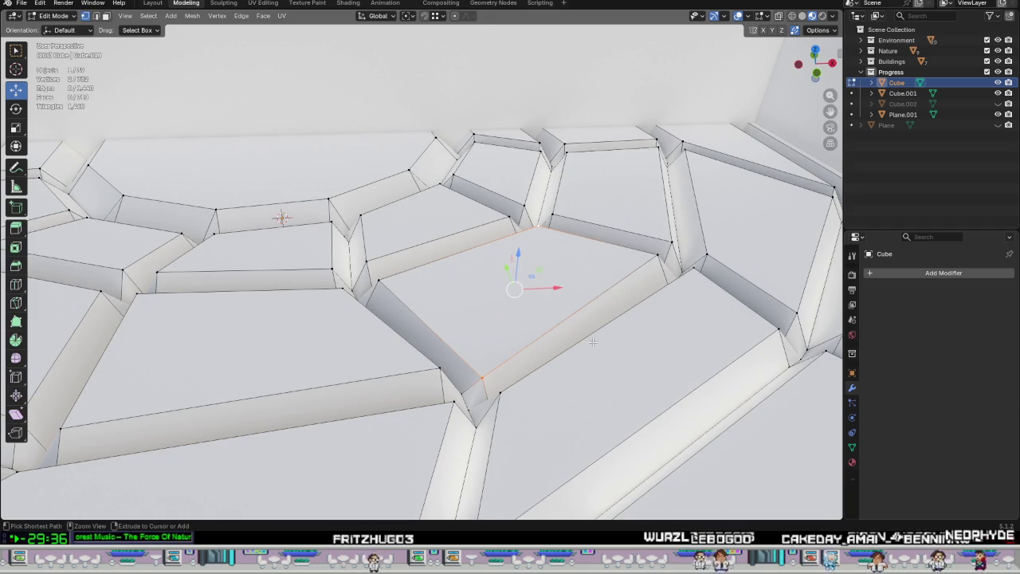
click(398, 298)
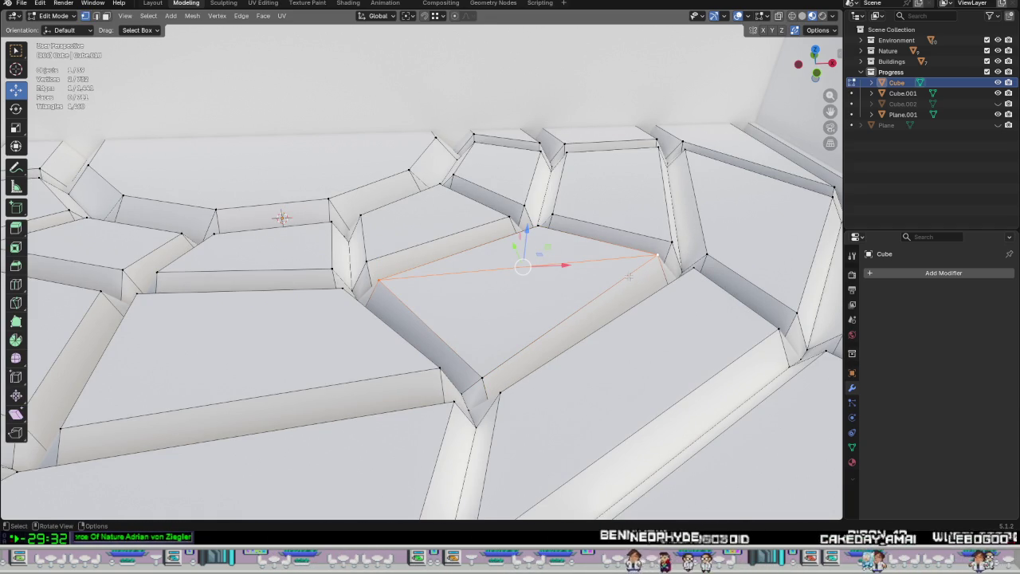
key(Tab)
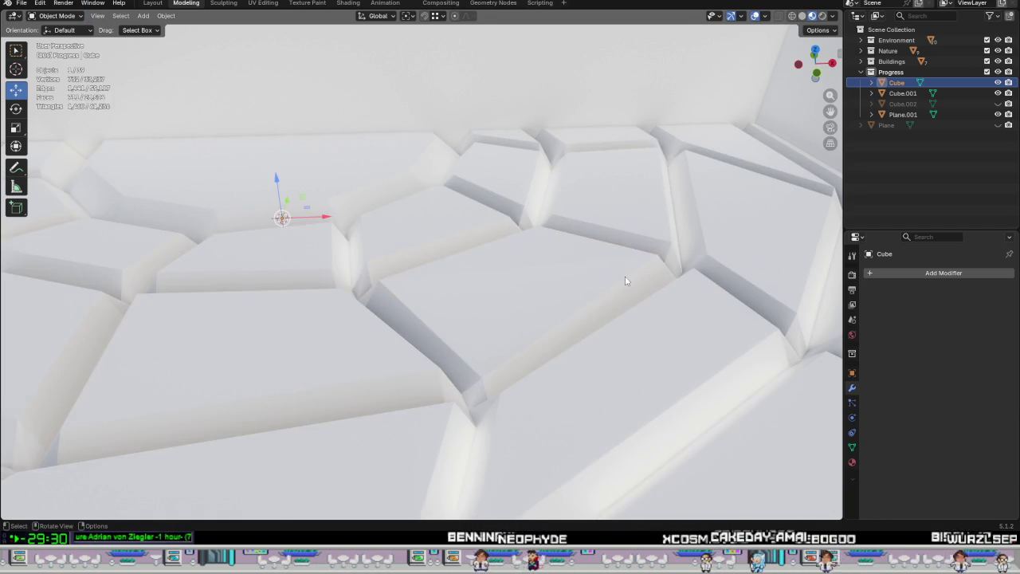
mouse_move(629, 277)
middle_down()
mouse_move(723, 253)
mouse_move(631, 268)
mouse_move(645, 245)
mouse_move(637, 241)
mouse_move(621, 283)
mouse_move(516, 291)
mouse_move(470, 221)
mouse_move(470, 236)
mouse_move(464, 231)
mouse_move(491, 257)
middle_up()
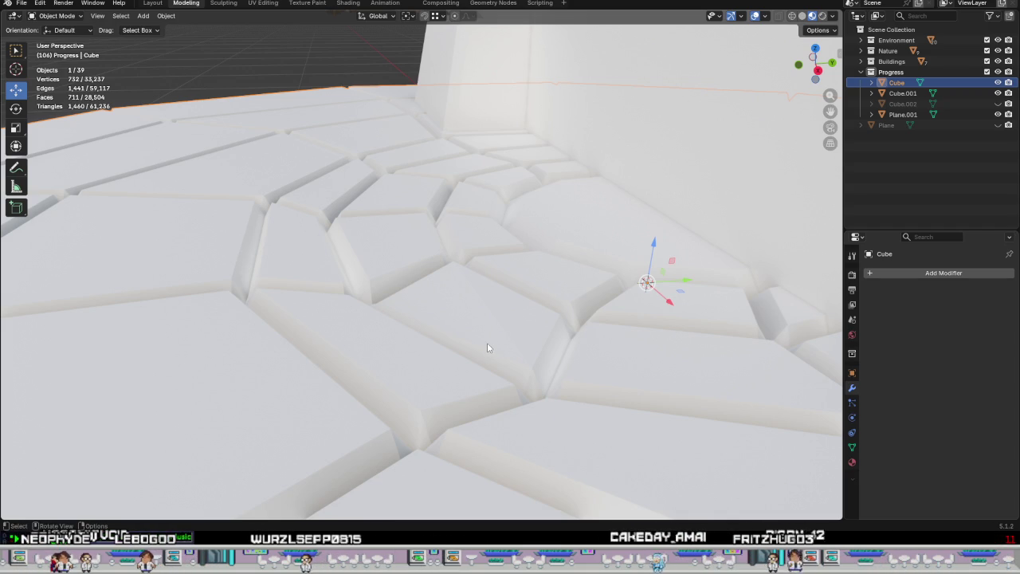
middle_drag(486, 344, 562, 369)
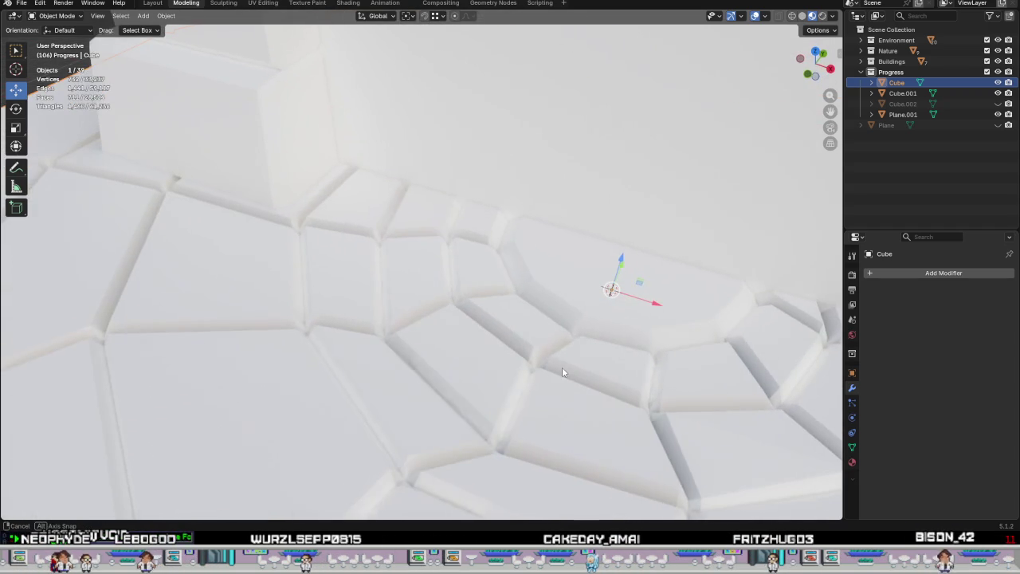
Re-enter Edit Mode and orbit to a front view of the radial floor and doorway.
key(Tab)
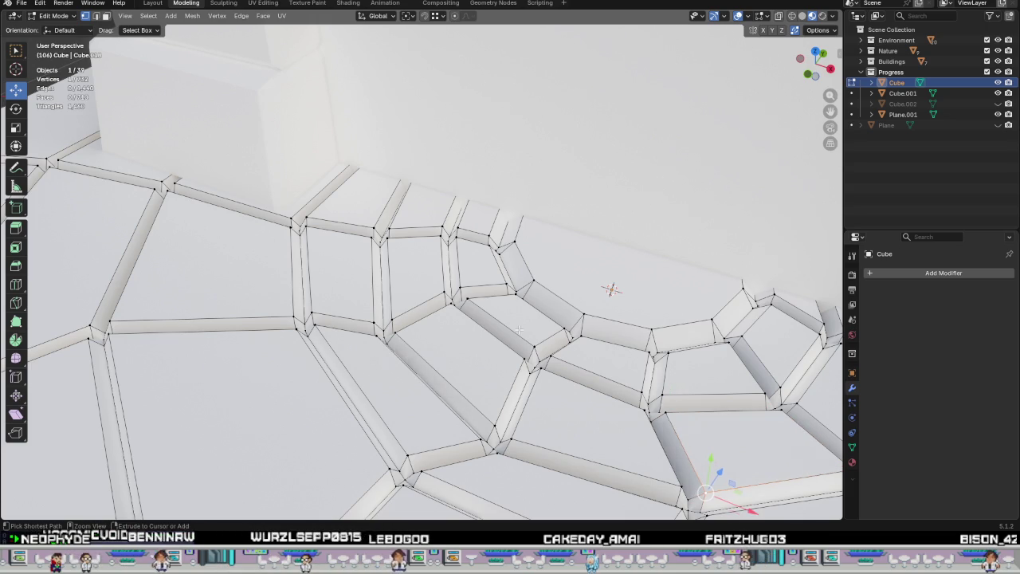
scroll(518, 329, down, 4)
mouse_move(519, 329)
middle_down()
mouse_move(412, 317)
mouse_move(434, 317)
mouse_move(452, 298)
middle_up()
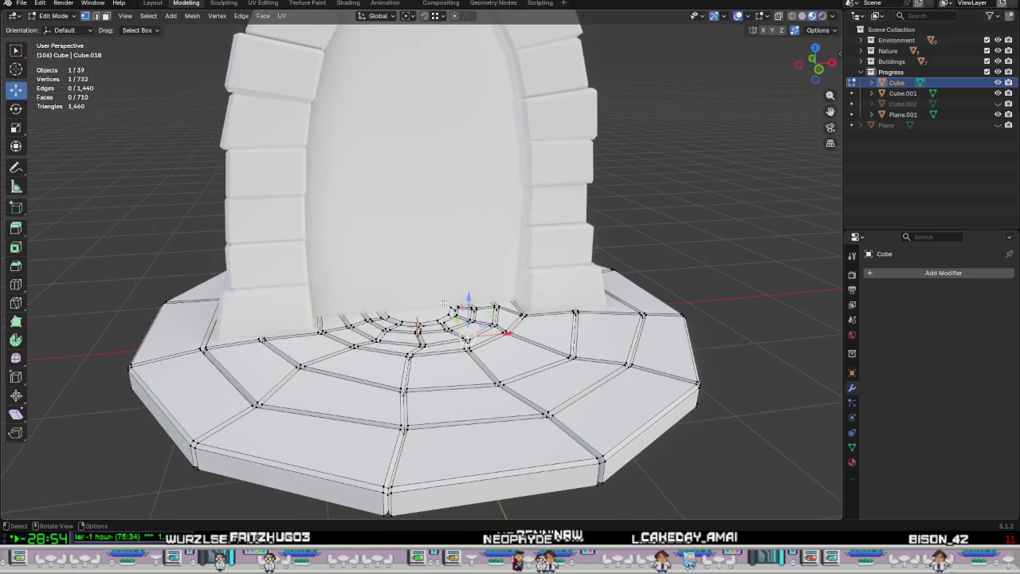
mouse_move(531, 333)
middle_down()
mouse_move(549, 332)
mouse_move(520, 350)
mouse_move(508, 340)
middle_up()
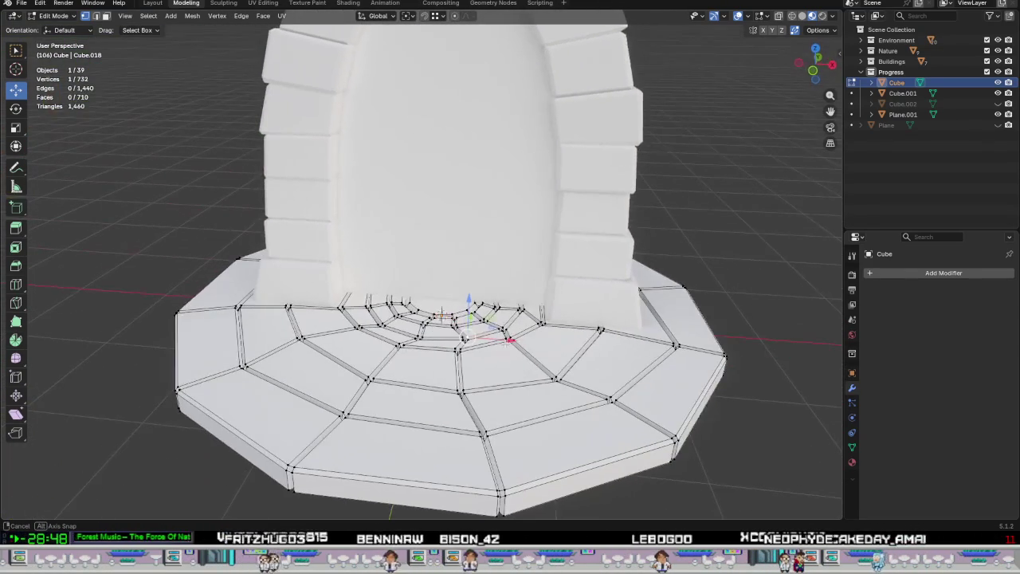
scroll(405, 371, up, 3)
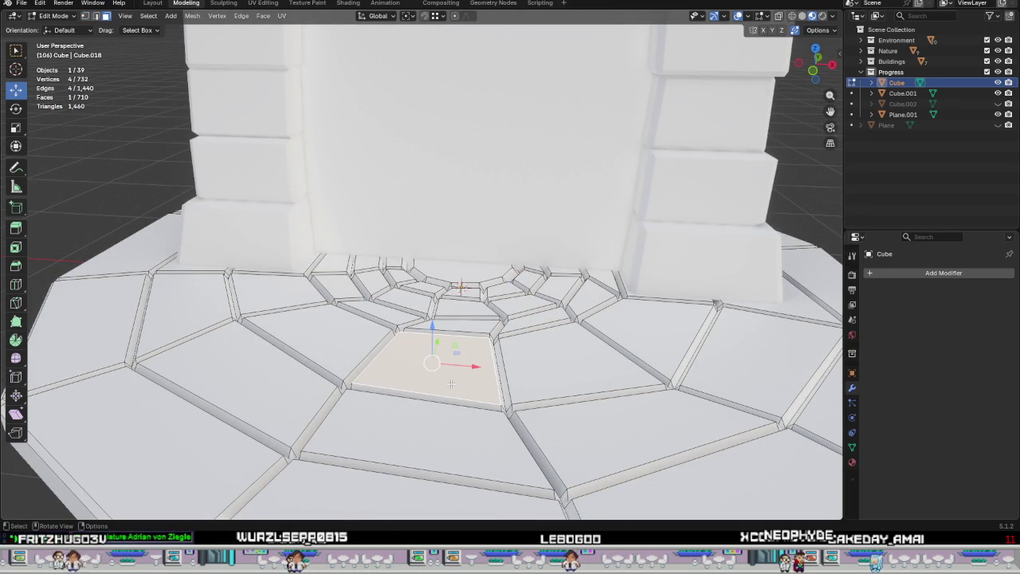
Lower the chosen inner floor tile about 0.021 m and preview it in Object Mode.
middle_drag(455, 373, 444, 347)
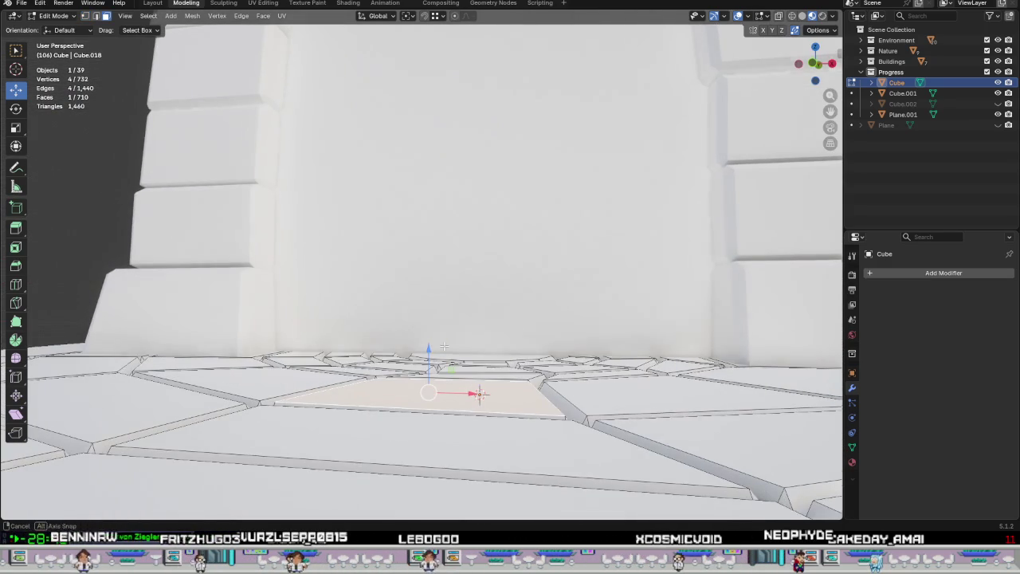
drag(428, 350, 433, 356)
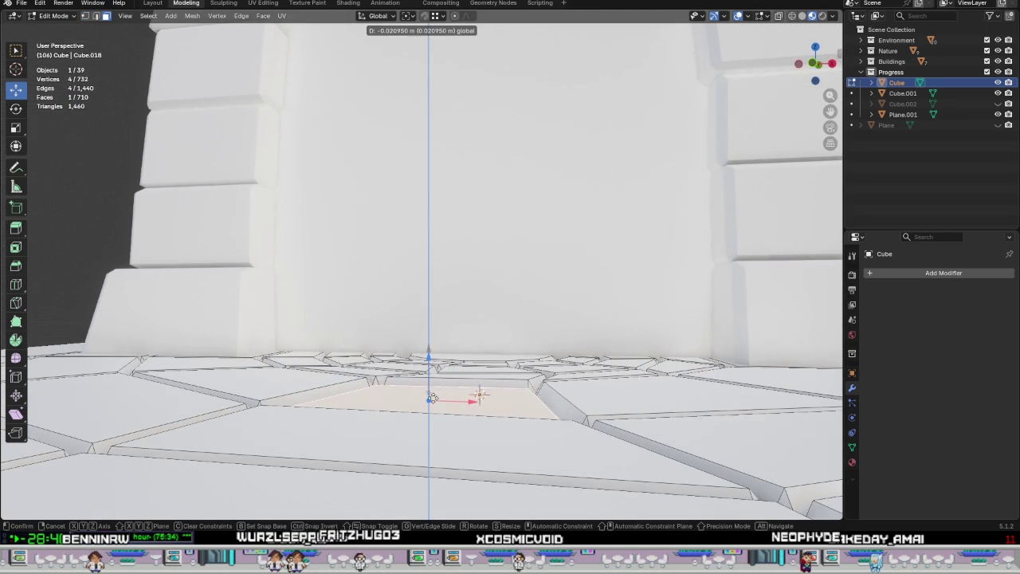
scroll(431, 398, down, 5)
key(Tab)
mouse_move(510, 415)
middle_down()
mouse_move(572, 456)
mouse_move(457, 291)
mouse_move(467, 312)
mouse_move(471, 282)
mouse_move(503, 285)
mouse_move(411, 310)
mouse_move(492, 344)
middle_up()
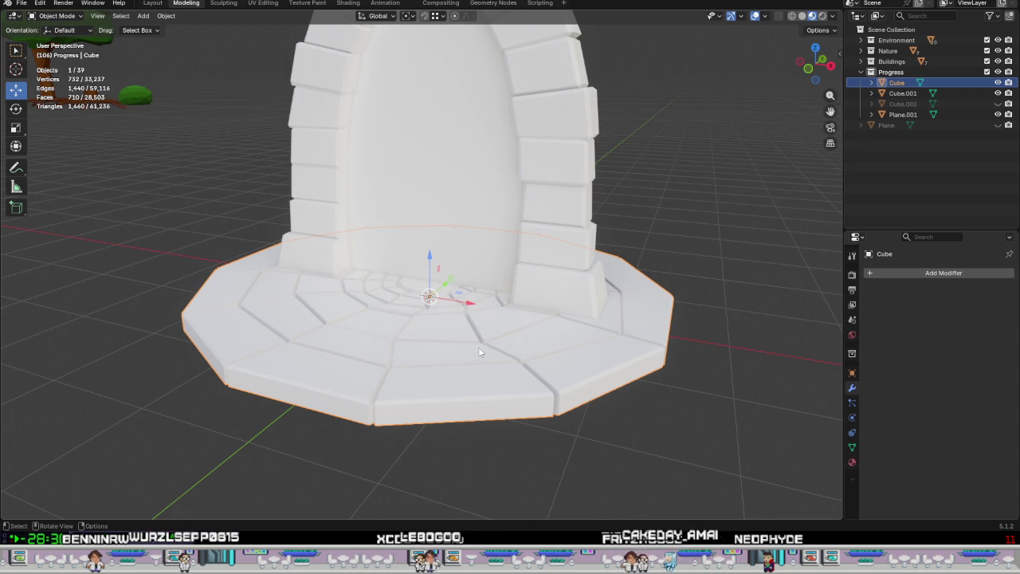
Orbit closer over the base and hide the brick pillars Cube.001 in the Outliner.
key(Tab)
key(Tab)
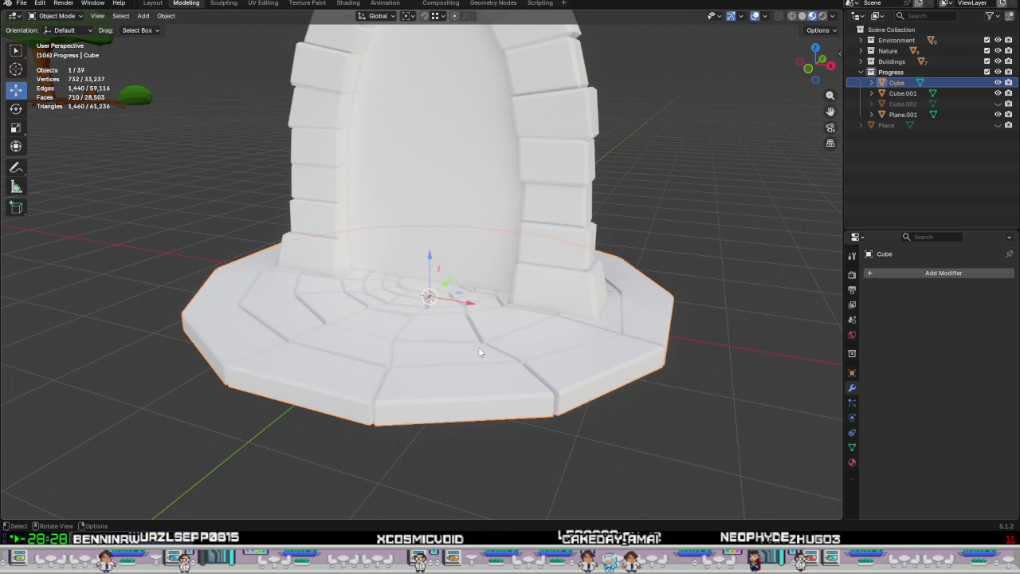
mouse_move(479, 347)
middle_down()
mouse_move(560, 336)
mouse_move(457, 341)
mouse_move(511, 340)
middle_up()
key(Tab)
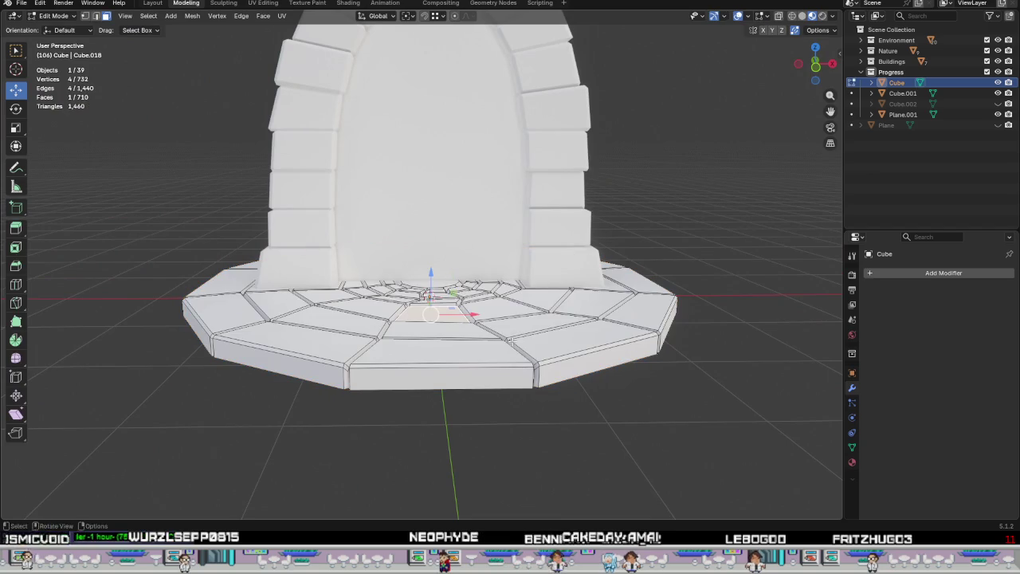
mouse_move(477, 273)
middle_down()
mouse_move(456, 314)
mouse_move(337, 267)
middle_up()
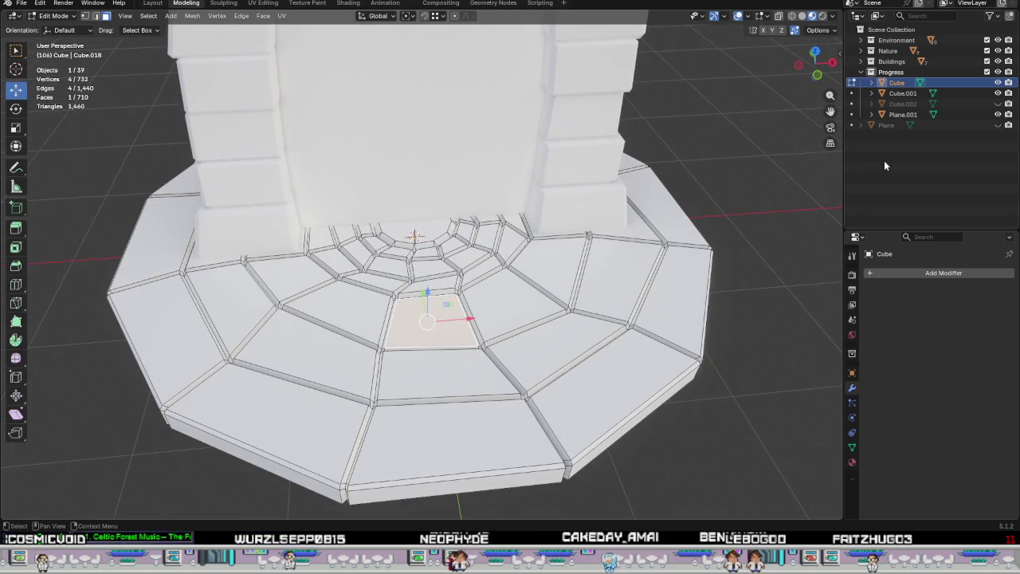
click(997, 93)
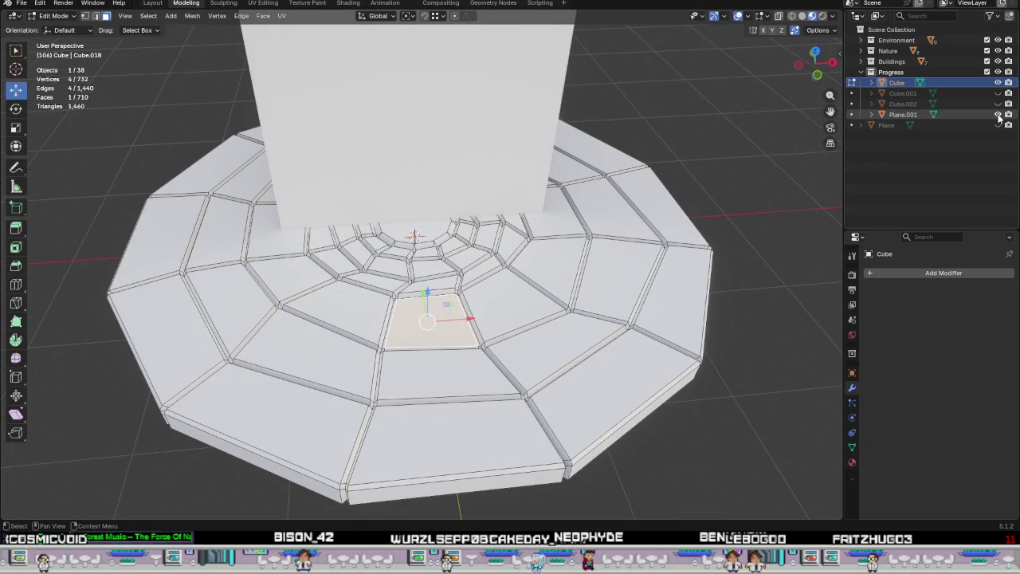
Hide the Plane.001 portal wall and orbit to look down on the tiled disc.
click(998, 114)
mouse_move(558, 231)
middle_down()
mouse_move(581, 278)
mouse_move(628, 206)
middle_up()
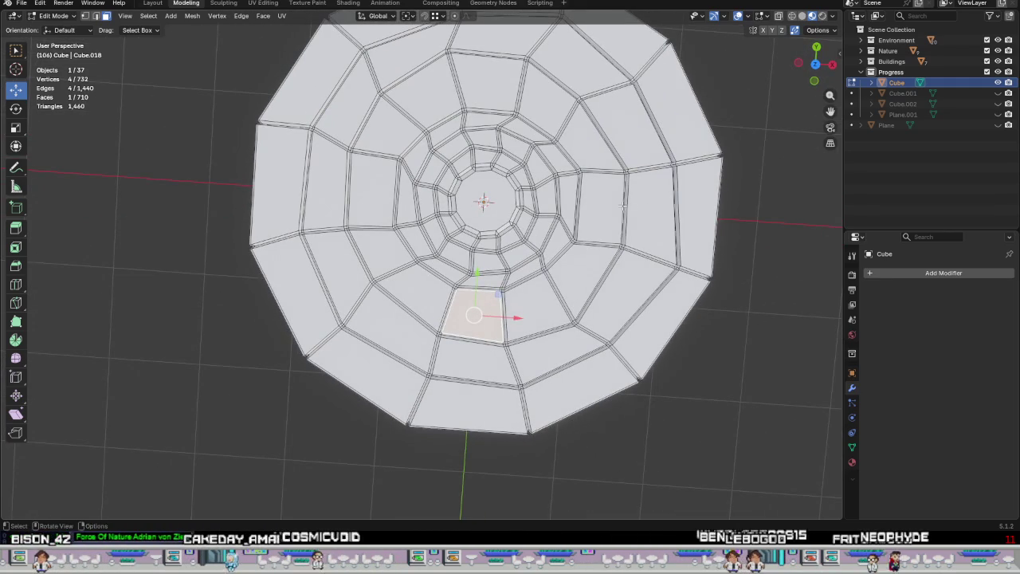
mouse_move(457, 203)
middle_down()
mouse_move(462, 263)
mouse_move(346, 182)
middle_up()
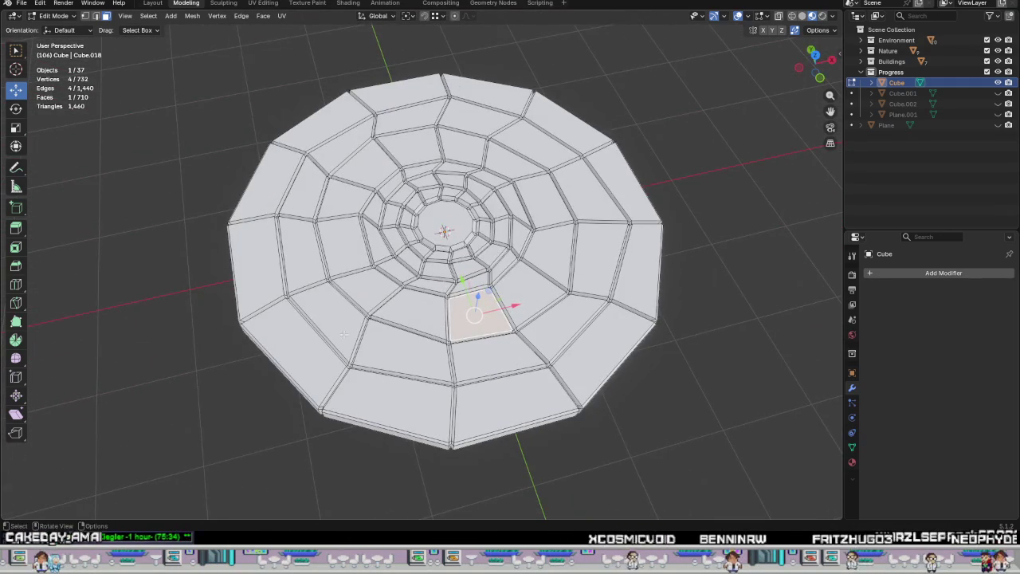
middle_drag(347, 330, 408, 232)
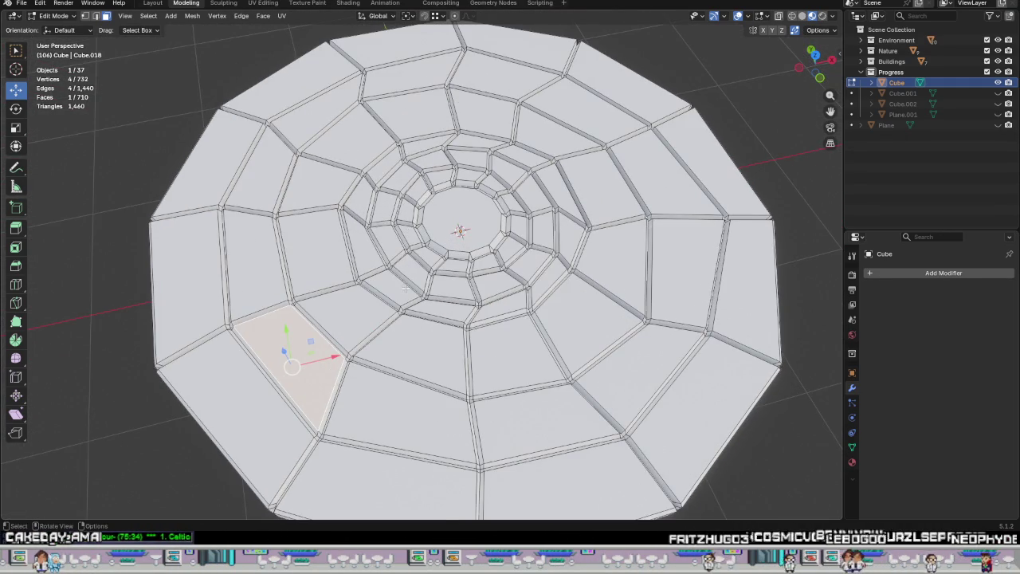
scroll(405, 288, down, 2)
middle_drag(475, 295, 467, 308)
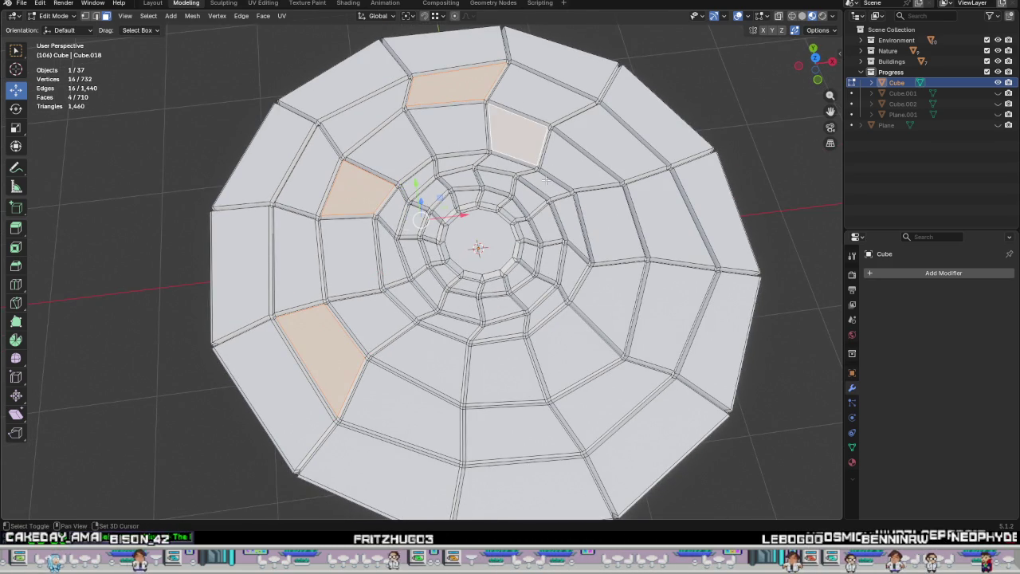
Add the bottom-right tile to the selection and sink the chosen tiles down along Z.
shift+click(658, 424)
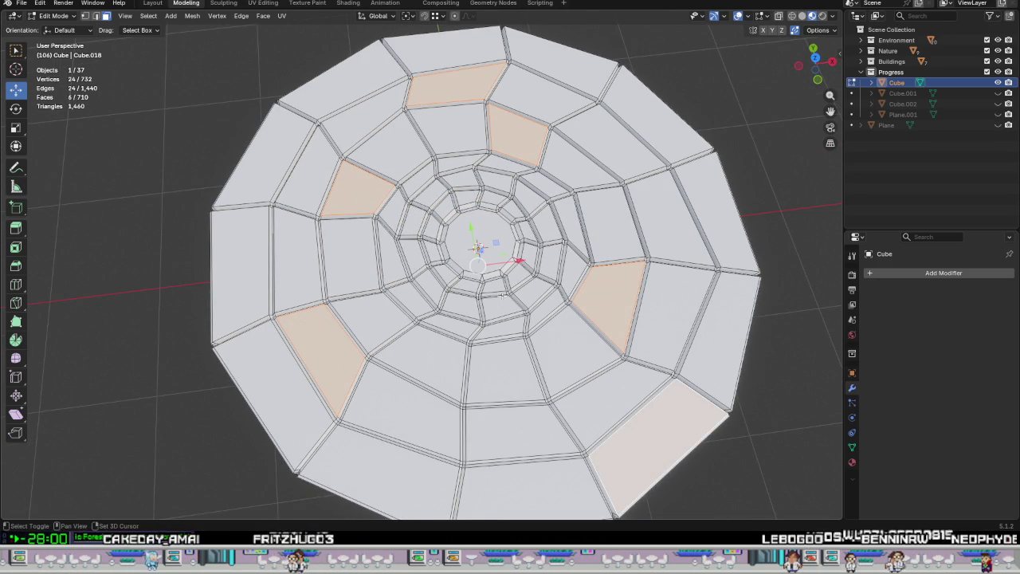
middle_drag(442, 261, 474, 315)
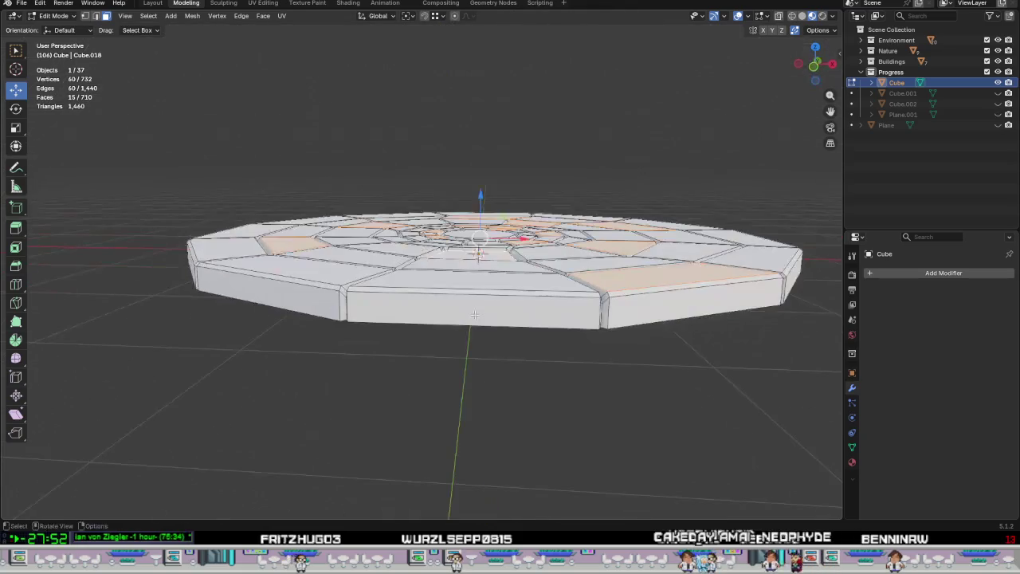
drag(481, 196, 484, 200)
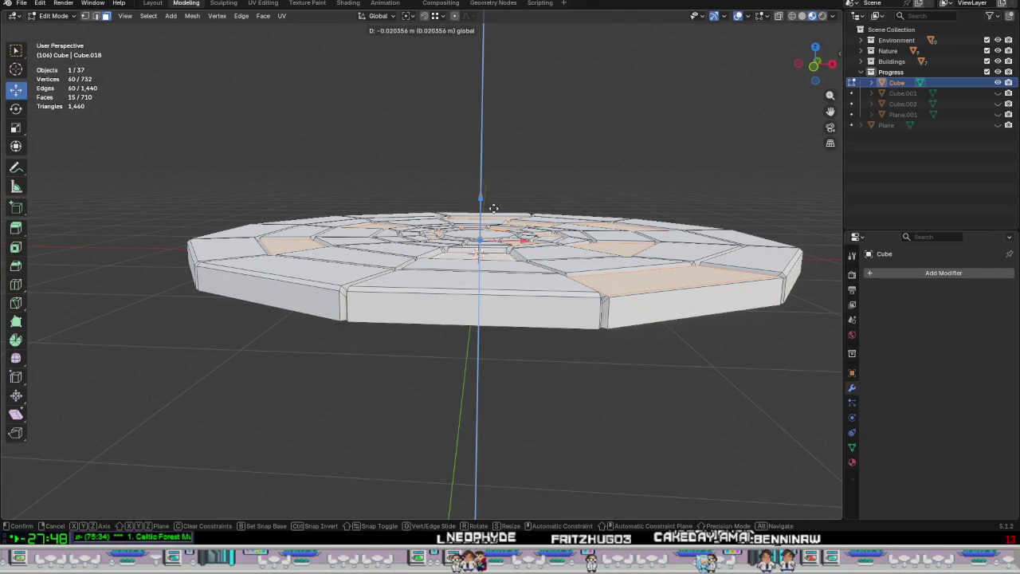
drag(493, 201, 495, 211)
mouse_move(461, 263)
middle_down()
mouse_move(460, 359)
mouse_move(460, 309)
mouse_move(466, 351)
middle_up()
drag(481, 178, 486, 186)
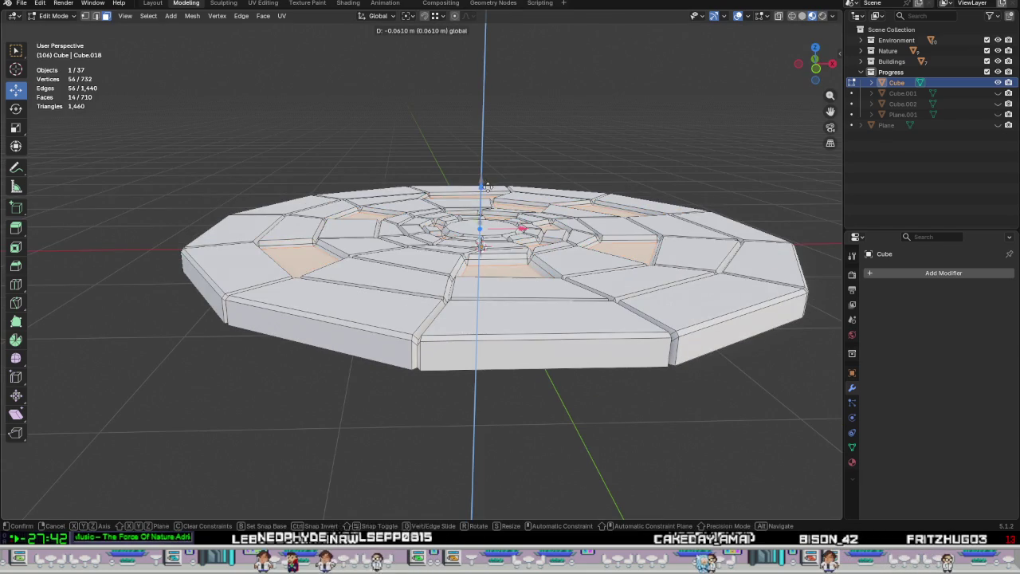
drag(499, 147, 510, 156)
middle_drag(510, 156, 468, 348)
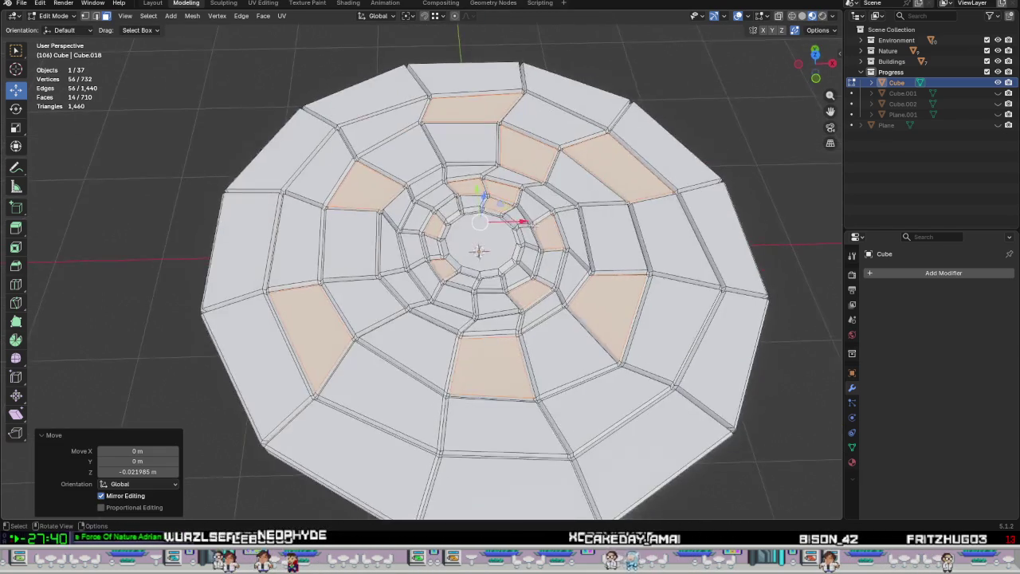
Start a new tile selection and push those tiles slightly lower.
click(460, 341)
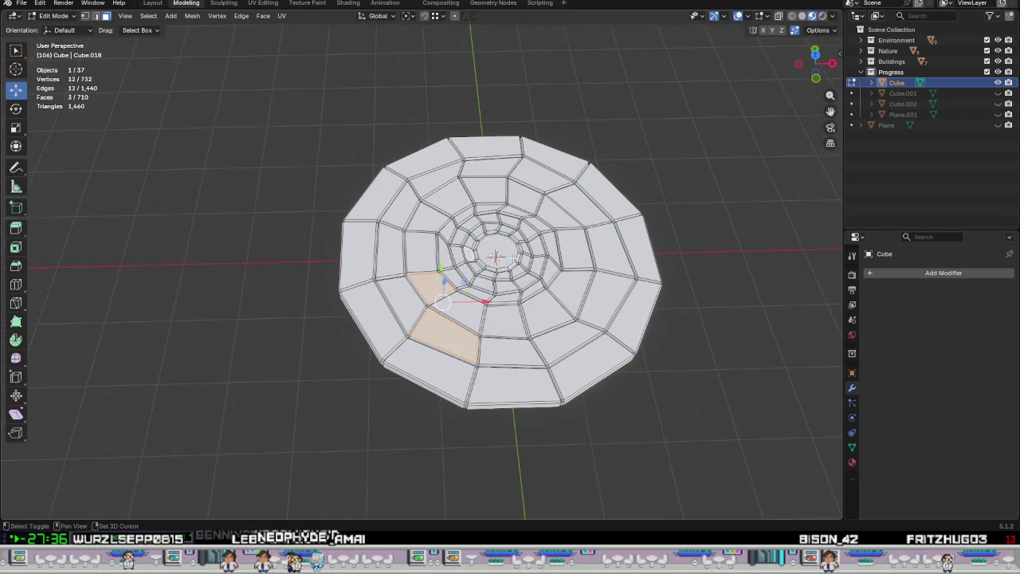
scroll(494, 258, up, 3)
scroll(494, 259, up, 1)
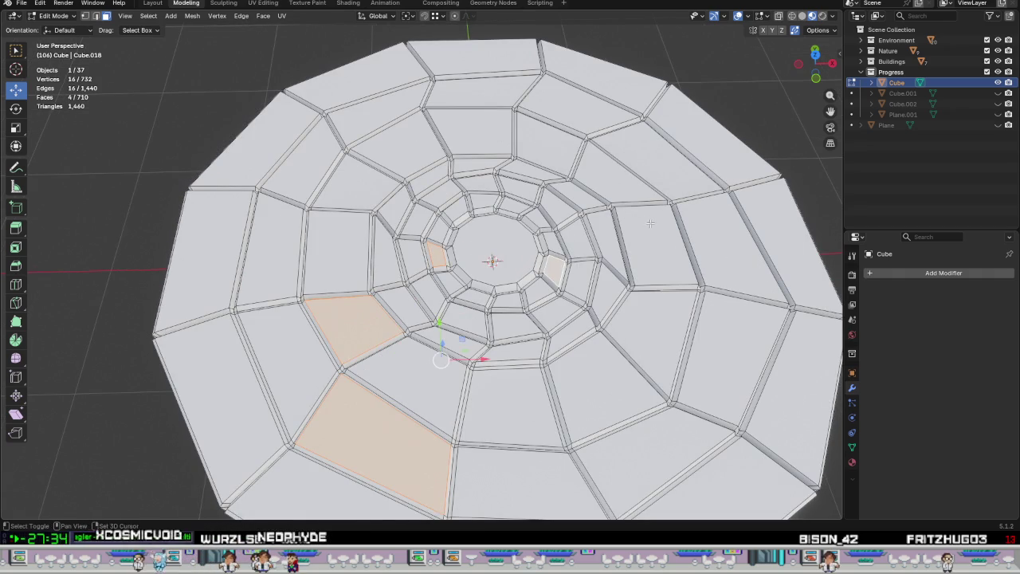
middle_drag(562, 174, 544, 106)
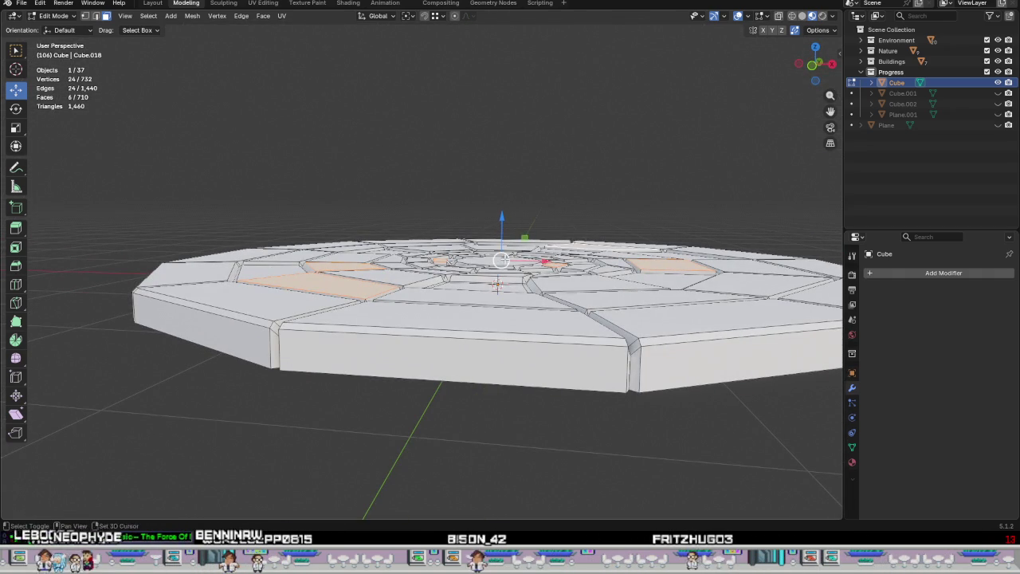
drag(506, 218, 503, 216)
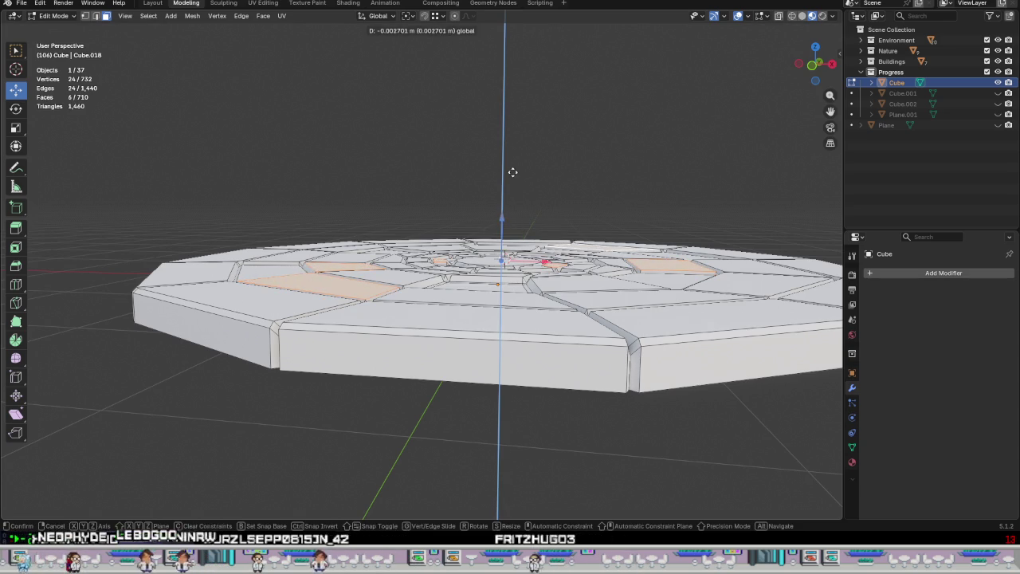
click(516, 187)
Inspect the whole uneven platform in Object Mode from a higher view.
key(Tab)
scroll(548, 212, down, 3)
mouse_move(548, 212)
middle_down()
mouse_move(583, 322)
mouse_move(578, 284)
middle_up()
scroll(544, 394, up, 3)
middle_drag(544, 394, 541, 378)
key(Tab)
Raise one tile near the platform centre slightly along Z.
click(468, 286)
middle_drag(469, 285, 499, 243)
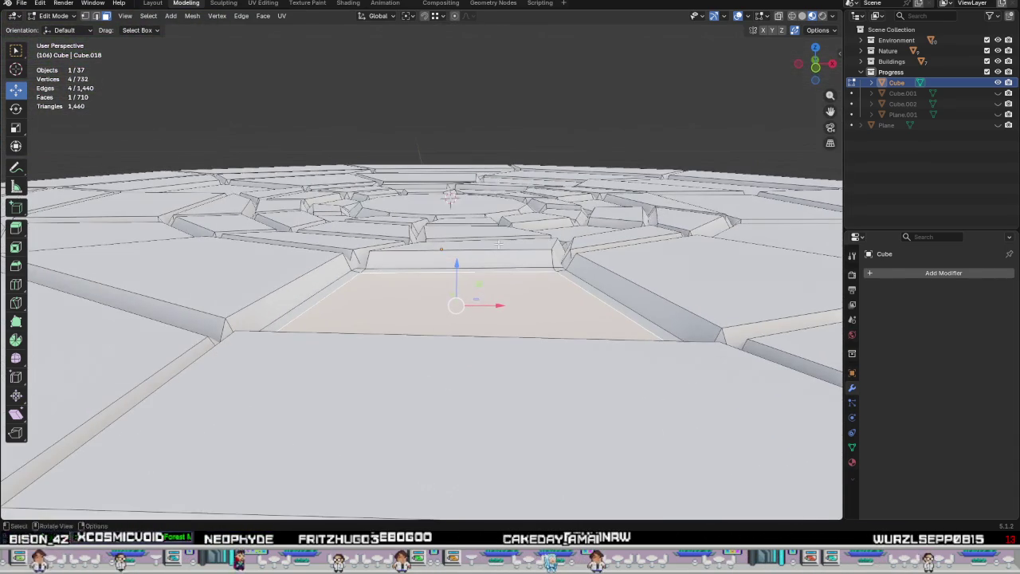
drag(459, 265, 466, 258)
mouse_move(466, 258)
middle_down()
mouse_move(512, 304)
mouse_move(378, 227)
mouse_move(667, 256)
mouse_move(623, 236)
mouse_move(454, 260)
middle_up()
scroll(455, 260, up, 3)
scroll(454, 260, up, 2)
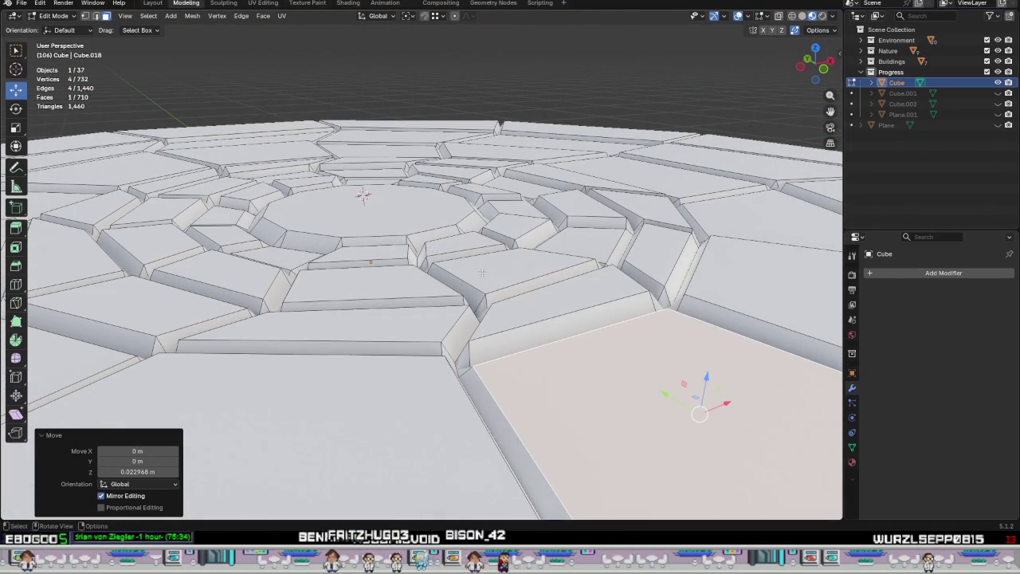
Lower two inner-ring tiles a little along Z.
click(411, 281)
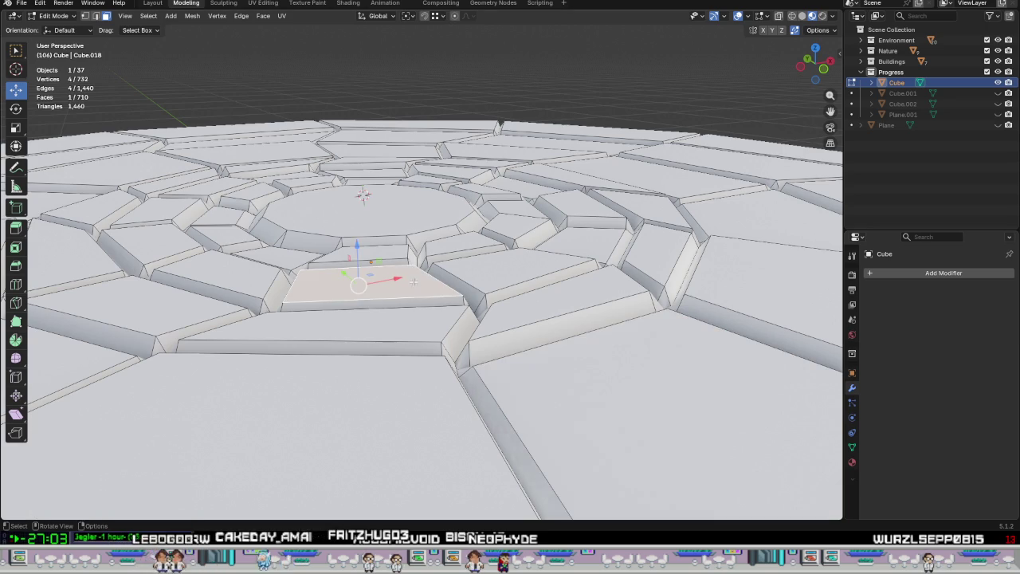
drag(357, 246, 358, 254)
click(458, 244)
drag(454, 205, 456, 213)
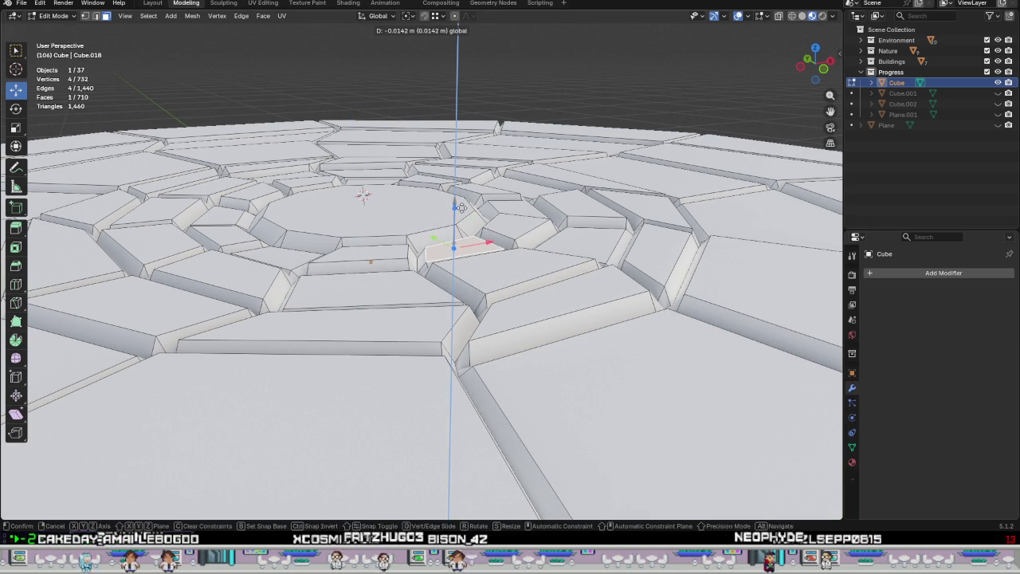
mouse_move(458, 239)
middle_down()
mouse_move(478, 286)
mouse_move(378, 294)
middle_up()
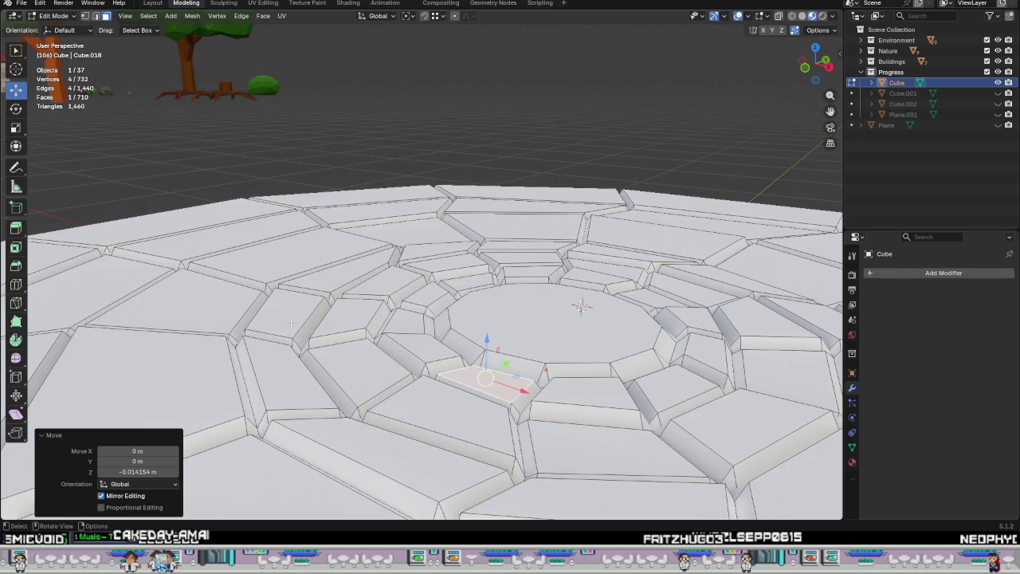
middle_drag(291, 323, 293, 334)
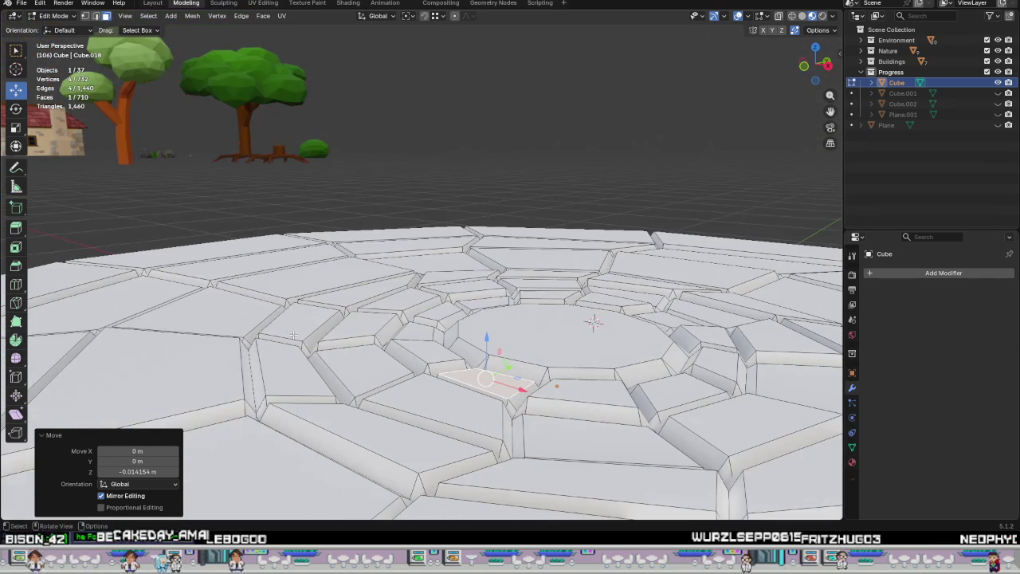
Sink two more tiles slightly, each moved with G Z.
click(293, 334)
key(g)
key(z)
click(295, 337)
mouse_move(295, 337)
middle_down()
mouse_move(476, 335)
mouse_move(502, 325)
middle_up()
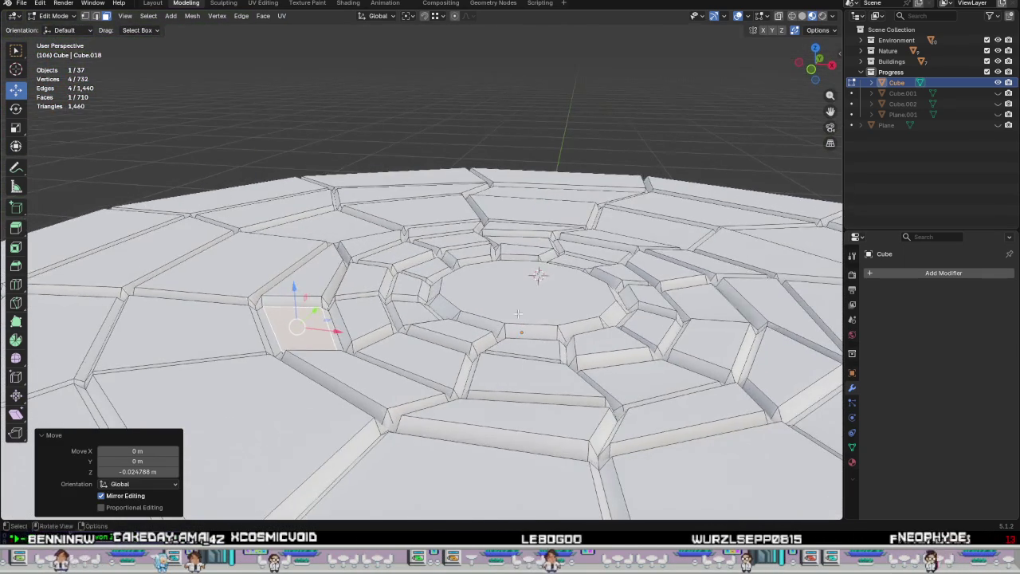
click(584, 290)
mouse_move(584, 290)
middle_down()
mouse_move(566, 274)
mouse_move(509, 280)
mouse_move(510, 295)
middle_up()
key(g)
key(z)
click(573, 255)
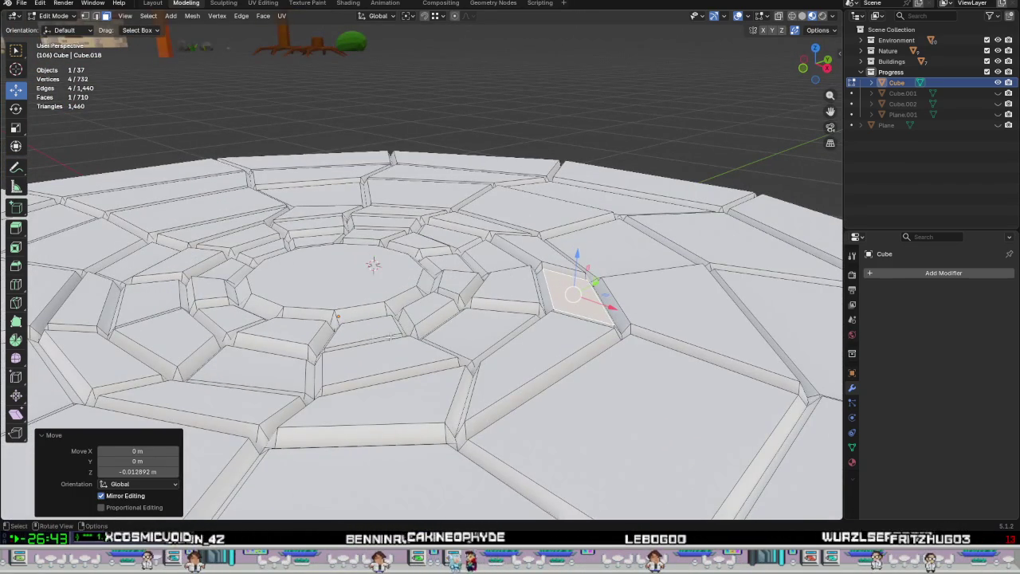
Lower two neighbouring tiles in the near ring by tiny amounts.
middle_drag(376, 329, 433, 315)
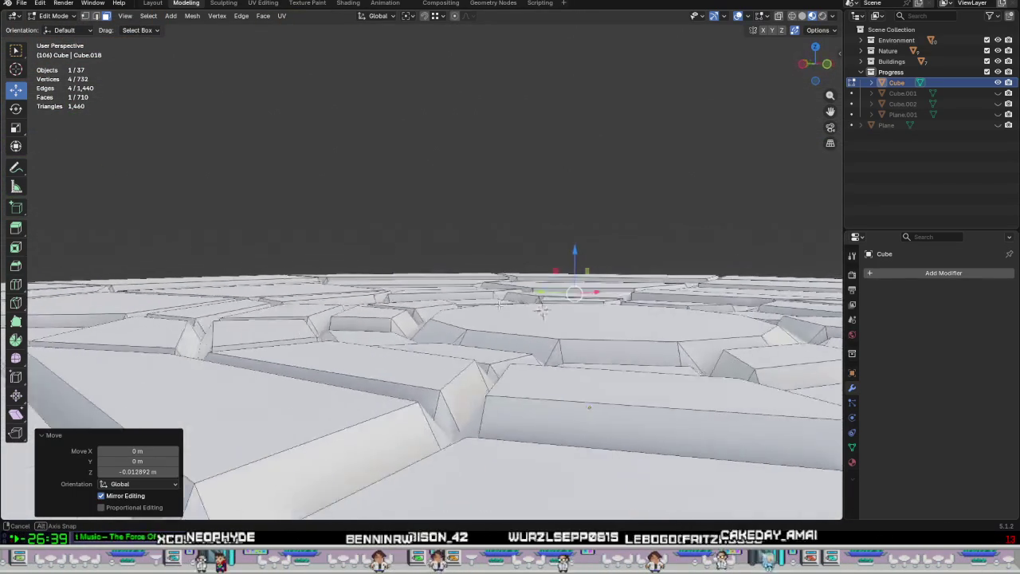
middle_drag(433, 315, 251, 364)
click(292, 317)
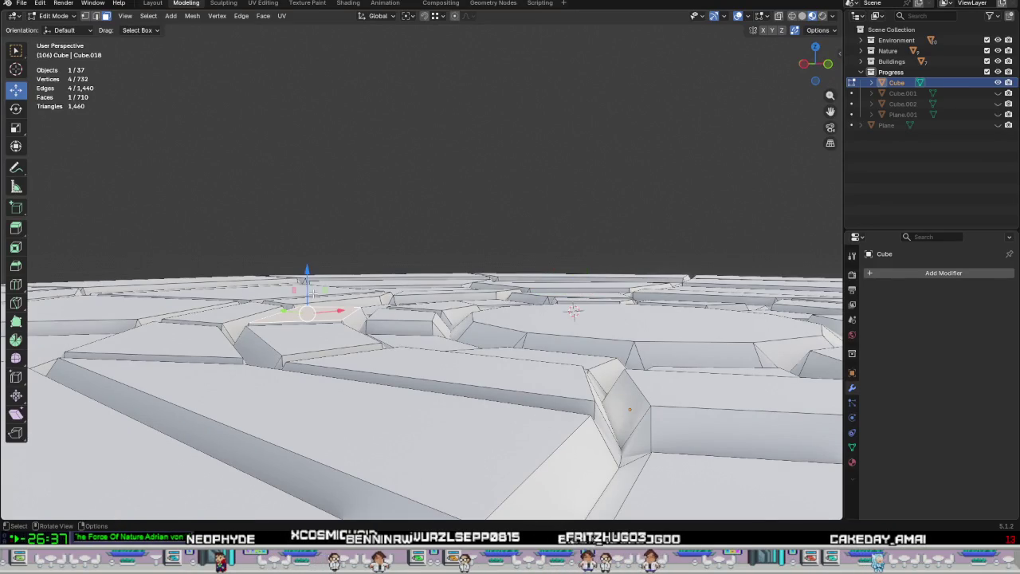
drag(306, 268, 312, 275)
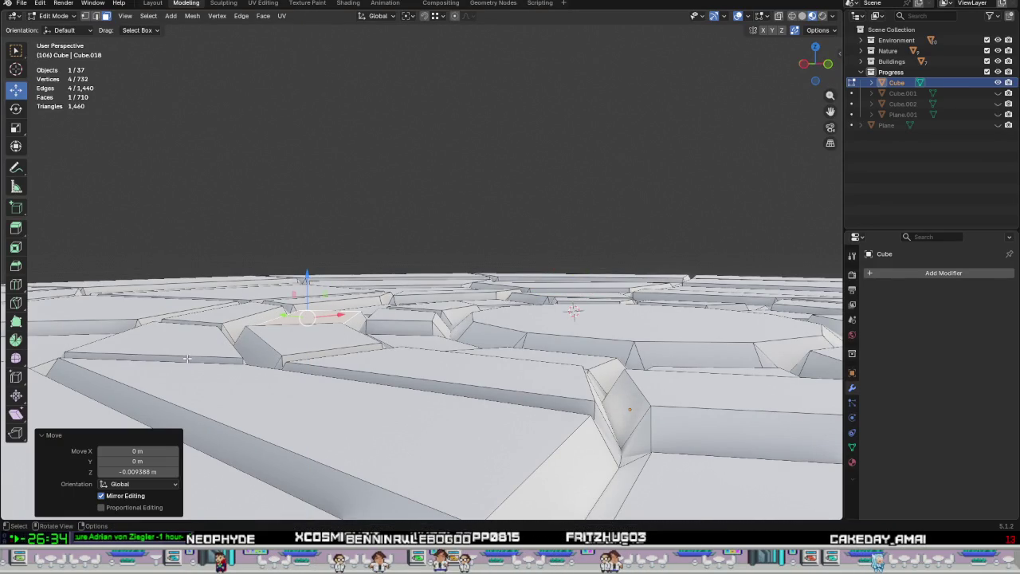
click(289, 338)
drag(305, 292, 305, 294)
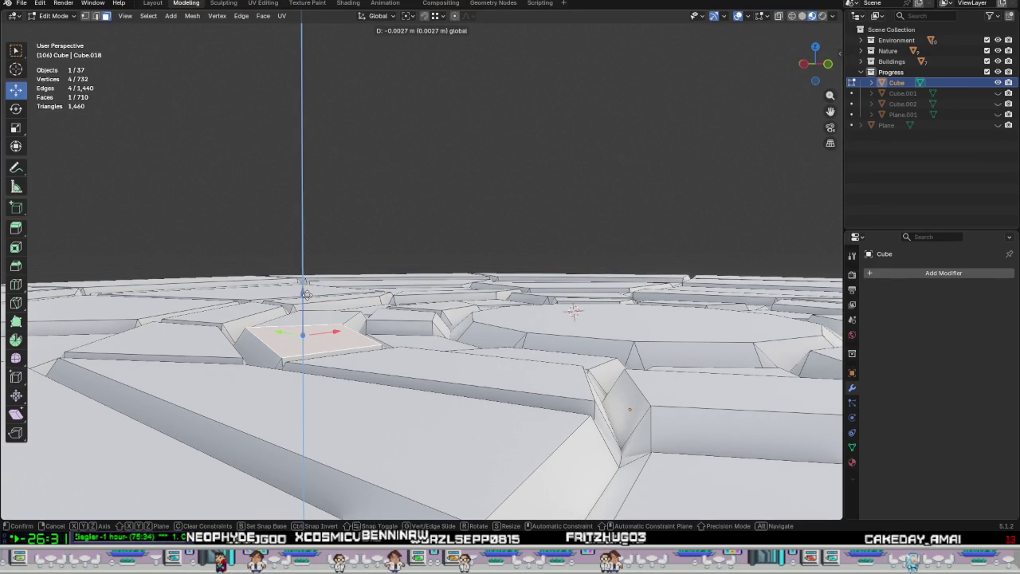
mouse_move(305, 295)
middle_down()
mouse_move(453, 324)
mouse_move(272, 321)
mouse_move(481, 367)
middle_up()
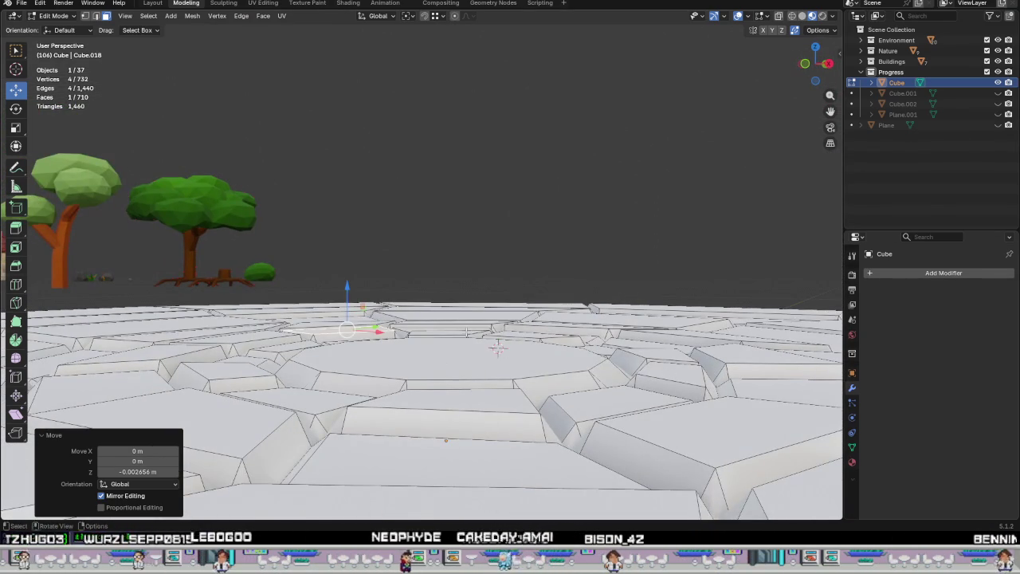
Raise another tile near the centre by 0.019573 m in Z.
click(466, 327)
drag(444, 291, 451, 275)
mouse_move(451, 275)
middle_down()
mouse_move(497, 304)
mouse_move(429, 367)
middle_up()
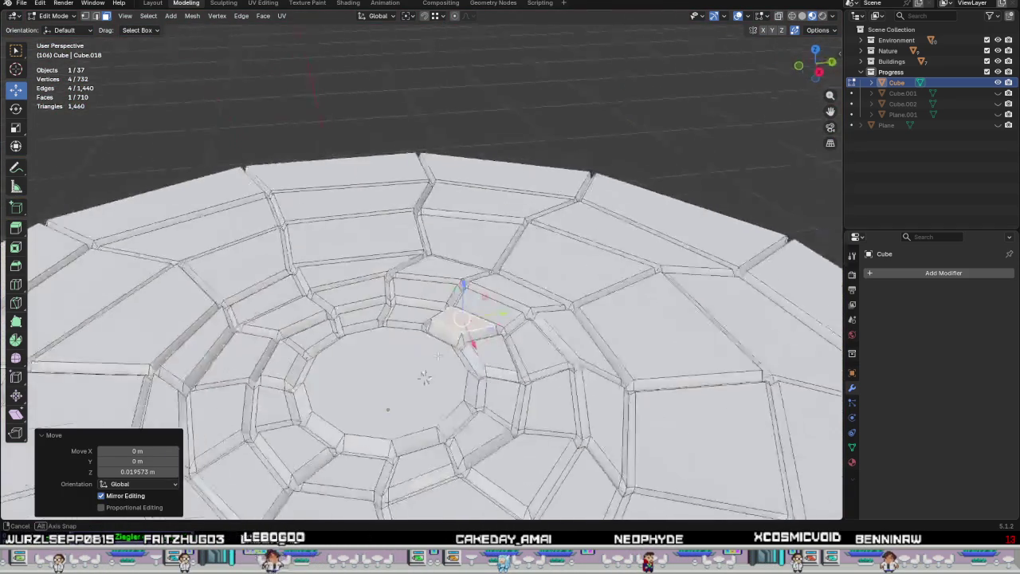
shift+middle_drag(537, 390, 558, 275)
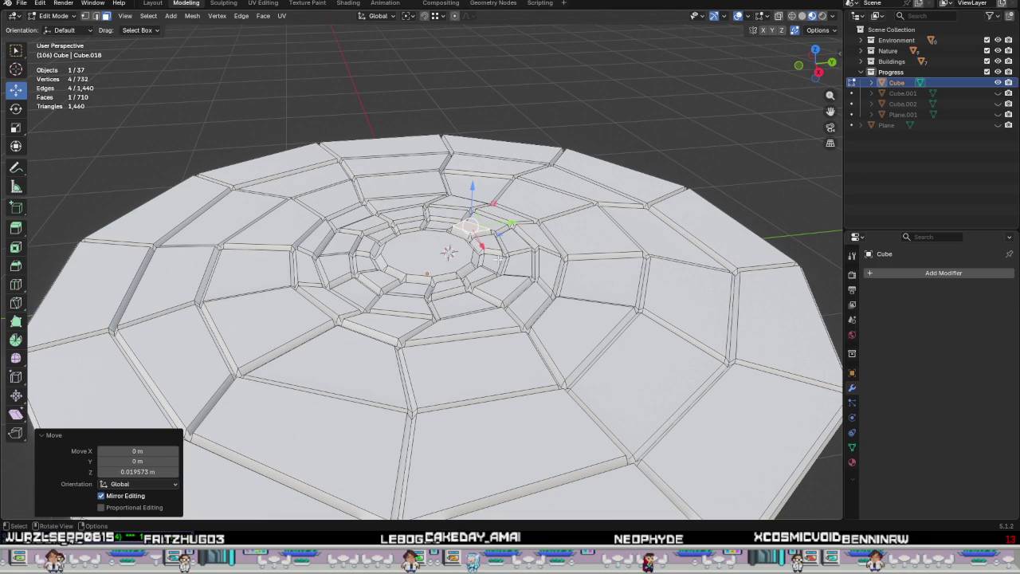
middle_drag(445, 271, 454, 319)
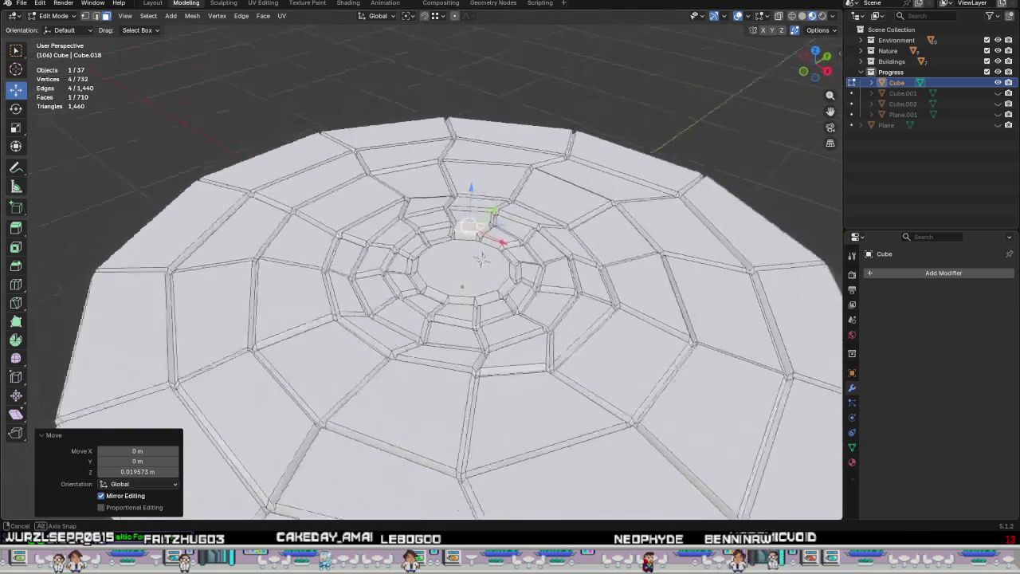
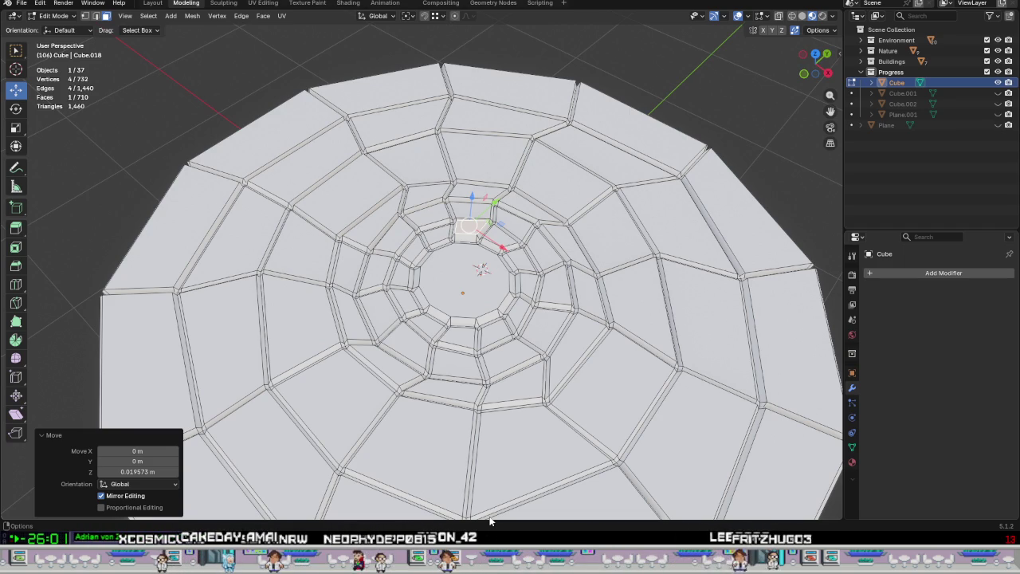
Select a floor tile face and unhide the stone arch object Cube.001.
mouse_move(502, 497)
middle_down()
mouse_move(534, 341)
mouse_move(428, 317)
middle_up()
click(648, 303)
mouse_move(648, 304)
middle_down()
mouse_move(594, 328)
mouse_move(639, 372)
middle_up()
scroll(594, 329, down, 6)
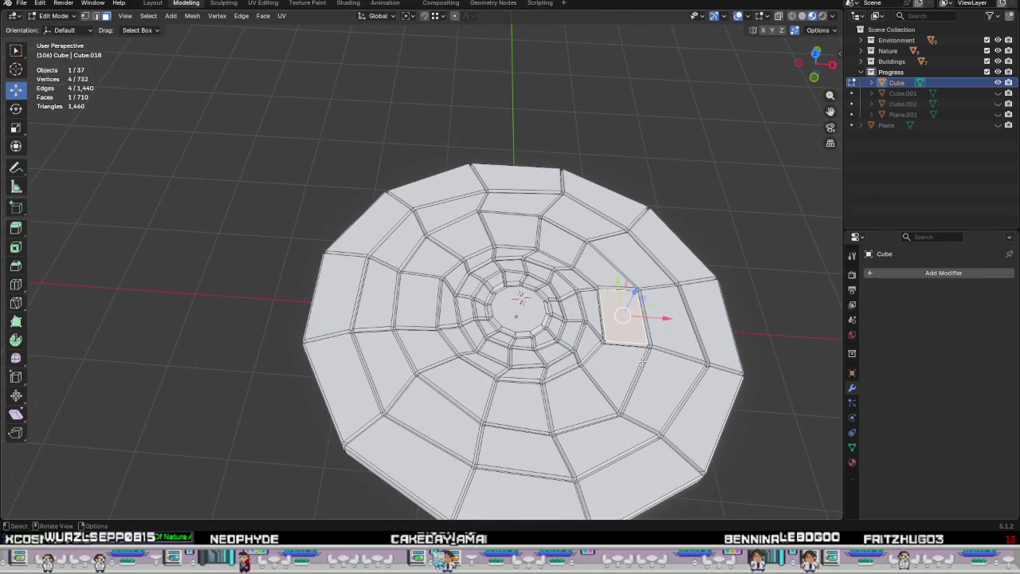
click(998, 93)
scroll(791, 230, up, 5)
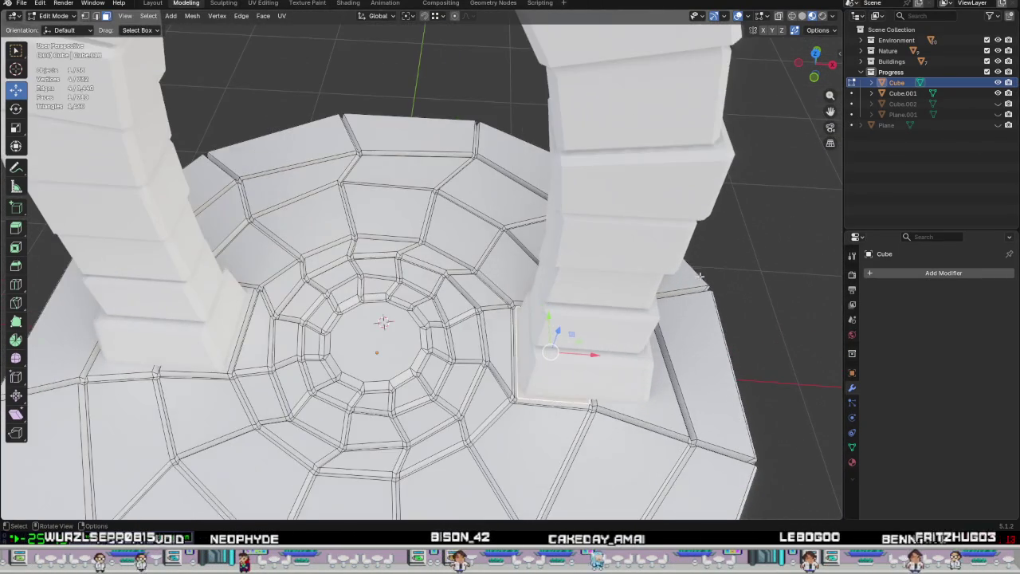
Raise the selected floor tile beside a pillar about 0.0235 m along Z.
mouse_move(790, 231)
middle_down()
mouse_move(641, 307)
mouse_move(483, 185)
middle_up()
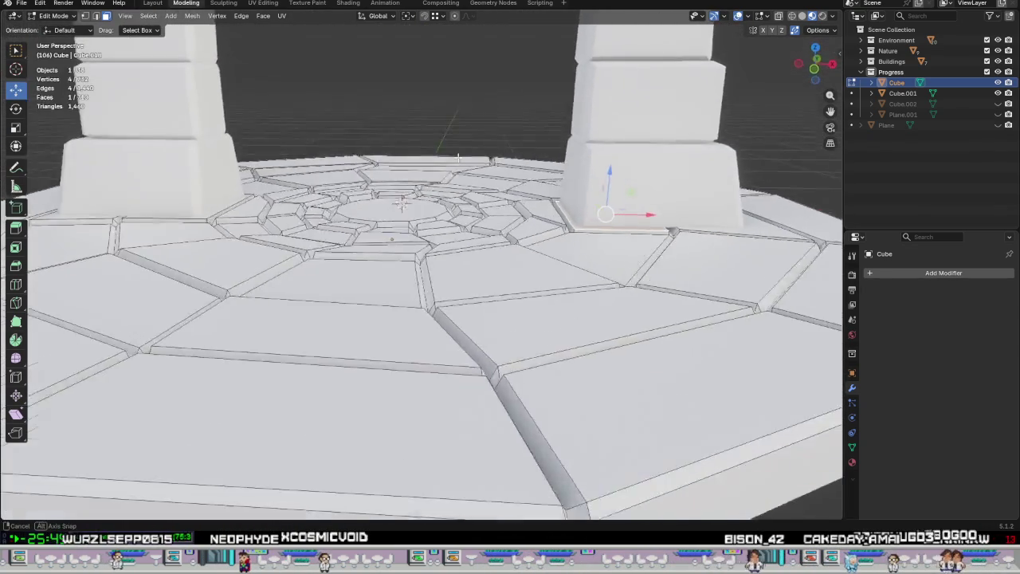
middle_drag(483, 185, 487, 161)
scroll(560, 243, up, 3)
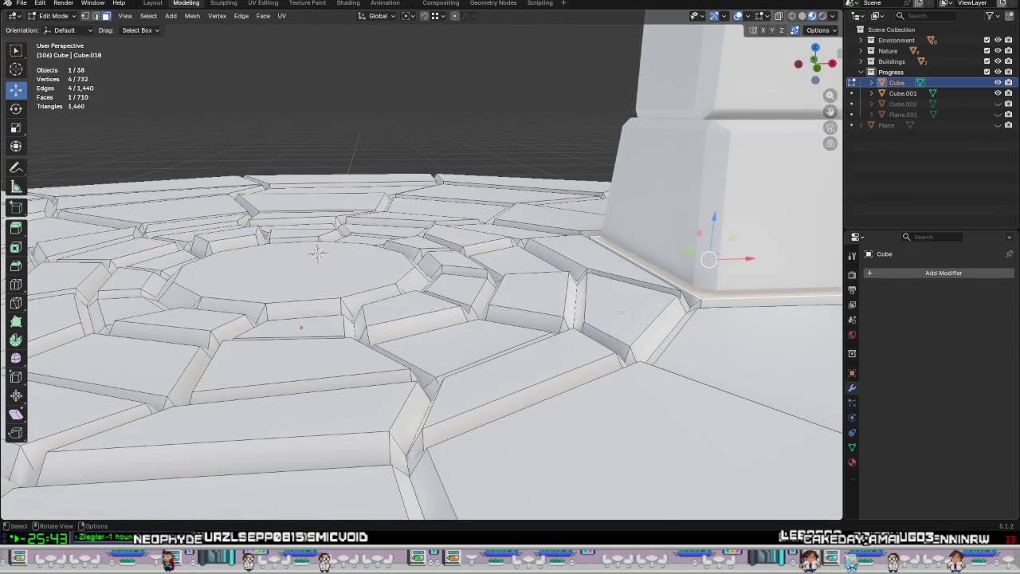
drag(628, 261, 629, 248)
mouse_move(630, 249)
middle_down()
mouse_move(598, 254)
mouse_move(612, 269)
middle_up()
middle_drag(586, 318, 674, 322)
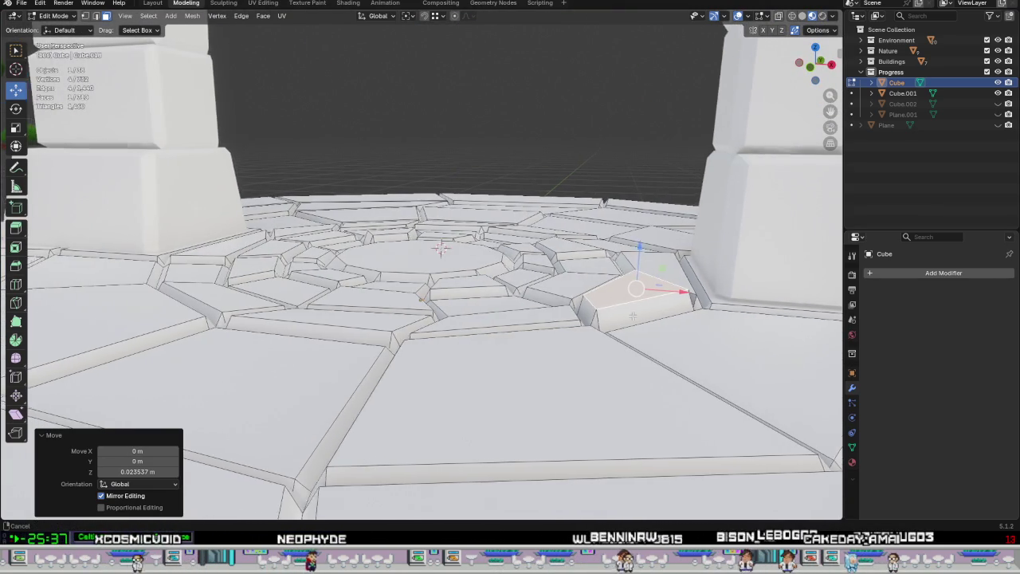
mouse_move(535, 322)
middle_down()
mouse_move(511, 296)
mouse_move(675, 289)
middle_up()
scroll(674, 290, up, 2)
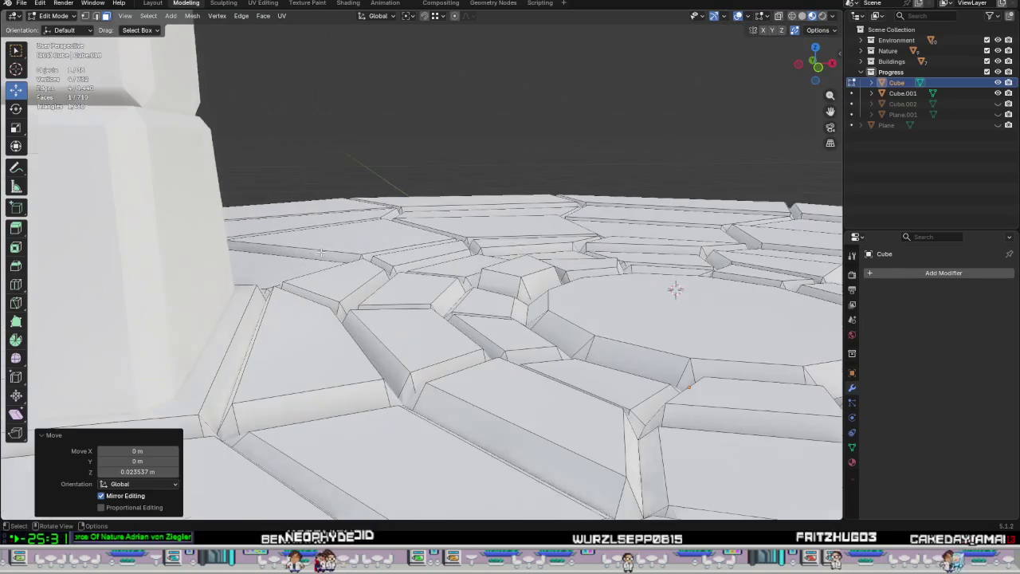
Lift the large triangular floor tile and another nearby tile slightly along Z.
click(397, 284)
click(311, 294)
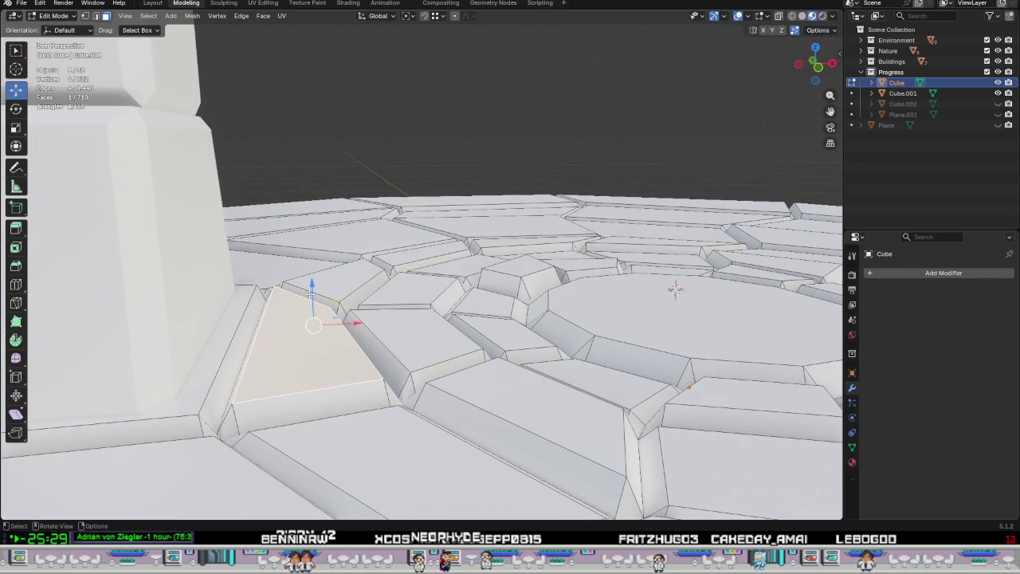
drag(311, 294, 311, 289)
mouse_move(311, 288)
middle_down()
mouse_move(359, 356)
mouse_move(408, 300)
mouse_move(484, 261)
middle_up()
click(443, 280)
drag(467, 234, 468, 230)
mouse_move(468, 229)
middle_down()
mouse_move(541, 327)
mouse_move(540, 304)
middle_up()
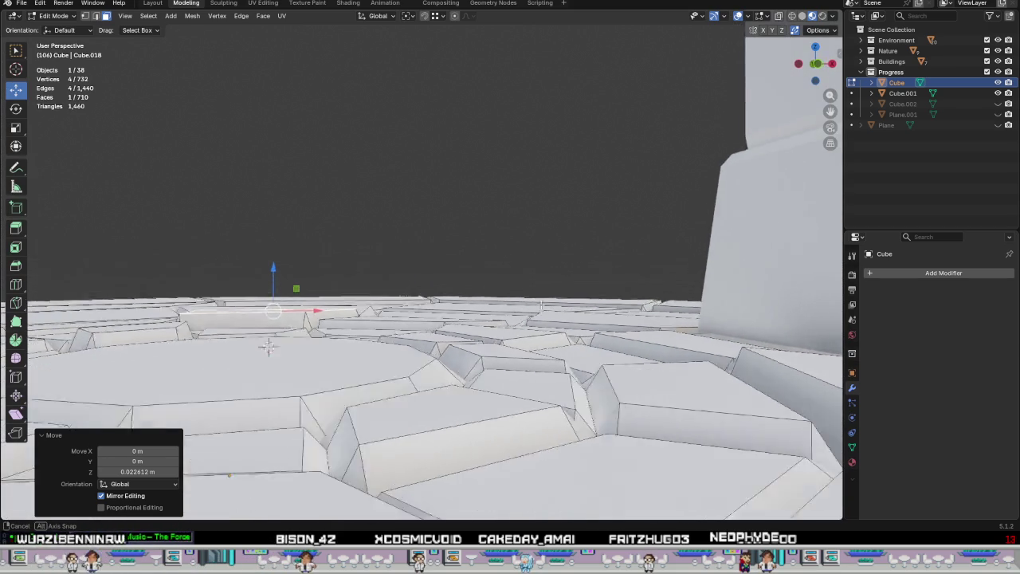
mouse_move(516, 343)
middle_down()
mouse_move(523, 350)
mouse_move(510, 362)
mouse_move(470, 359)
middle_up()
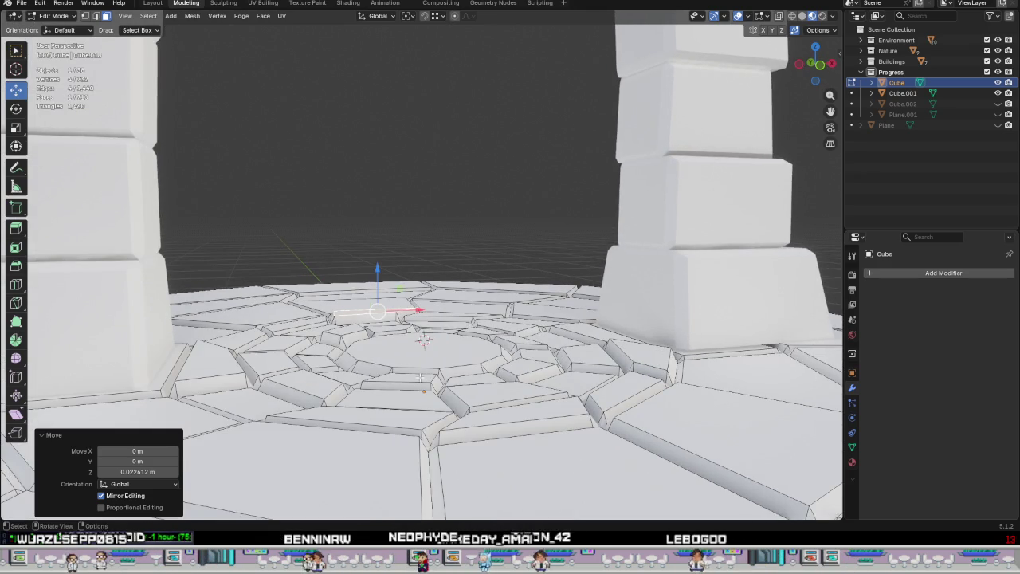
Raise two more floor tiles, one by 0.021413 m, and compare heights in Front view.
click(420, 377)
key(g)
key(z)
click(424, 339)
mouse_move(424, 339)
middle_down()
mouse_move(481, 396)
mouse_move(566, 349)
mouse_move(603, 298)
middle_up()
click(566, 349)
drag(624, 277, 628, 255)
mouse_move(629, 255)
middle_down()
mouse_move(461, 282)
mouse_move(478, 311)
mouse_move(420, 353)
mouse_move(568, 246)
mouse_move(638, 241)
mouse_move(565, 221)
middle_up()
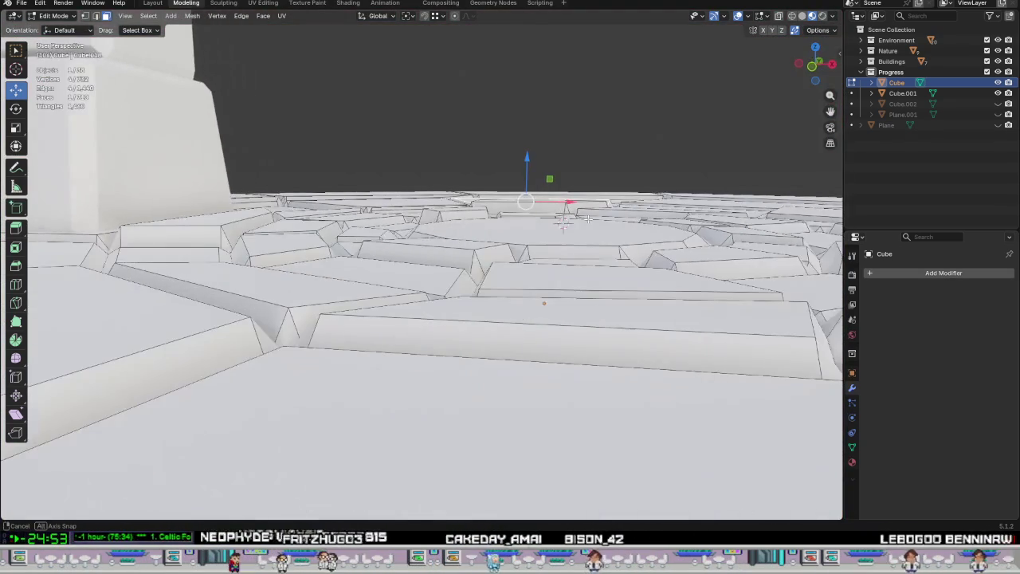
key(KP_1)
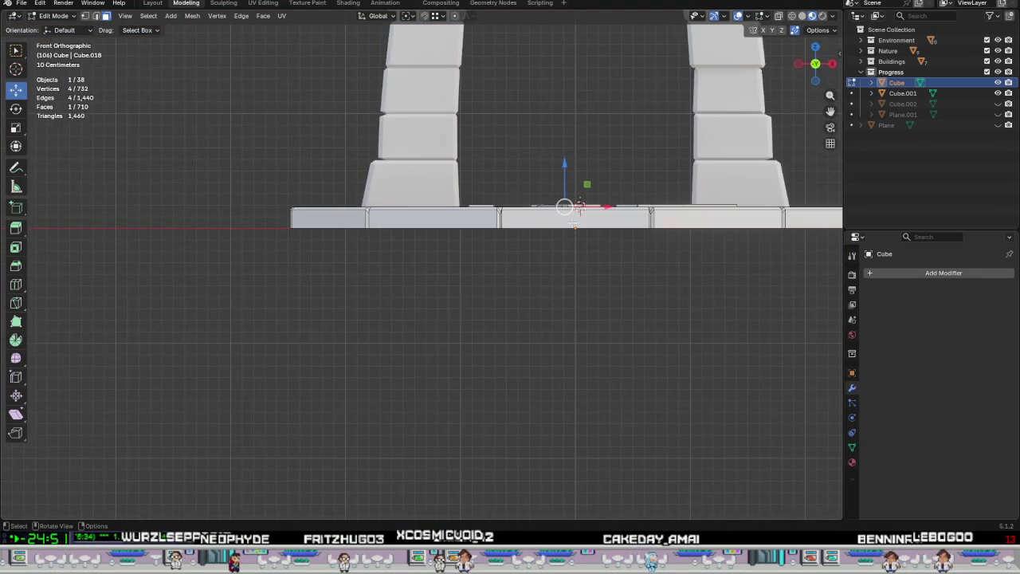
Slide an outer rim tile about 0.019 m horizontally along the platform edge.
mouse_move(584, 244)
shift+middle_down()
mouse_move(478, 380)
mouse_move(291, 356)
shift+middle_up()
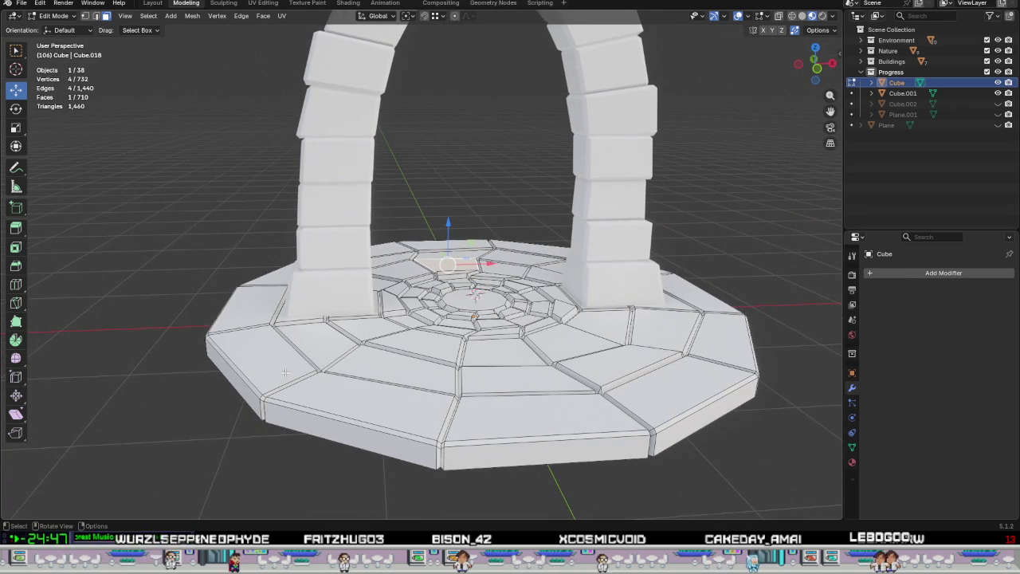
middle_drag(287, 355, 292, 349)
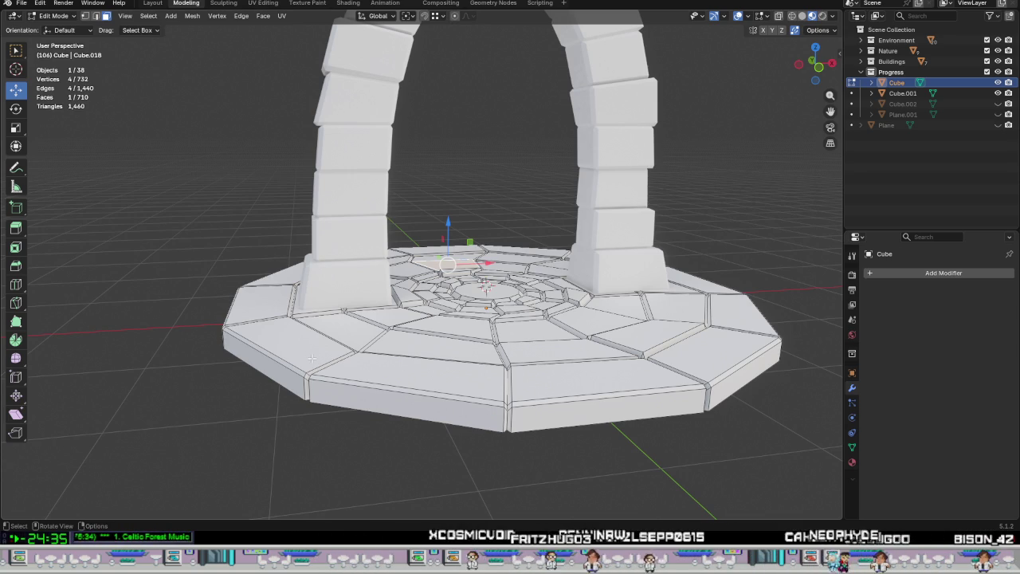
mouse_move(318, 361)
middle_down()
mouse_move(354, 371)
mouse_move(492, 351)
middle_up()
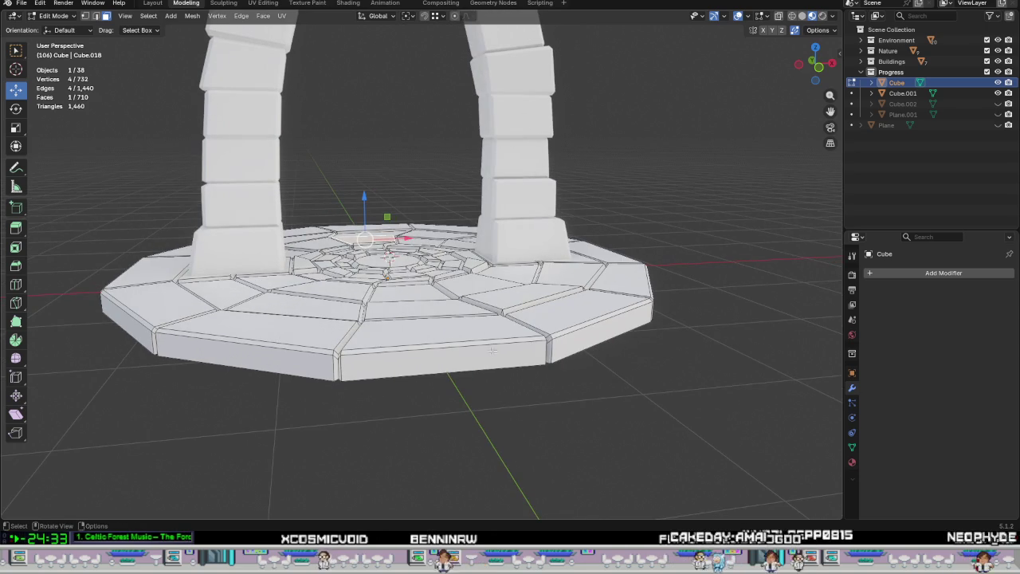
scroll(590, 335, up, 5)
mouse_move(553, 405)
middle_down()
mouse_move(473, 404)
mouse_move(516, 422)
middle_up()
drag(506, 389, 498, 408)
mouse_move(485, 389)
middle_down()
mouse_move(523, 365)
mouse_move(527, 377)
middle_up()
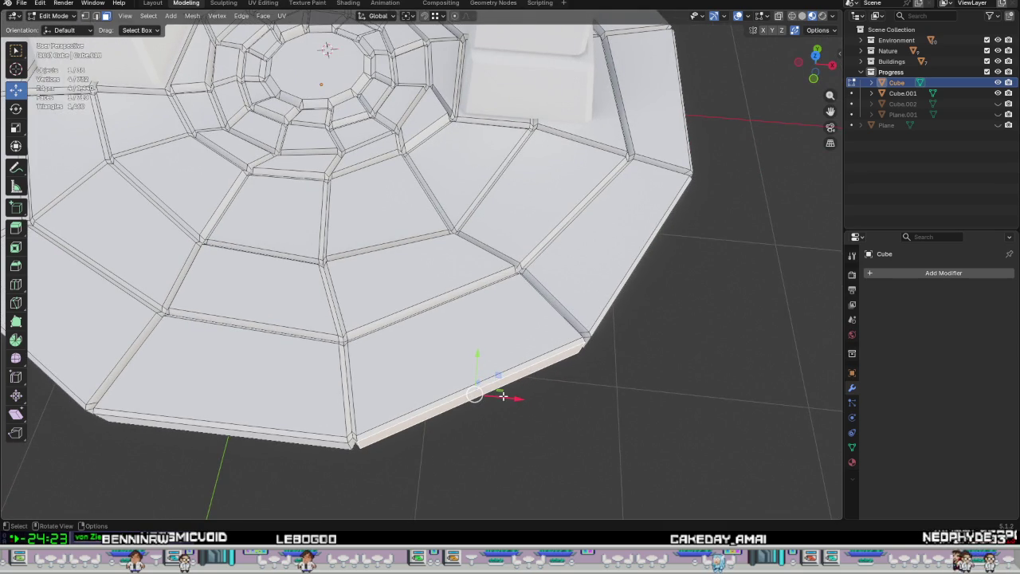
In vertex select mode, pick the outer rim corner vertex and switch to Top view.
middle_drag(609, 372, 436, 389)
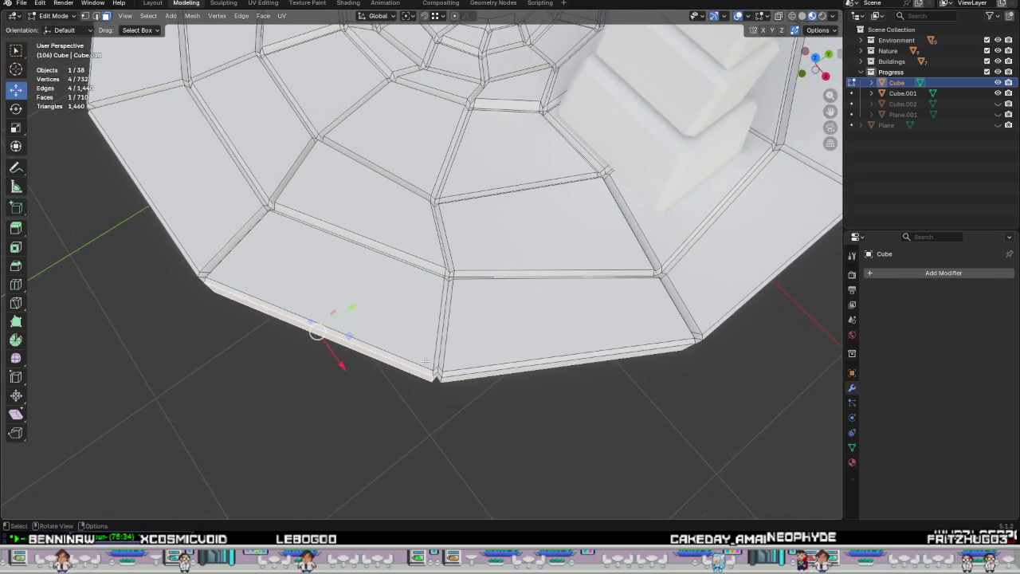
scroll(438, 389, up, 2)
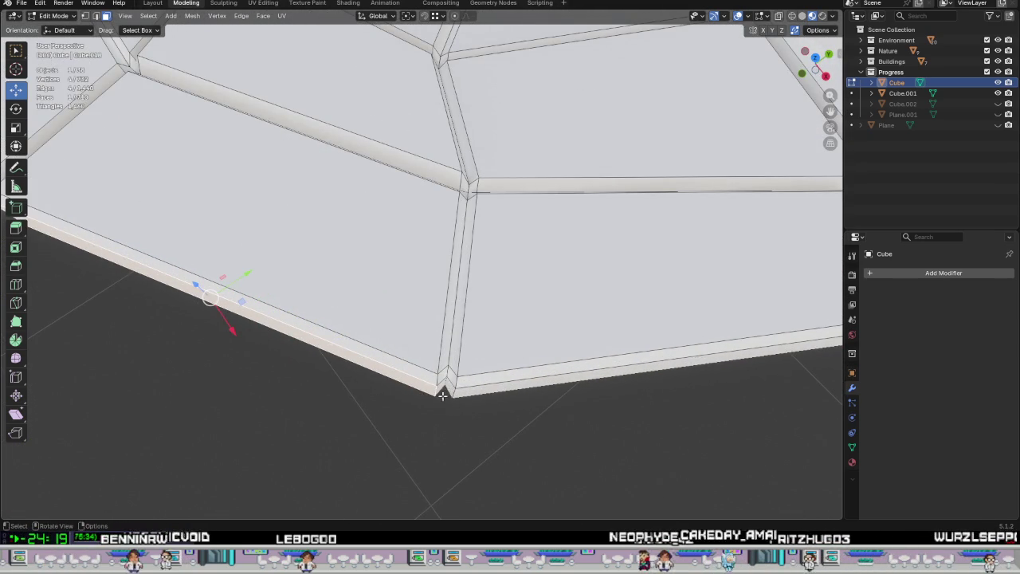
key(1)
click(437, 390)
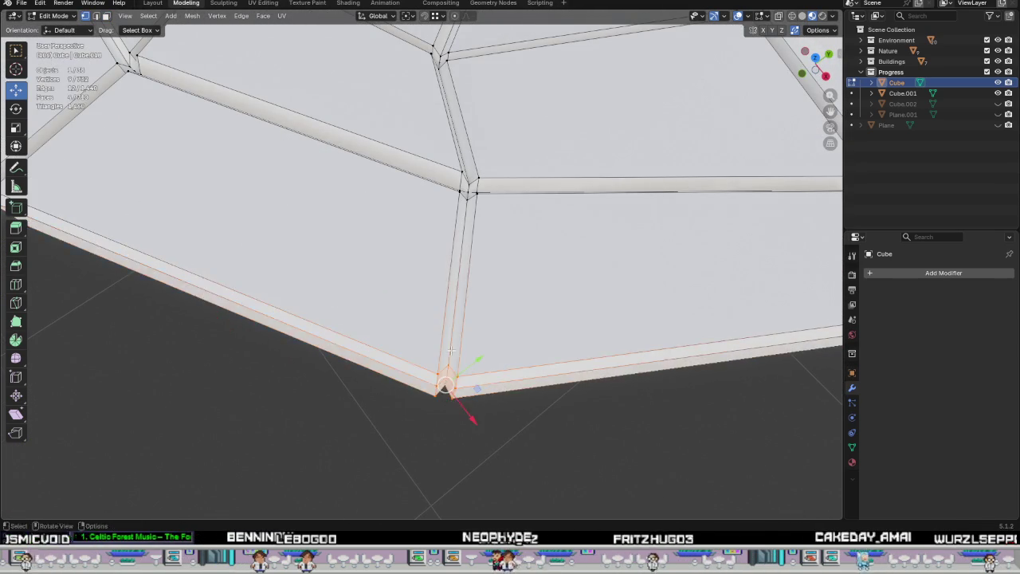
middle_drag(444, 390, 498, 394)
key(KP_7)
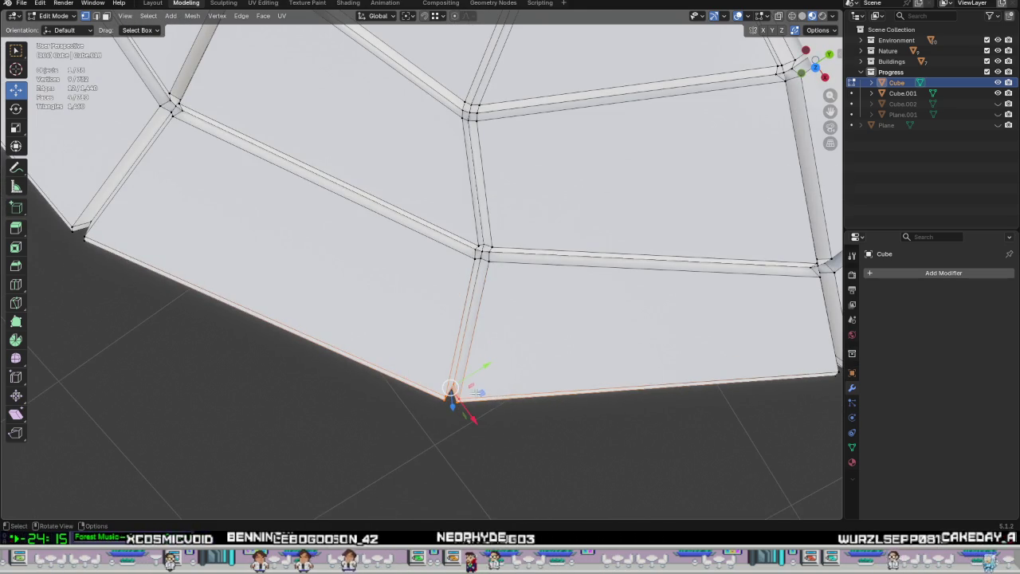
Move the rim corner vertex to its new position and switch to wireframe shading.
scroll(487, 380, down, 2)
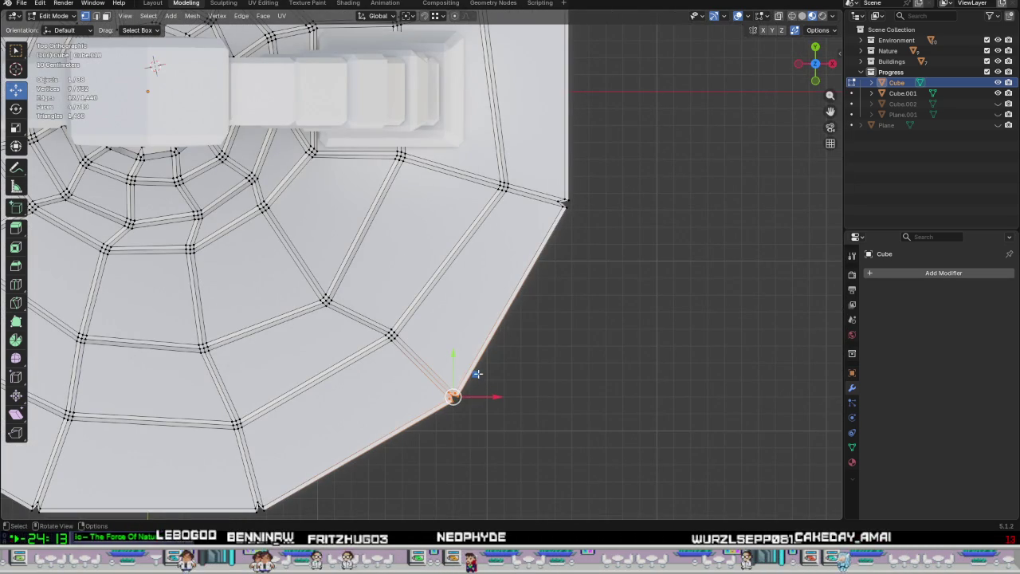
key(g)
click(469, 372)
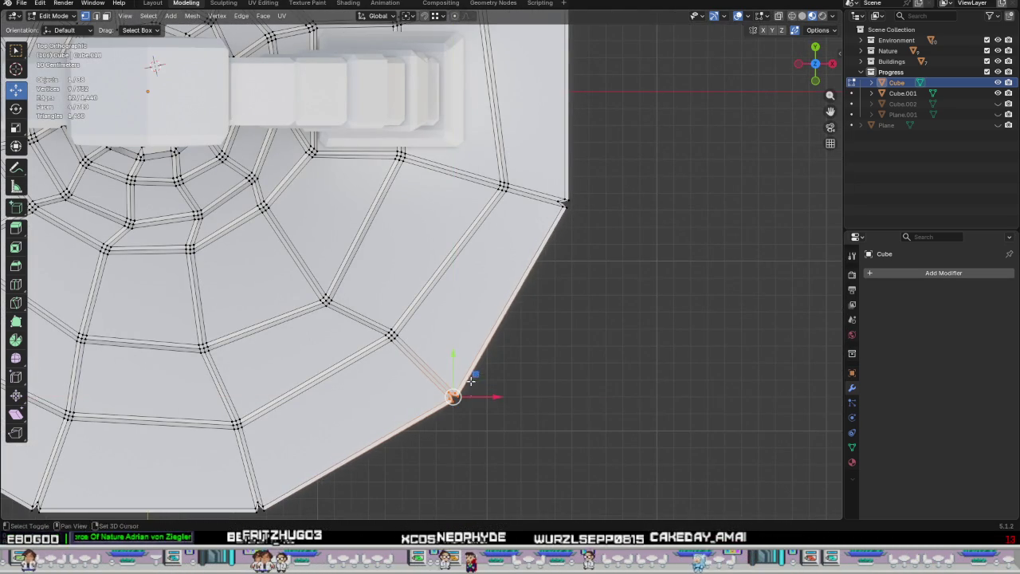
scroll(455, 383, up, 3)
scroll(453, 387, up, 2)
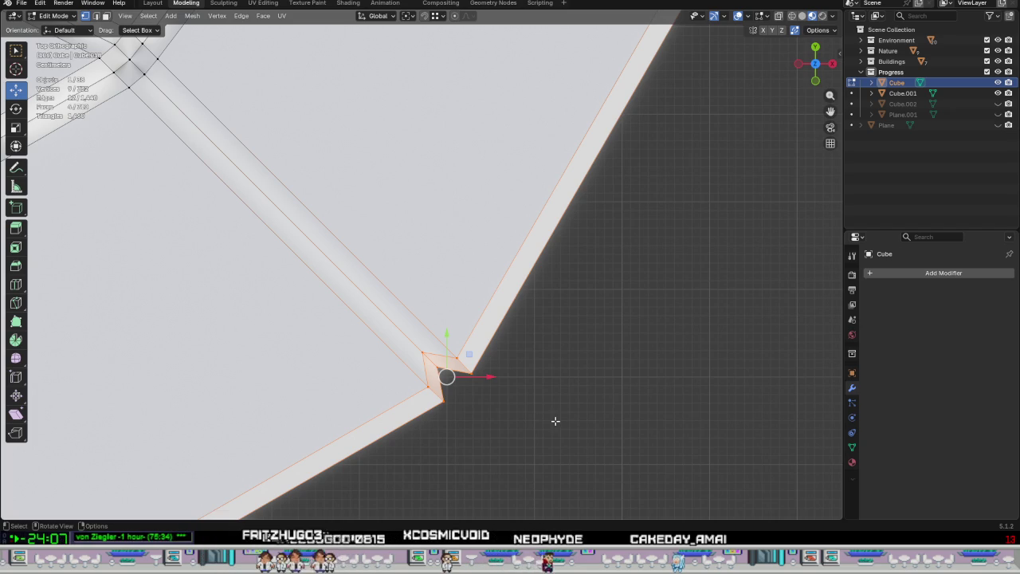
key(z)
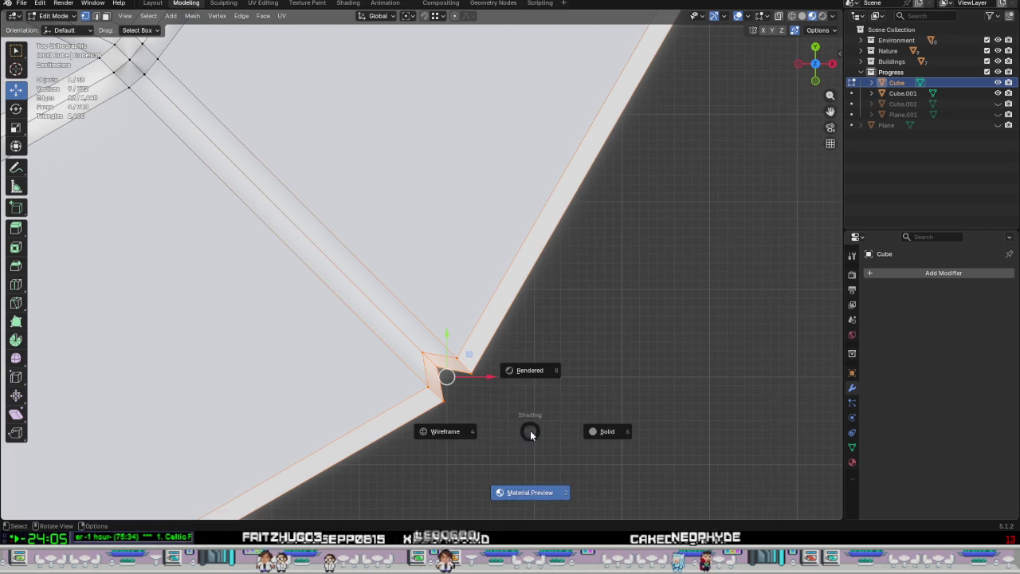
click(413, 430)
Box-select the rim corner geometry and grab it to a new position in top view.
scroll(579, 377, up, 3)
drag(610, 388, 462, 267)
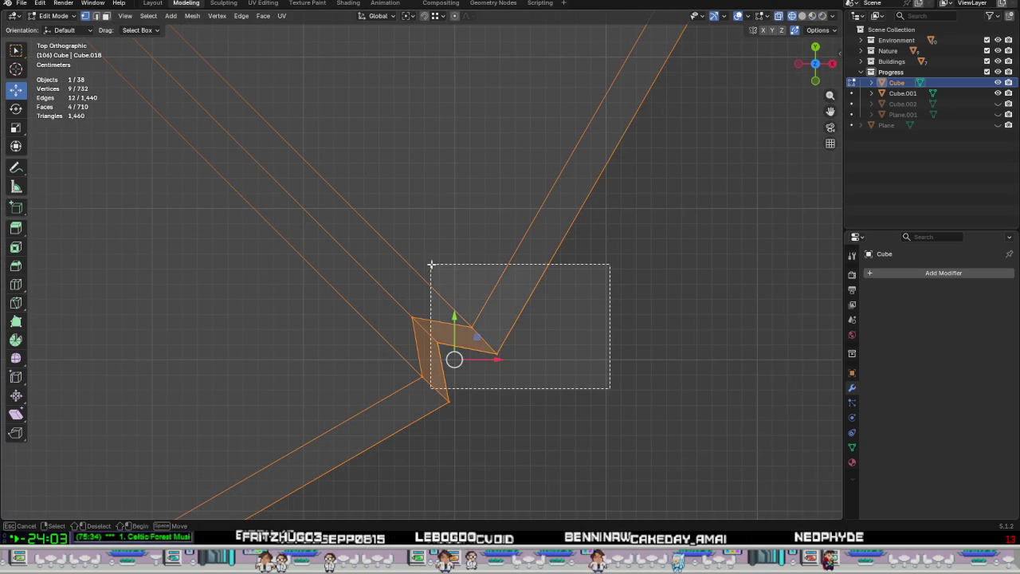
key(g)
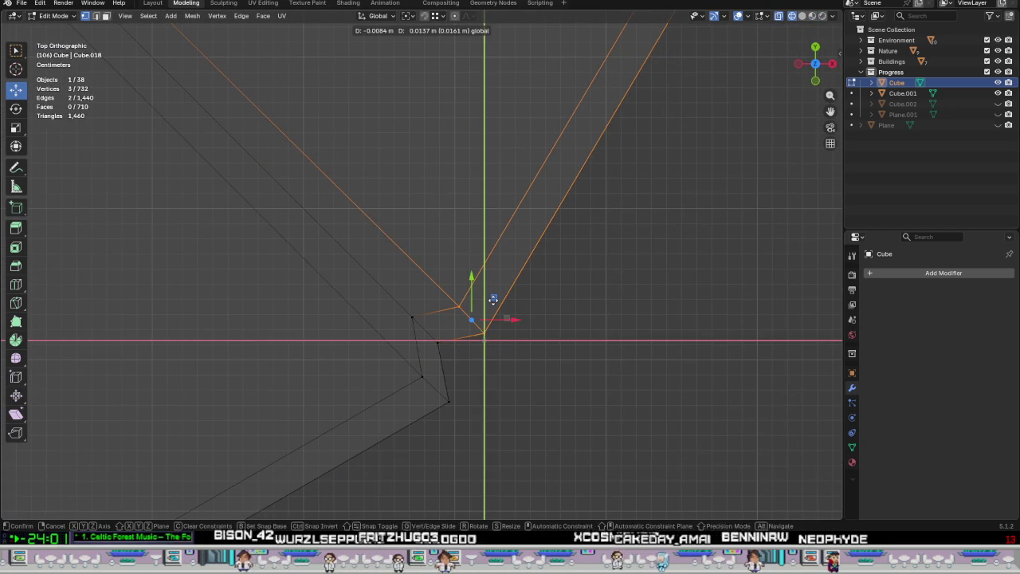
key(Escape)
drag(541, 370, 402, 275)
key(g)
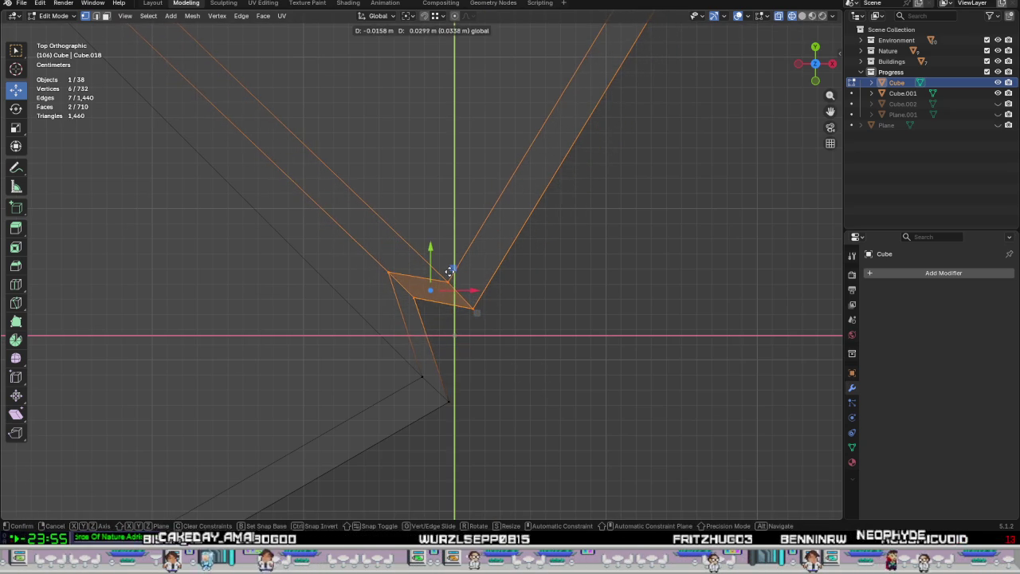
click(450, 275)
scroll(473, 304, down, 3)
scroll(476, 311, down, 3)
Rotate the next rim corner 38.6° and shift it about −0.126 m X, 0.137 m Y.
shift+middle_drag(478, 318, 598, 267)
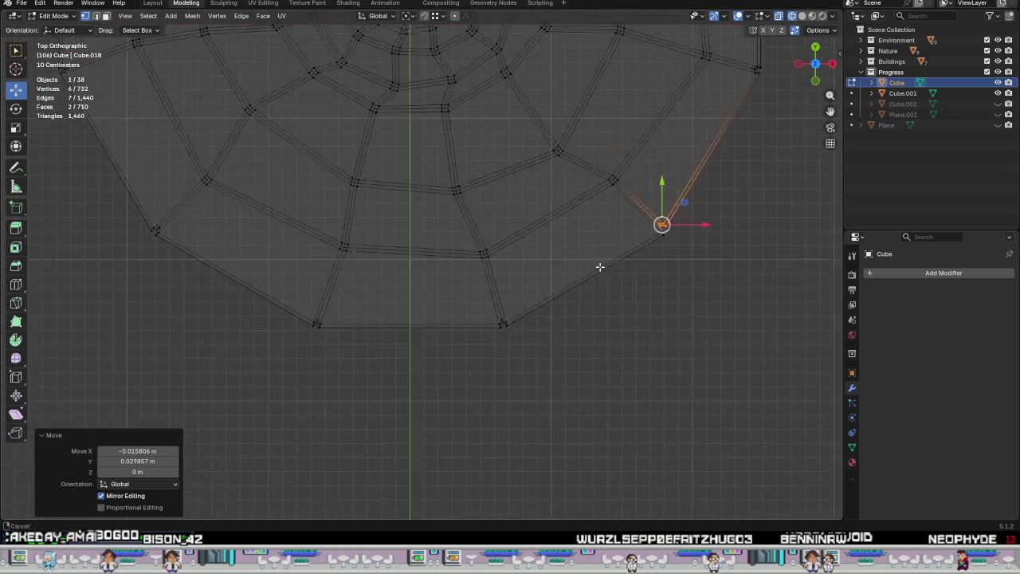
scroll(497, 279, up, 4)
scroll(478, 313, up, 2)
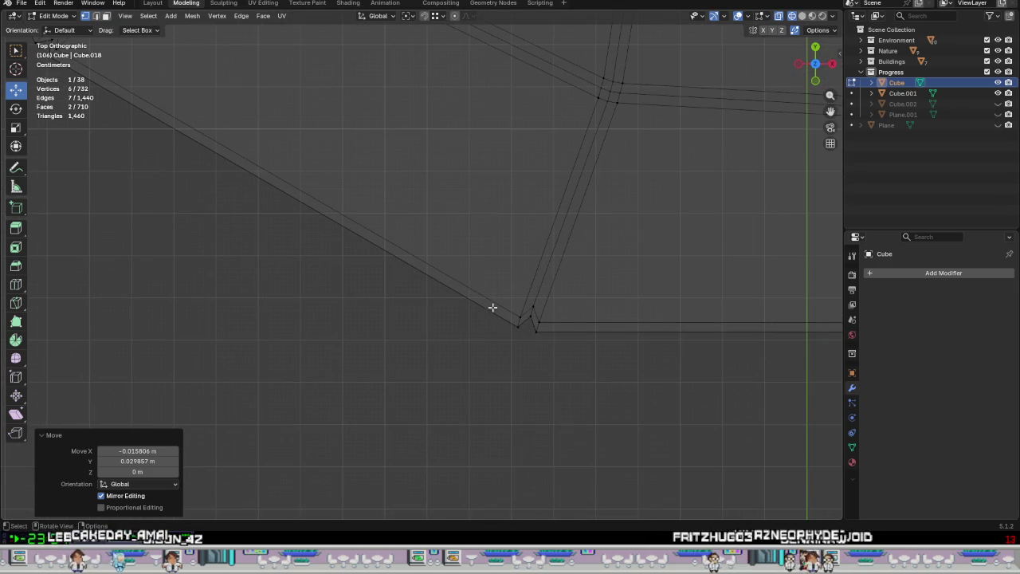
drag(479, 275, 584, 367)
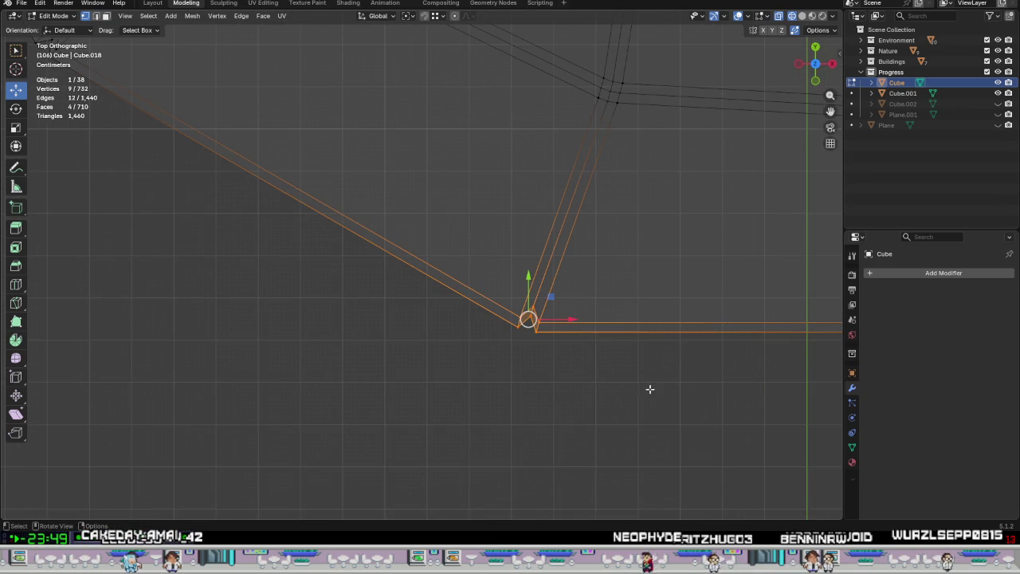
key(r)
click(573, 412)
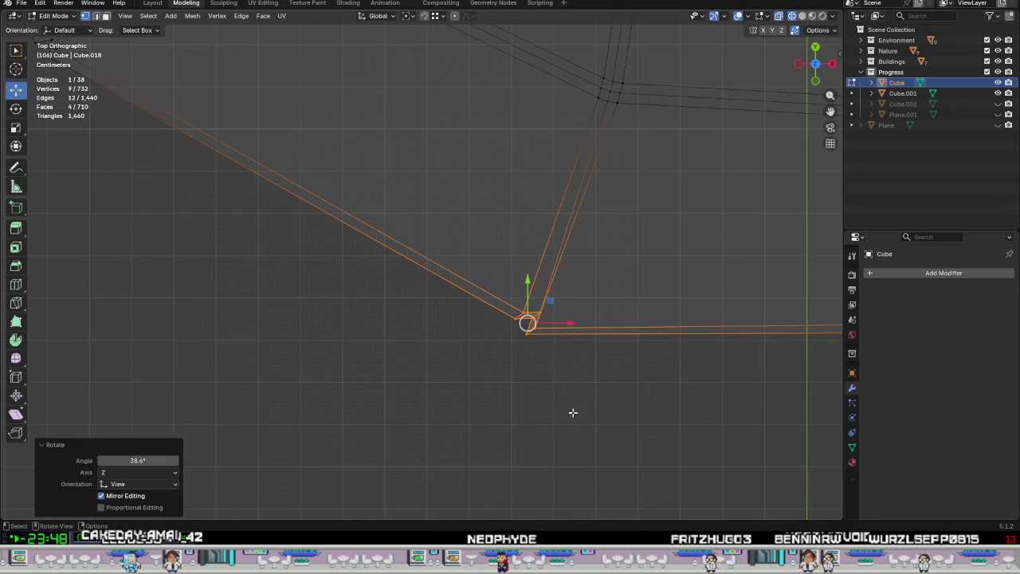
drag(552, 303, 499, 243)
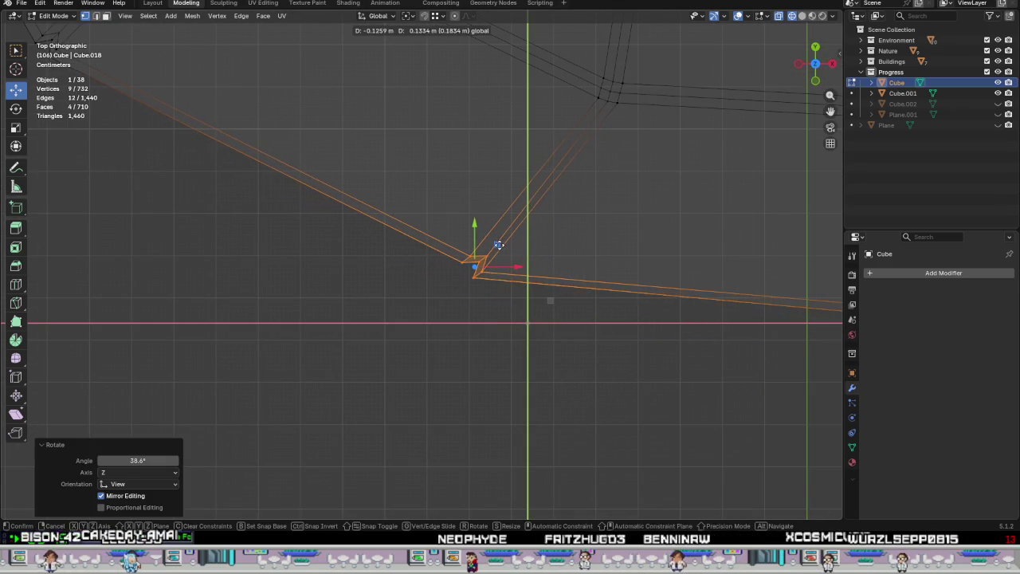
Zoom and pan out to check the whole circular platform mesh.
scroll(499, 243, down, 3)
scroll(478, 307, down, 1)
scroll(460, 358, down, 1)
scroll(450, 348, down, 1)
scroll(450, 348, down, 1)
shift+middle_drag(512, 325, 375, 346)
scroll(376, 346, up, 2)
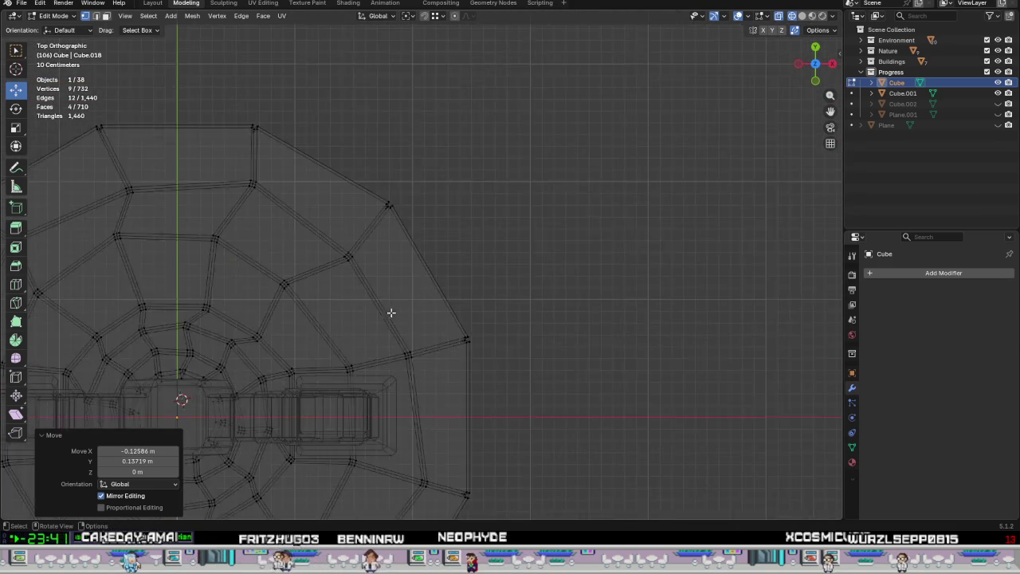
scroll(391, 312, up, 3)
scroll(413, 253, down, 2)
scroll(472, 371, up, 2)
scroll(435, 310, down, 4)
shift+middle_drag(433, 342, 549, 158)
scroll(409, 380, up, 3)
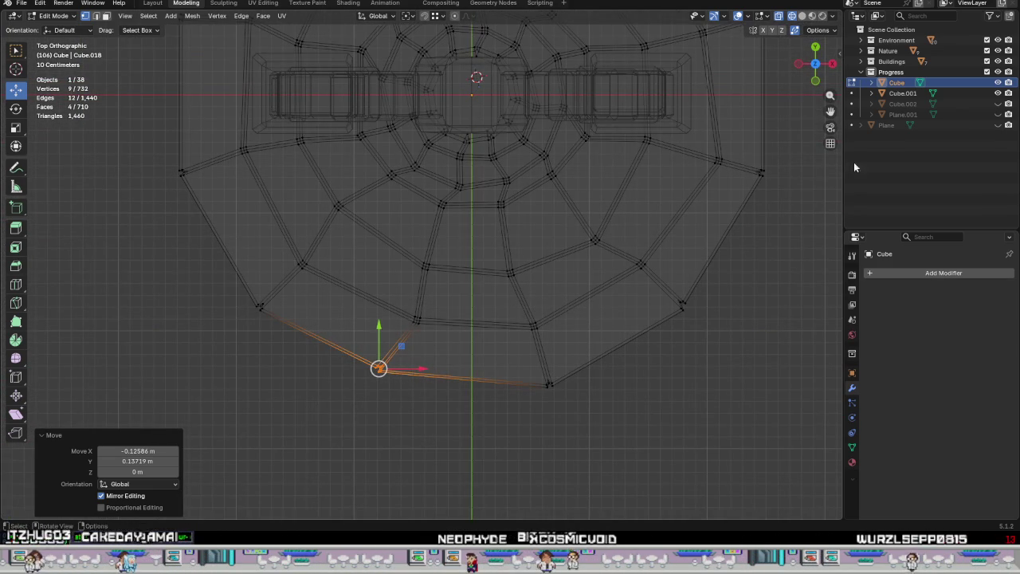
Unhide Cube.002 and drag a rim corner vertex into place.
click(998, 103)
scroll(387, 415, up, 4)
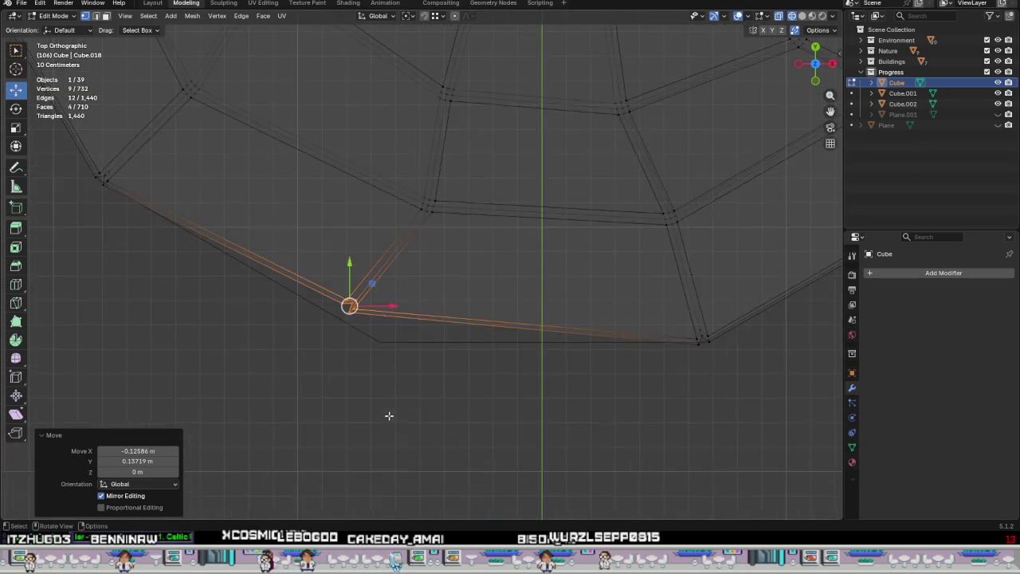
scroll(387, 415, up, 2)
drag(356, 247, 388, 281)
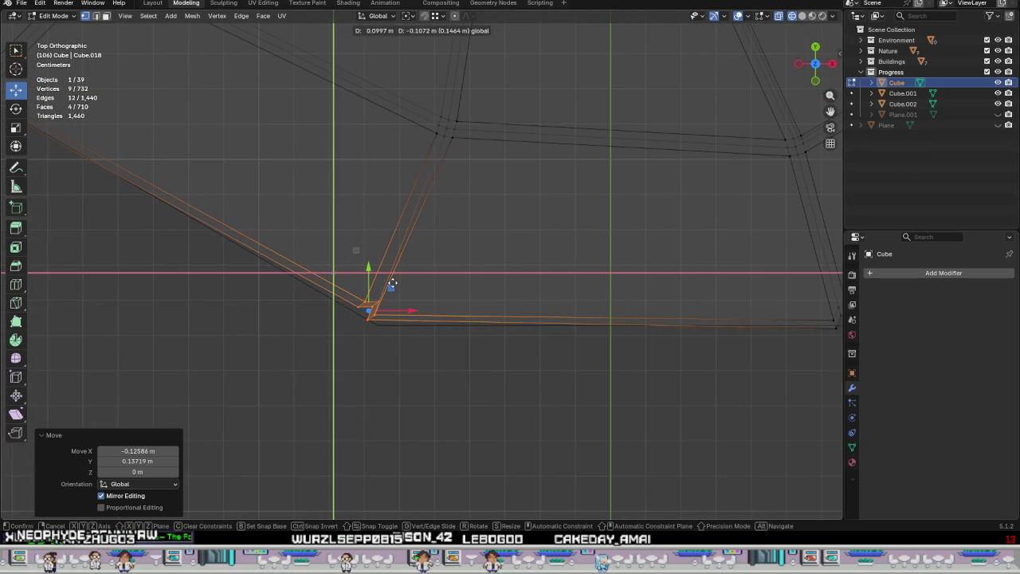
drag(392, 282, 391, 286)
scroll(391, 289, down, 2)
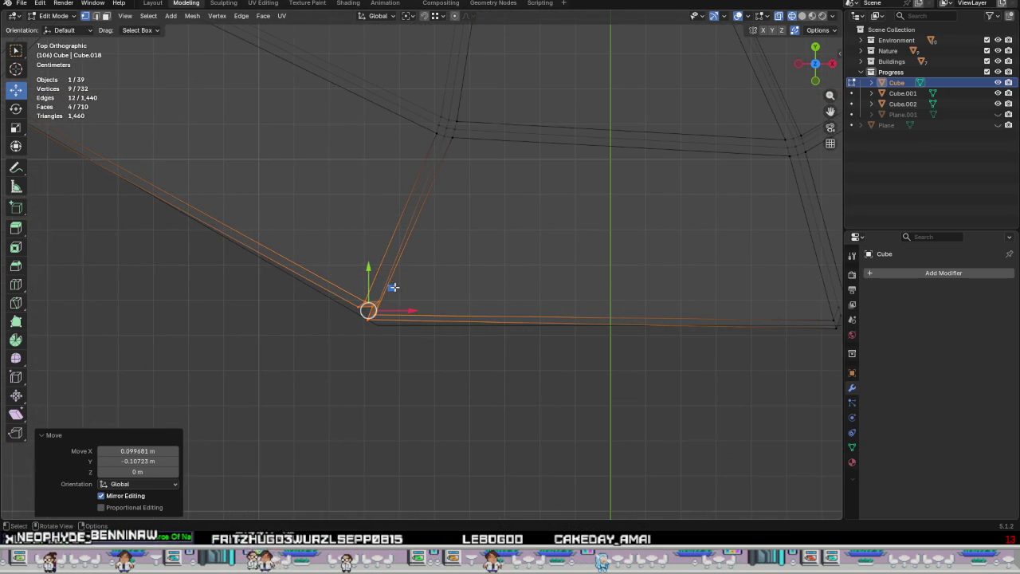
scroll(394, 293, down, 2)
scroll(383, 314, up, 2)
scroll(389, 295, up, 2)
Grab a rim tile's corner vertices, plus the adjacent ones, into a tighter fit.
drag(283, 195, 448, 279)
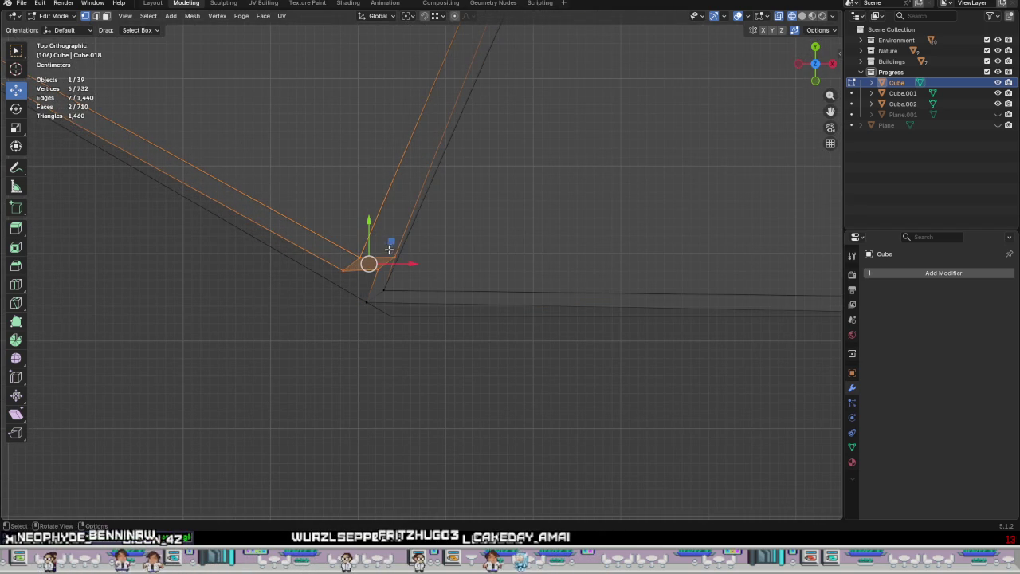
key(g)
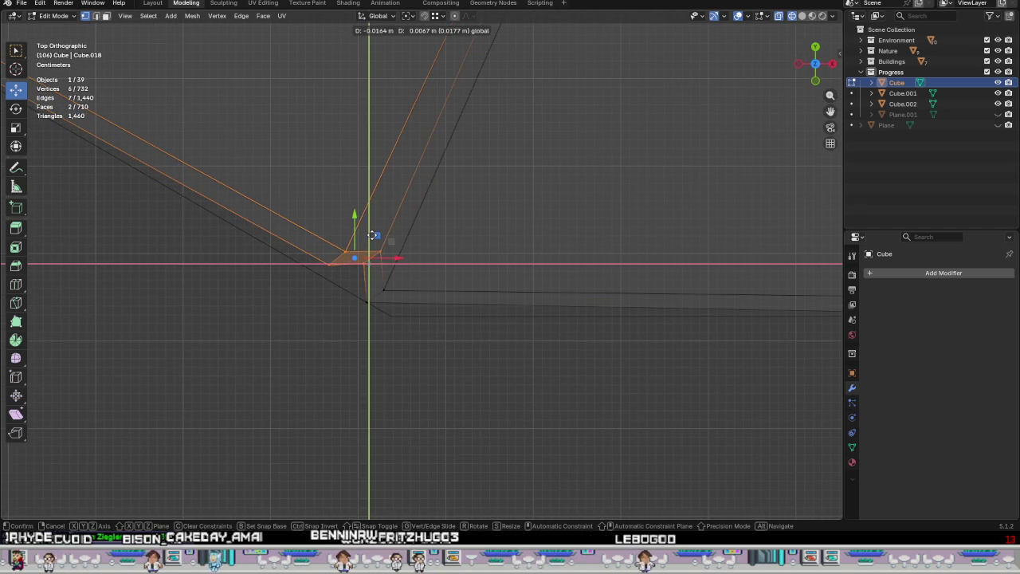
click(373, 235)
shift+click(358, 278)
key(g)
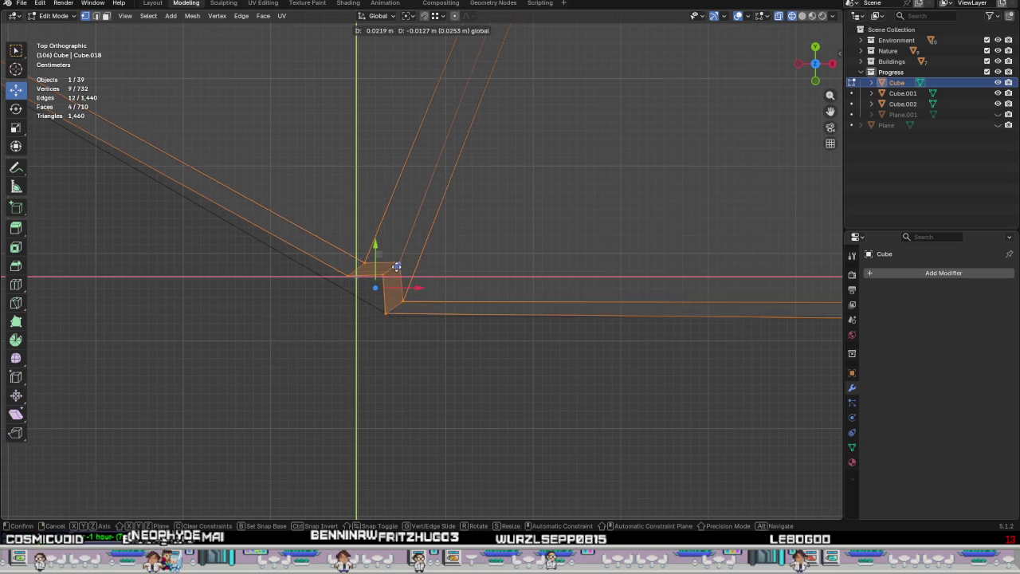
click(396, 266)
scroll(383, 271, down, 2)
Try nudging another rim corner's vertices, then undo and cancel the move.
mouse_move(299, 198)
shift+middle_down()
mouse_move(352, 234)
mouse_move(546, 446)
shift+middle_up()
scroll(371, 375, down, 2)
scroll(371, 375, down, 1)
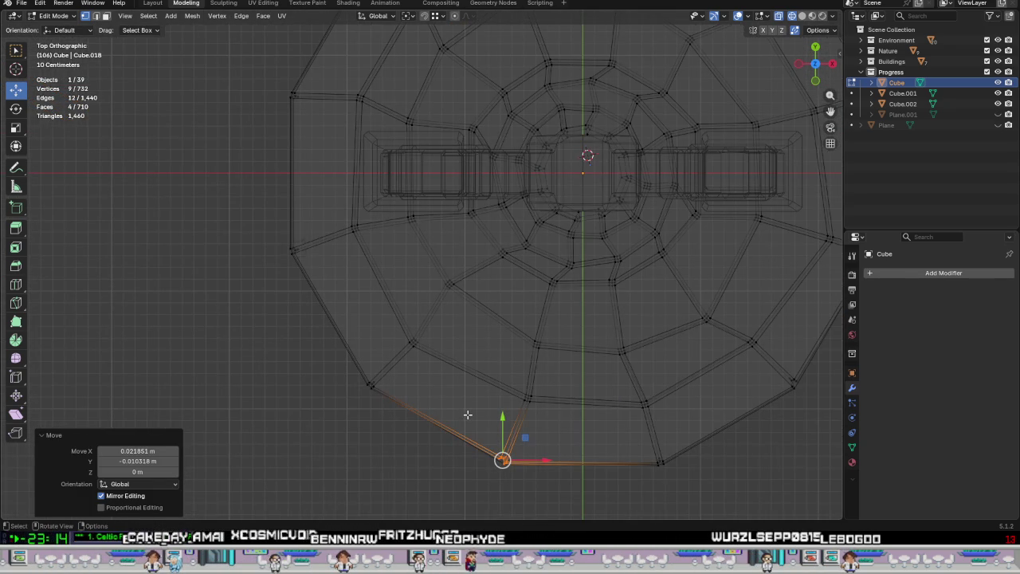
shift+middle_drag(416, 365, 521, 423)
scroll(522, 423, up, 2)
scroll(449, 337, up, 3)
mouse_move(409, 334)
mouse_down()
mouse_move(453, 353)
mouse_move(453, 327)
mouse_up()
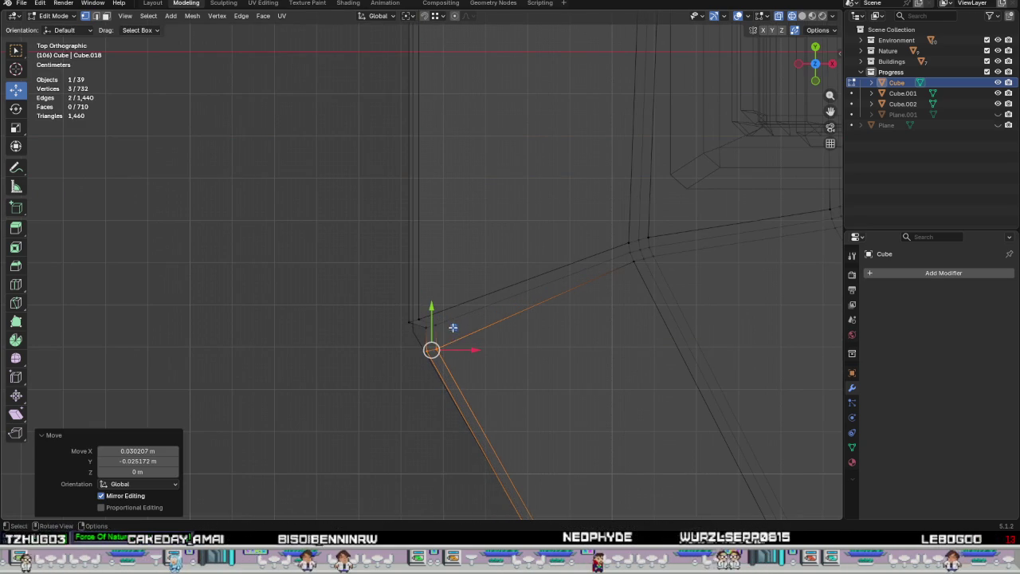
shift+click(429, 330)
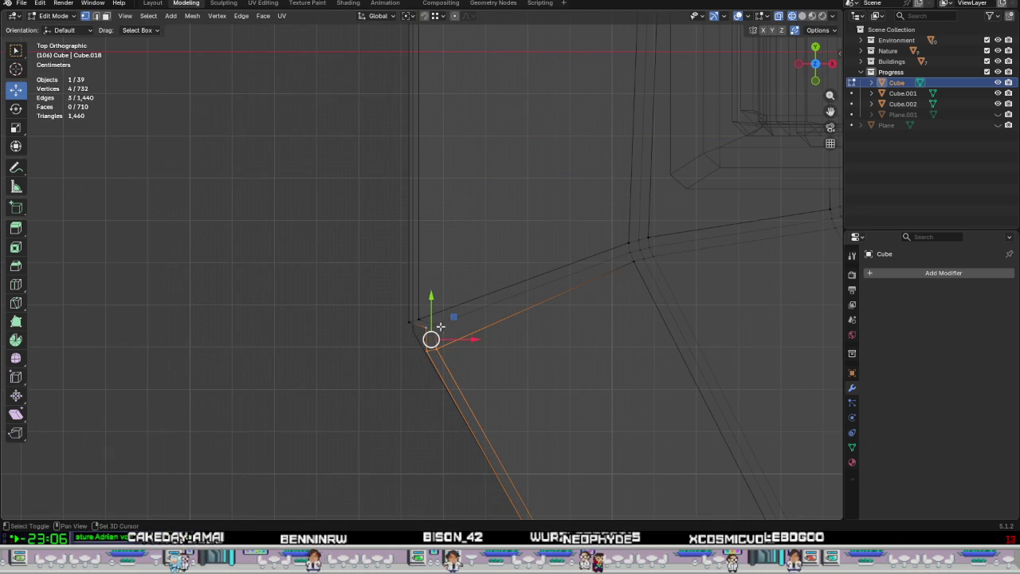
drag(454, 317, 461, 321)
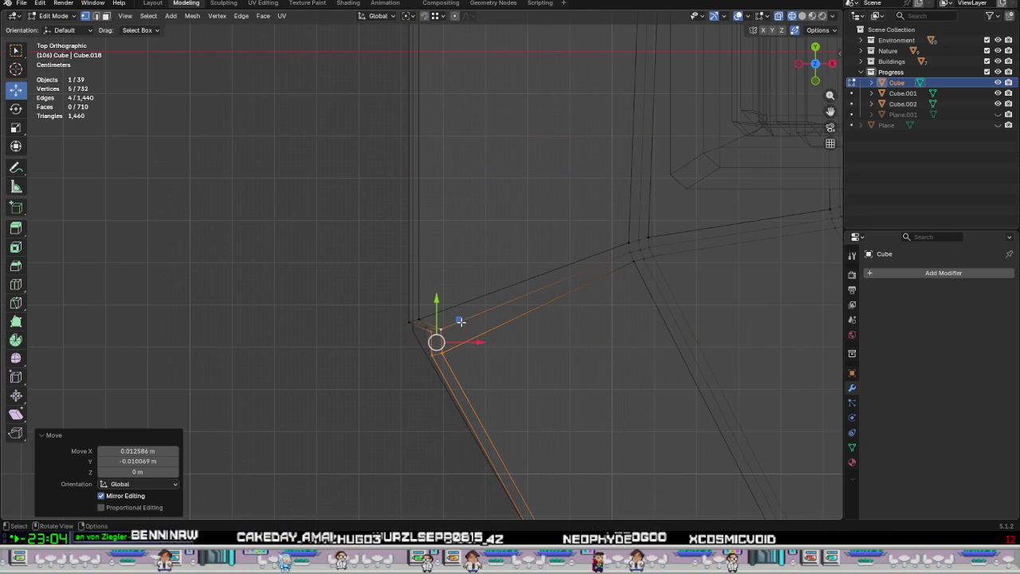
key(ctrl+z)
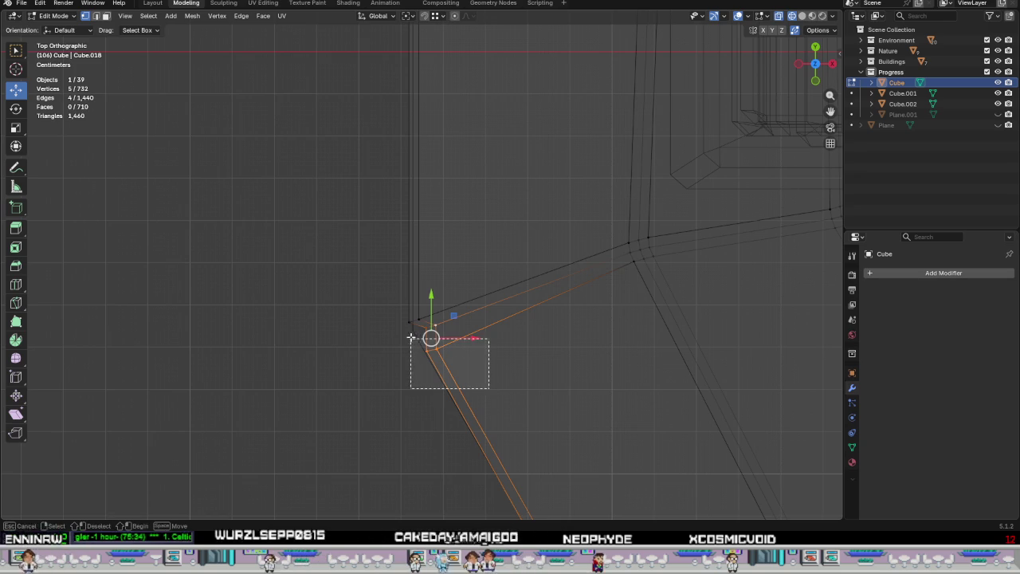
drag(421, 323, 467, 327)
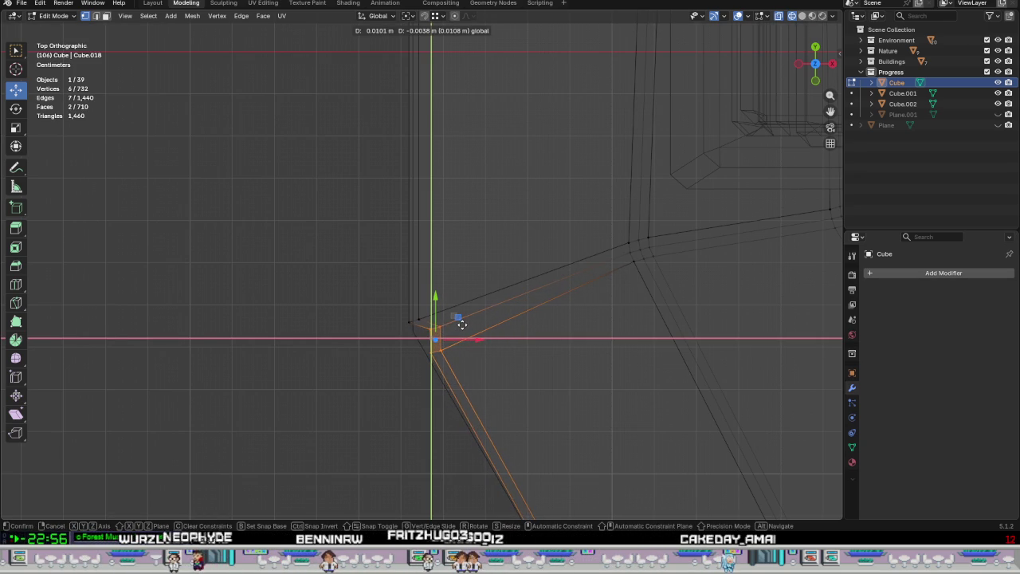
right_click(462, 324)
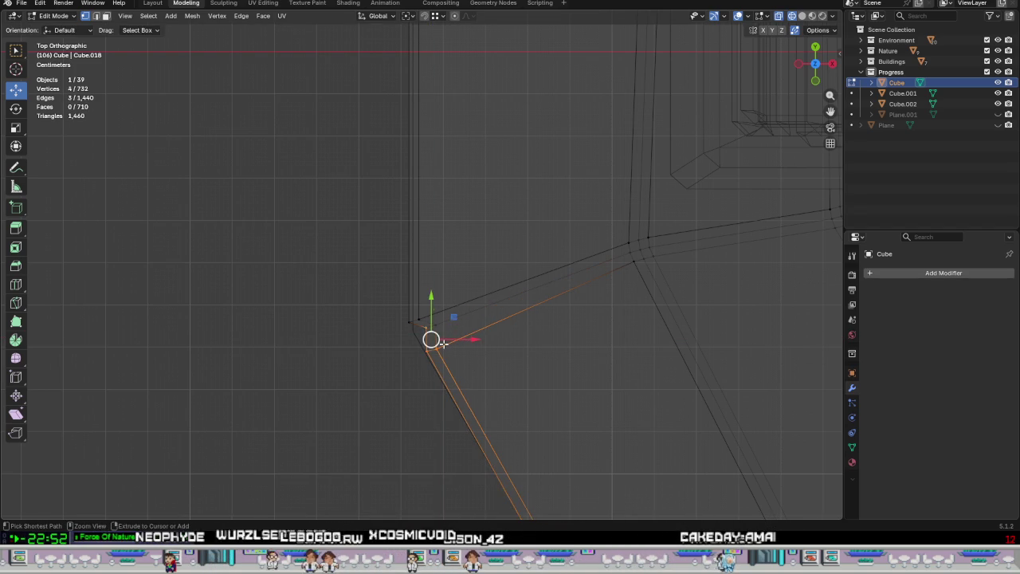
scroll(444, 343, up, 5)
scroll(435, 343, up, 3)
Box-select that rim tile's corner vertices and move them into a cleaner position.
drag(532, 430, 305, 280)
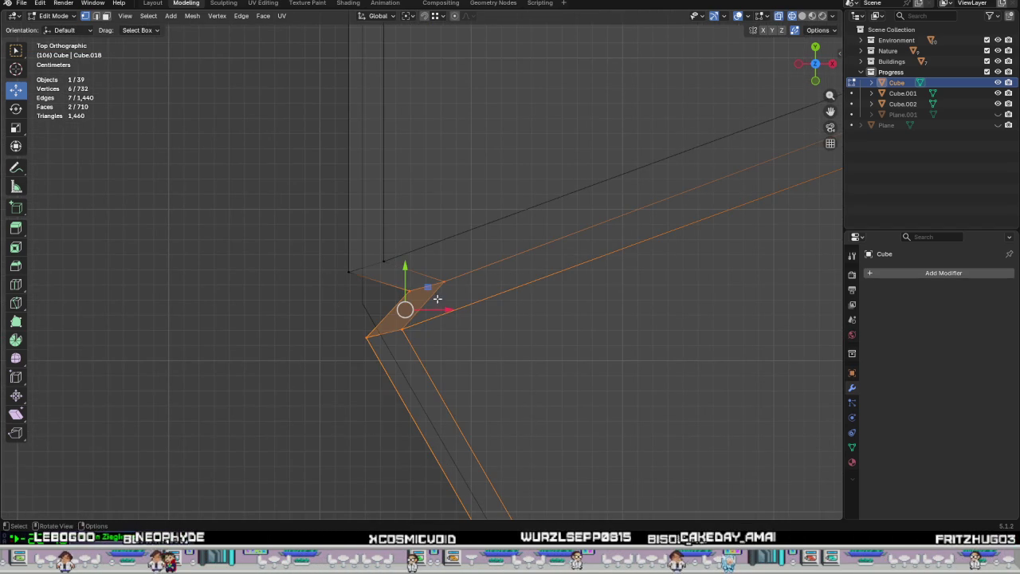
drag(430, 289, 452, 306)
scroll(430, 319, down, 2)
scroll(441, 311, down, 2)
scroll(448, 309, down, 2)
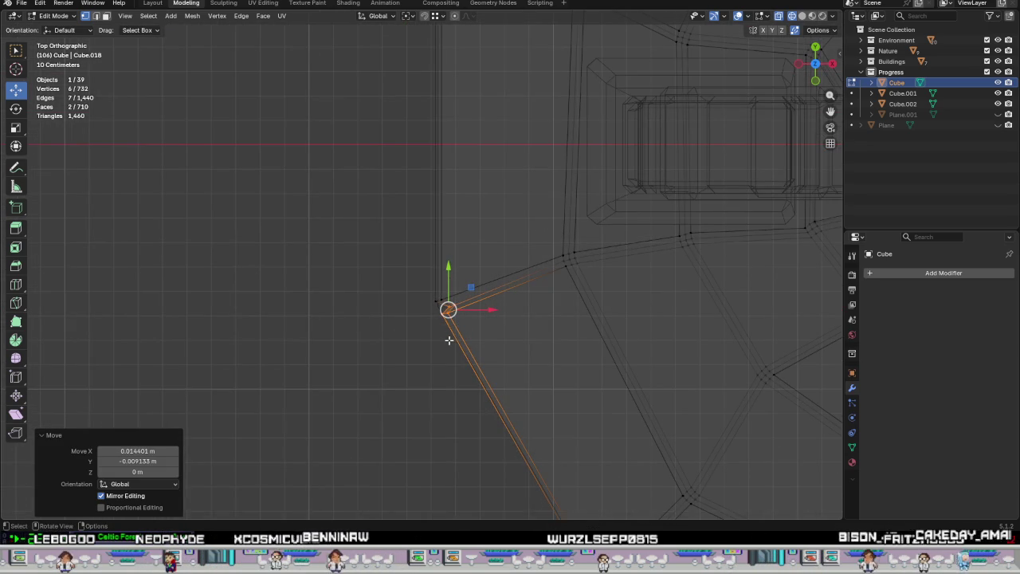
scroll(450, 341, down, 2)
scroll(450, 341, down, 1)
shift+scroll(470, 243, up, 5)
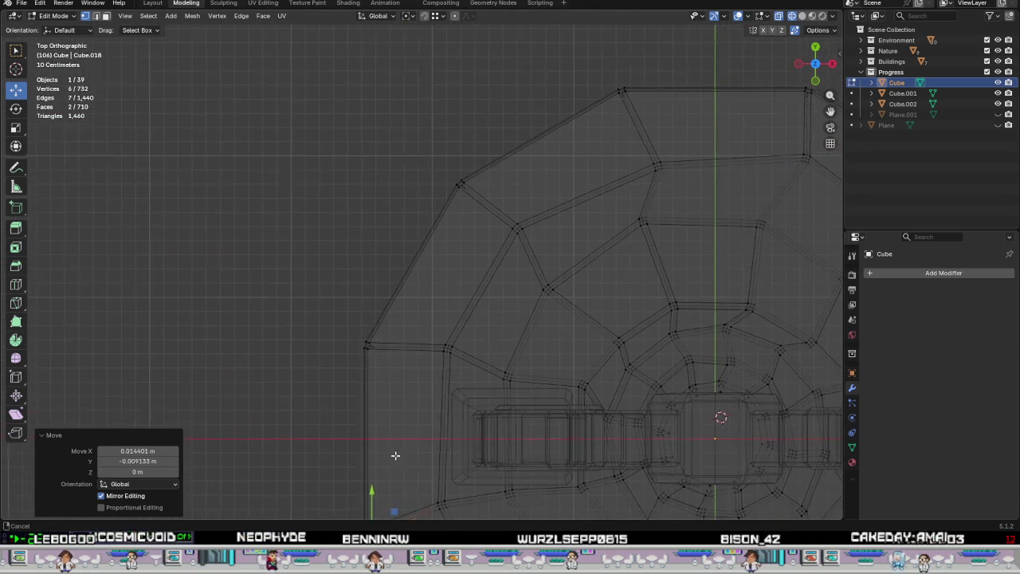
scroll(404, 325, up, 4)
scroll(272, 355, up, 3)
Shift the lower-left rim corner vertices slightly up and to the right.
drag(357, 337, 462, 406)
drag(423, 364, 431, 347)
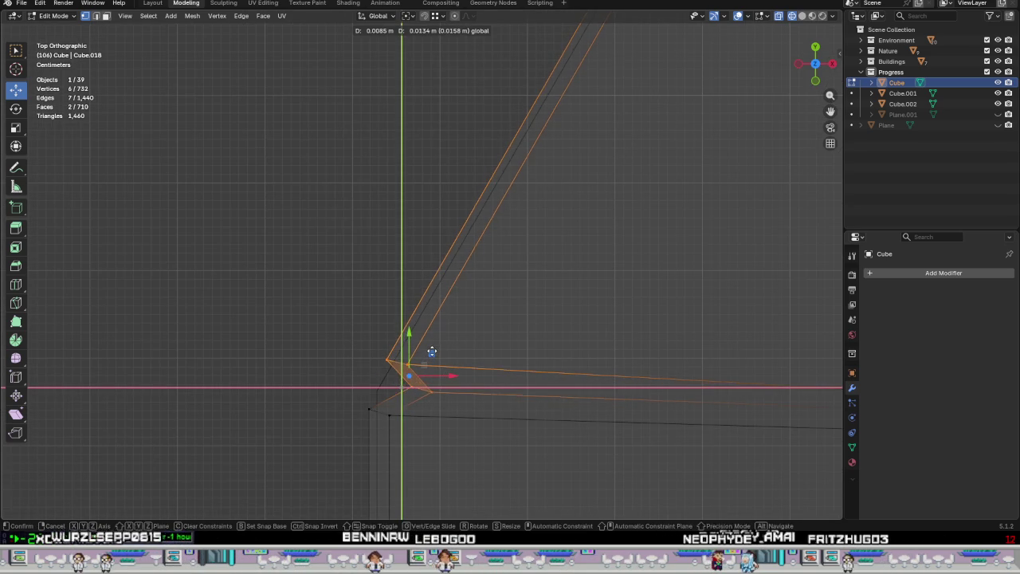
scroll(431, 347, down, 2)
shift+middle_drag(591, 274, 437, 478)
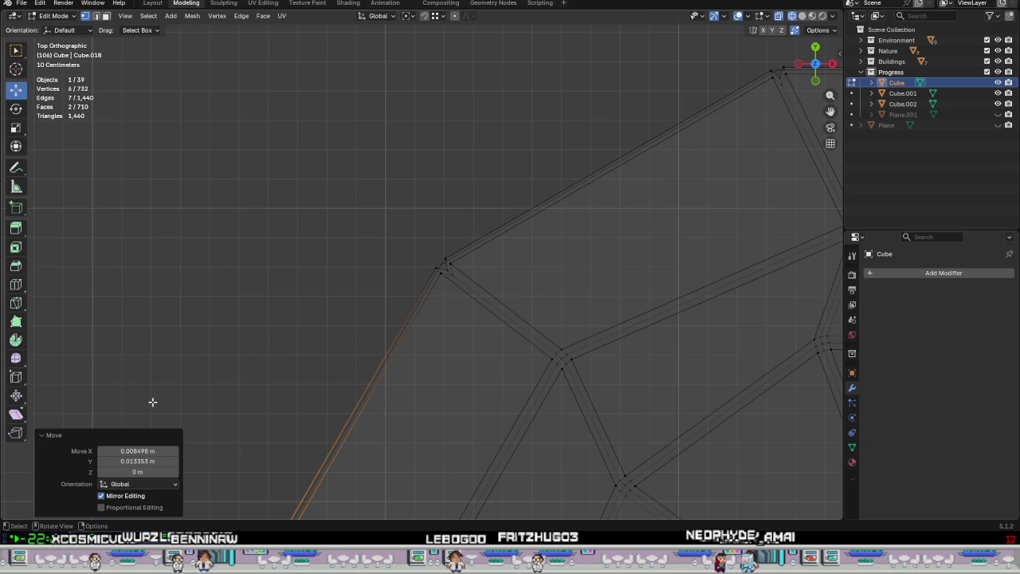
scroll(414, 292, up, 3)
scroll(396, 276, up, 2)
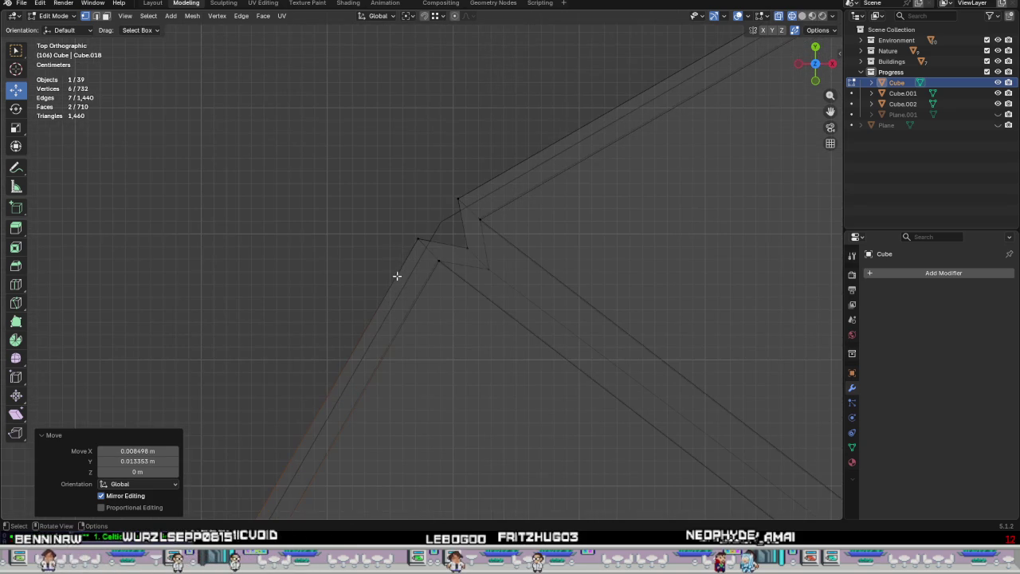
Nudge the upper-left rim corner vertices 0.002529 m X, −0.010116 m Y to close the notch.
drag(396, 235, 510, 292)
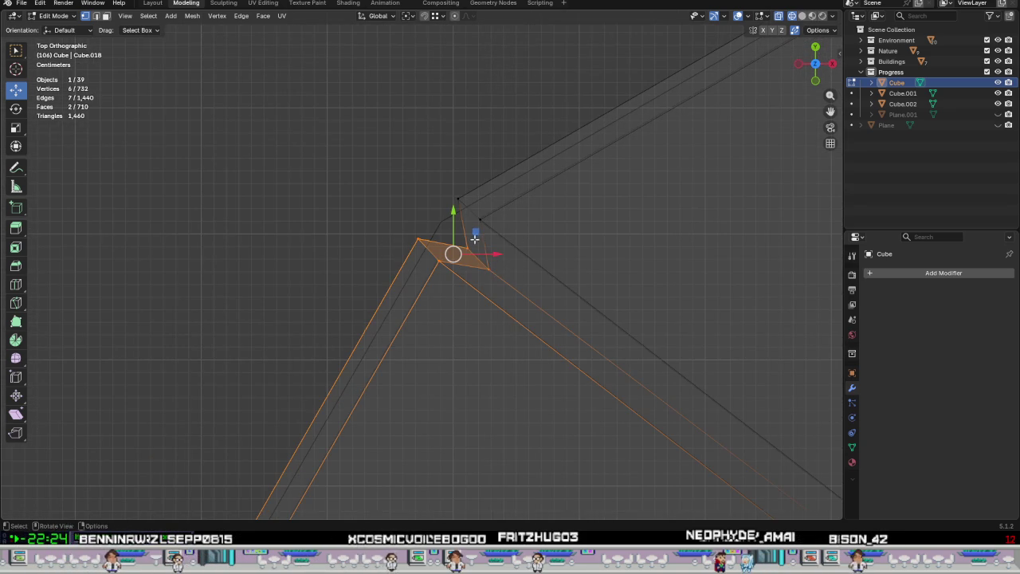
drag(474, 237, 460, 260)
mouse_move(364, 242)
mouse_down()
mouse_move(431, 325)
mouse_move(421, 319)
mouse_up()
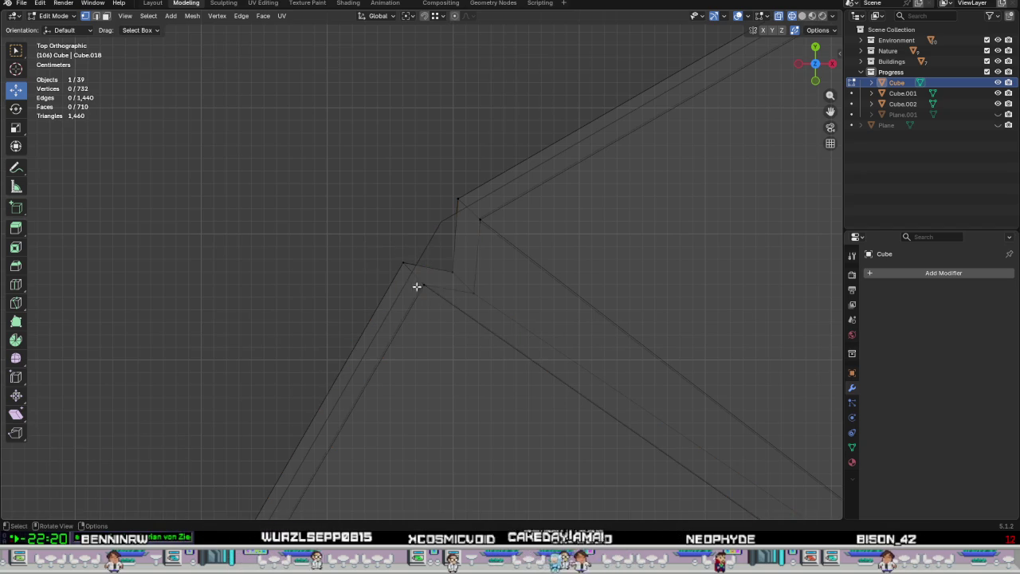
drag(384, 256, 502, 318)
drag(461, 256, 465, 277)
scroll(470, 302, up, 2)
scroll(478, 327, up, 2)
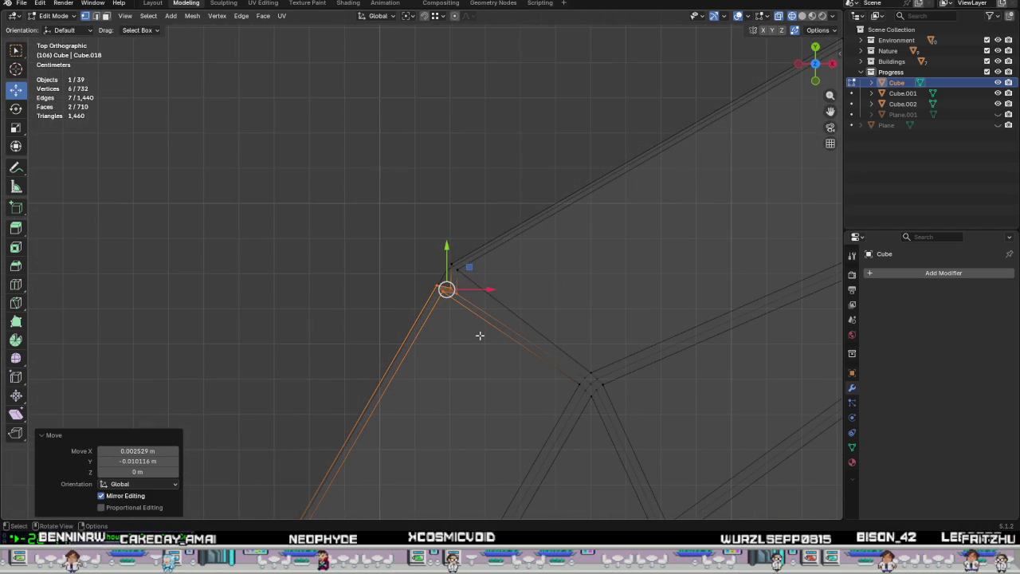
scroll(479, 335, down, 5)
scroll(446, 326, down, 1)
scroll(347, 275, down, 1)
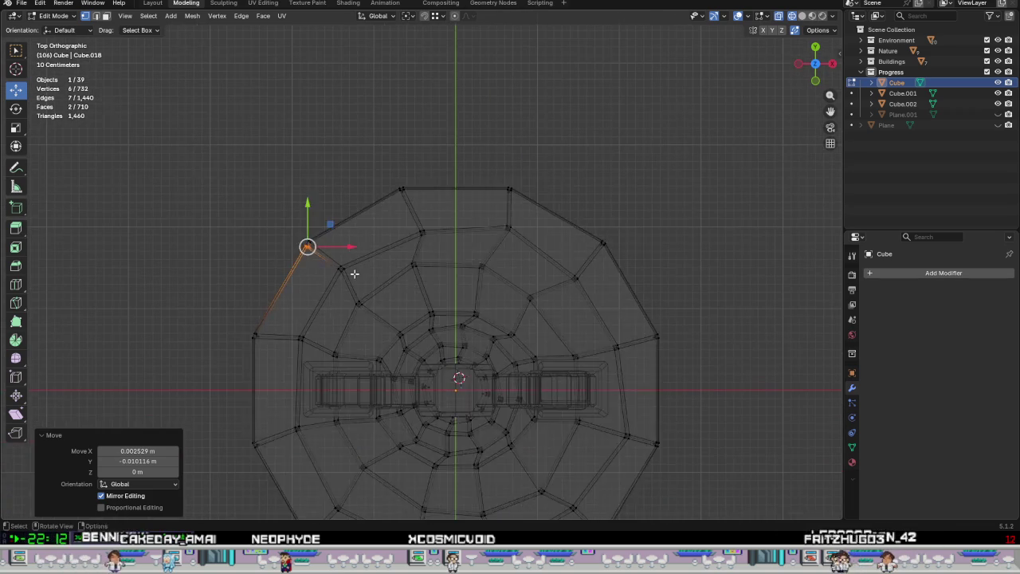
Box-select the rim tile's inner corner vertices and move them into place.
key(Tab)
key(Tab)
scroll(307, 244, up, 2)
scroll(300, 239, up, 2)
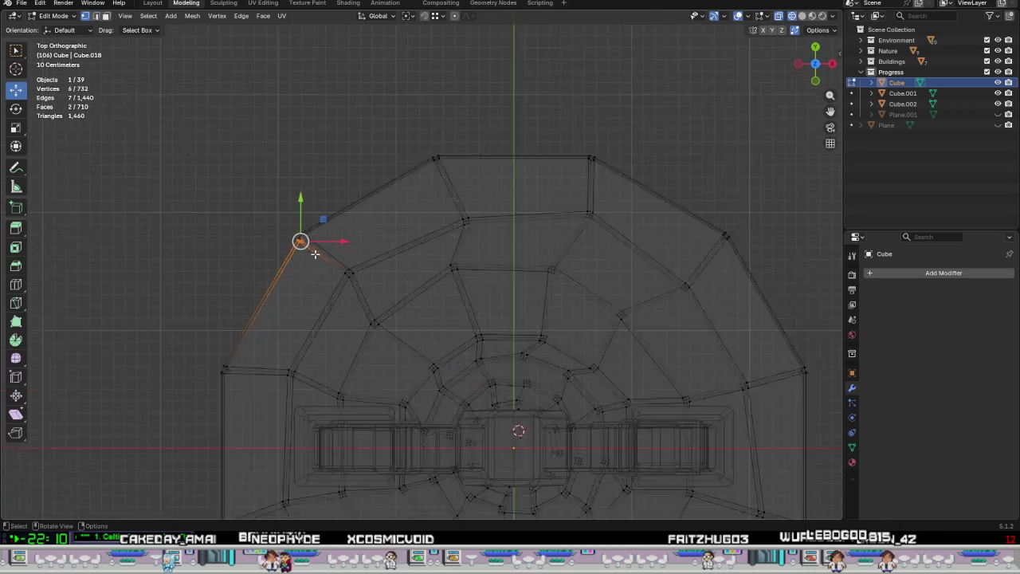
scroll(293, 233, up, 3)
scroll(297, 226, up, 3)
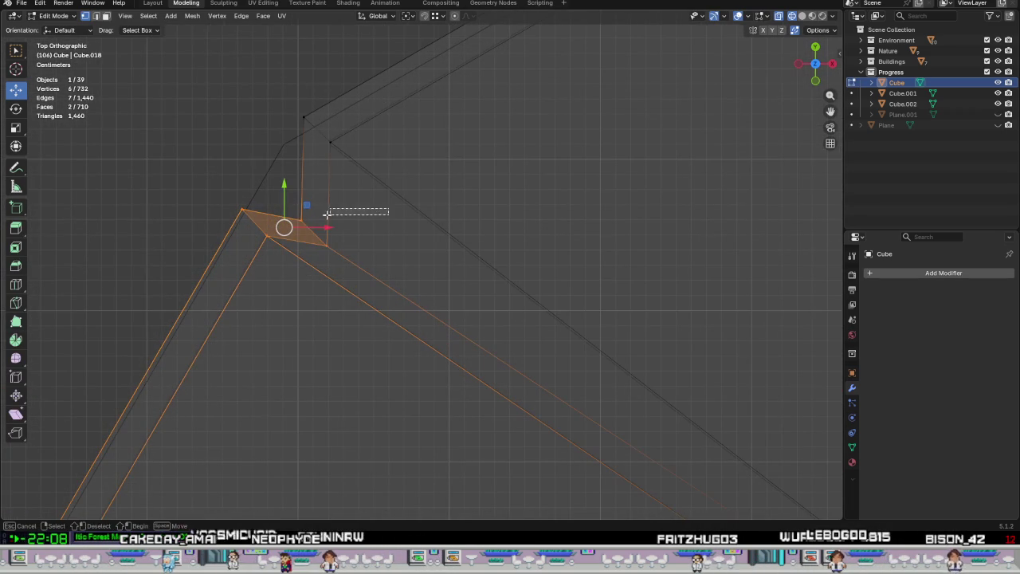
drag(388, 208, 296, 265)
key(g)
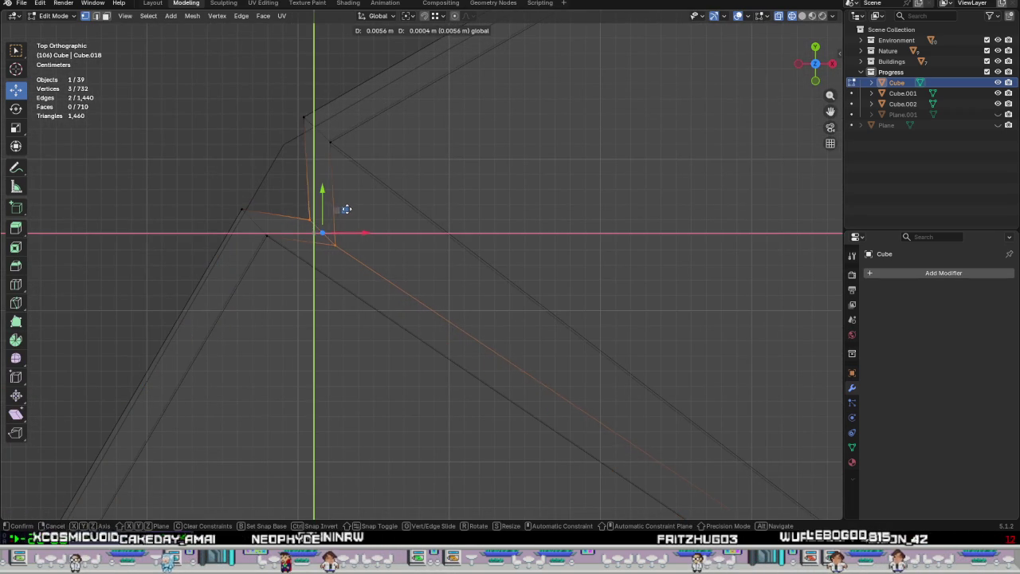
click(346, 205)
Grow the selection to the whole tile corner, rotate it 29.2°, and shift it on the floor plane.
scroll(347, 207, down, 3)
scroll(452, 314, down, 3)
scroll(526, 344, down, 3)
scroll(391, 321, down, 2)
scroll(390, 321, up, 5)
scroll(242, 278, up, 3)
key(ctrl+KP_Add)
shift+middle_drag(412, 366, 522, 306)
key(r)
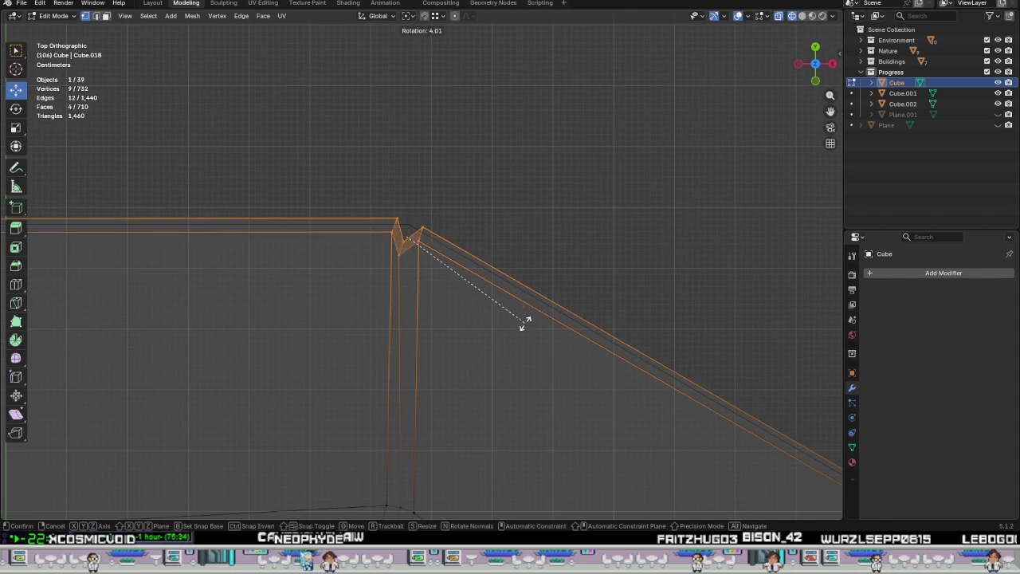
click(484, 377)
key(g)
key(shift+z)
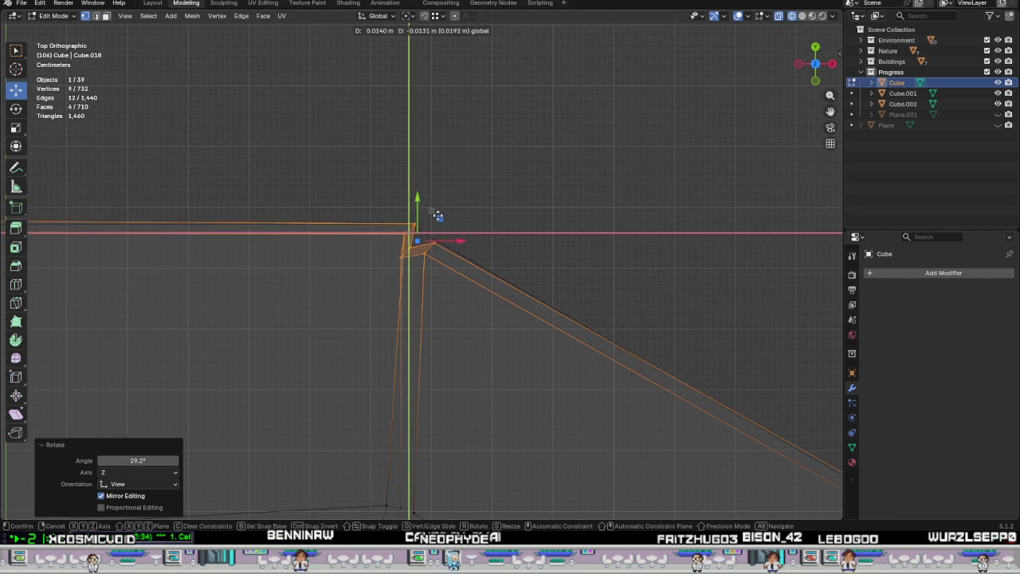
click(431, 323)
Move the next group of corner vertices along the floor plane.
drag(432, 323, 339, 240)
key(g)
key(shift+z)
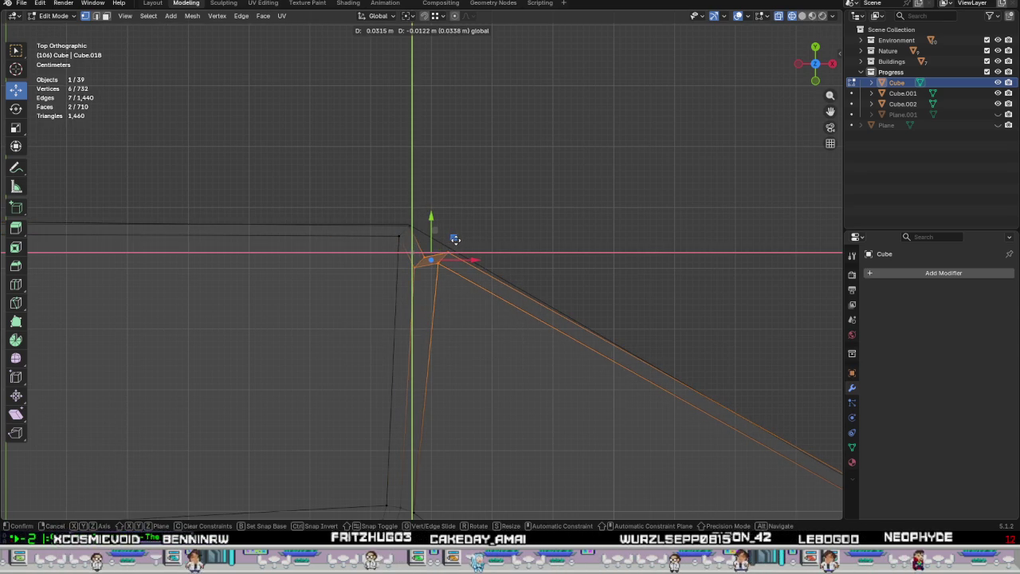
click(449, 248)
Select the corner's vertical edges, rotate them -38°, and nudge them slightly along X.
scroll(448, 247, down, 2)
scroll(596, 413, down, 2)
shift+middle_drag(596, 414, 531, 237)
scroll(504, 216, up, 2)
scroll(510, 227, up, 3)
drag(396, 151, 592, 335)
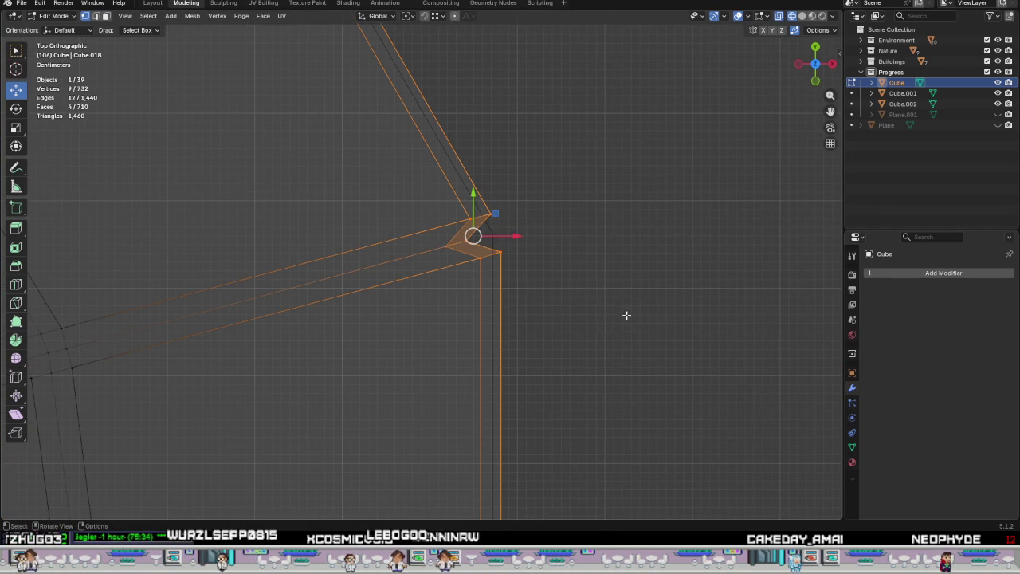
key(r)
click(606, 211)
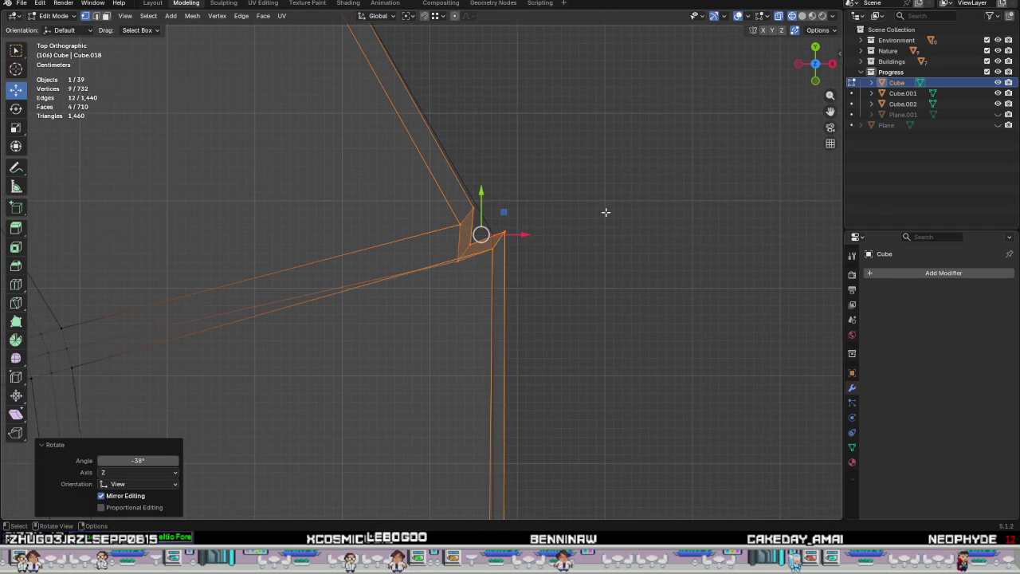
key(g)
key(x)
click(490, 210)
Move the inner corner vertices −0.007891 m in X and 0.035611 m in Y.
mouse_move(353, 122)
mouse_down()
mouse_move(458, 348)
mouse_move(460, 280)
mouse_up()
key(g)
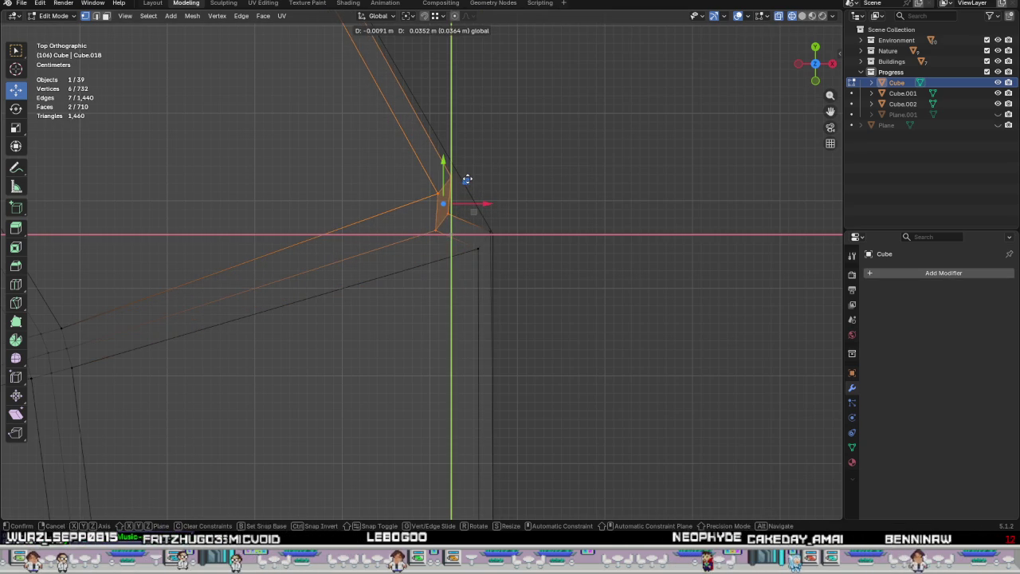
click(467, 178)
scroll(467, 267, down, 5)
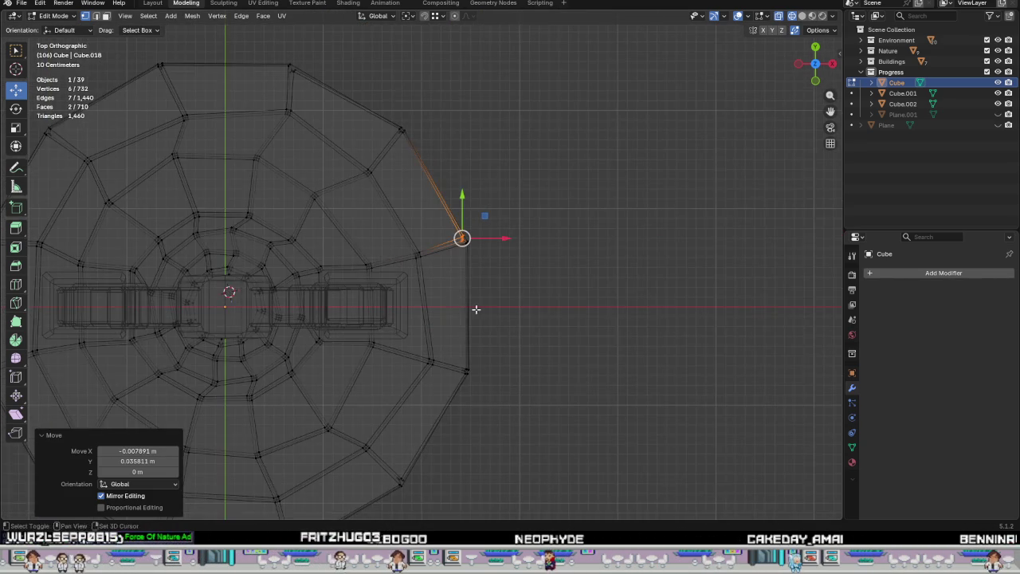
shift+middle_drag(476, 309, 574, 173)
scroll(486, 417, up, 5)
scroll(484, 361, down, 5)
scroll(514, 339, down, 1)
scroll(524, 391, down, 1)
Switch to Solid shading, orbit into perspective, and select a rim corner vertex.
key(z)
key(6)
scroll(520, 416, down, 2)
mouse_move(519, 416)
middle_down()
mouse_move(516, 232)
mouse_move(414, 383)
mouse_move(427, 367)
mouse_move(455, 425)
middle_up()
scroll(517, 233, up, 2)
scroll(516, 233, up, 2)
scroll(406, 402, up, 2)
scroll(422, 374, up, 2)
click(438, 344)
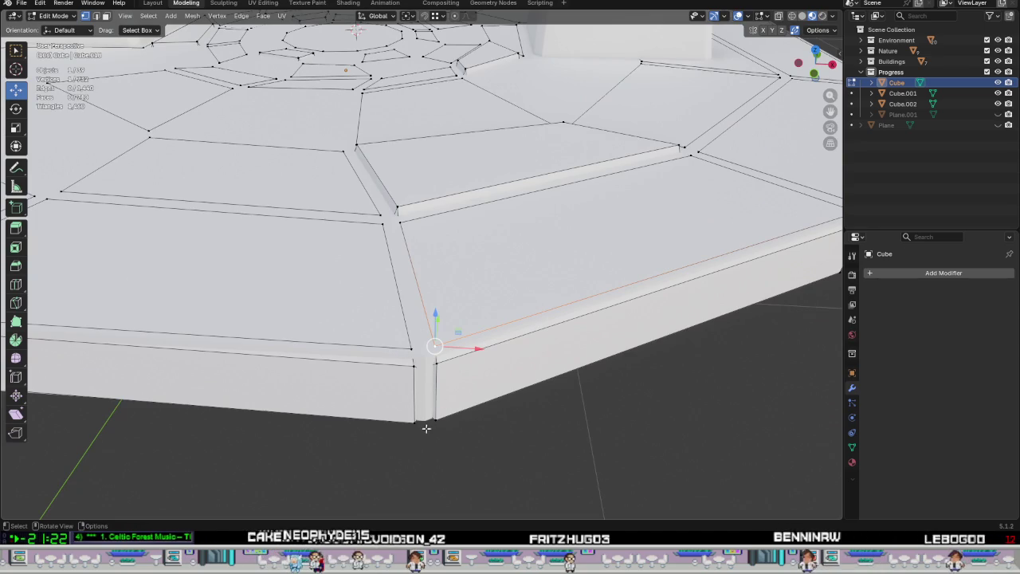
Hide Cube.002 to expose the base edges and view the corner from below.
click(998, 104)
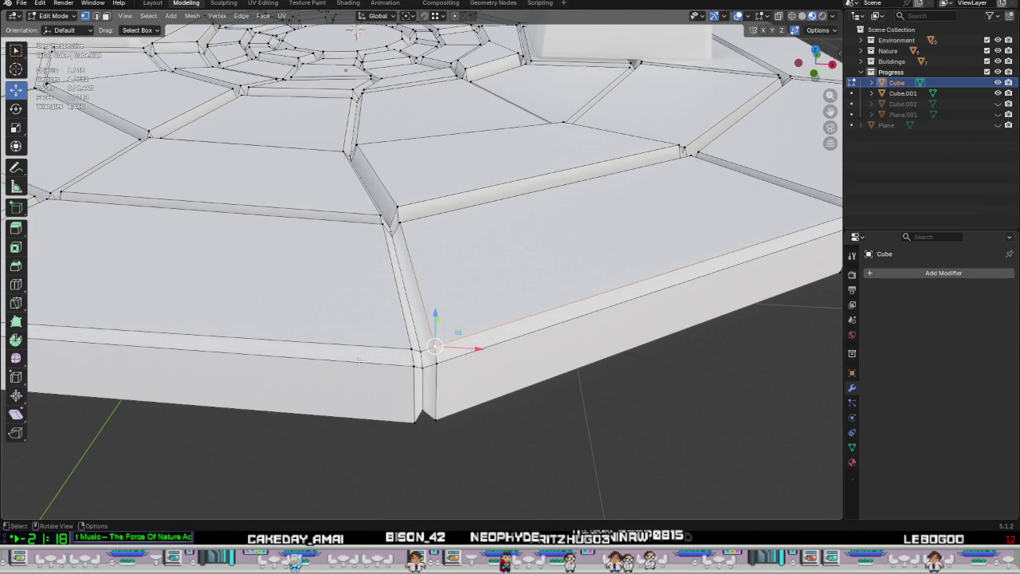
scroll(374, 365, down, 3)
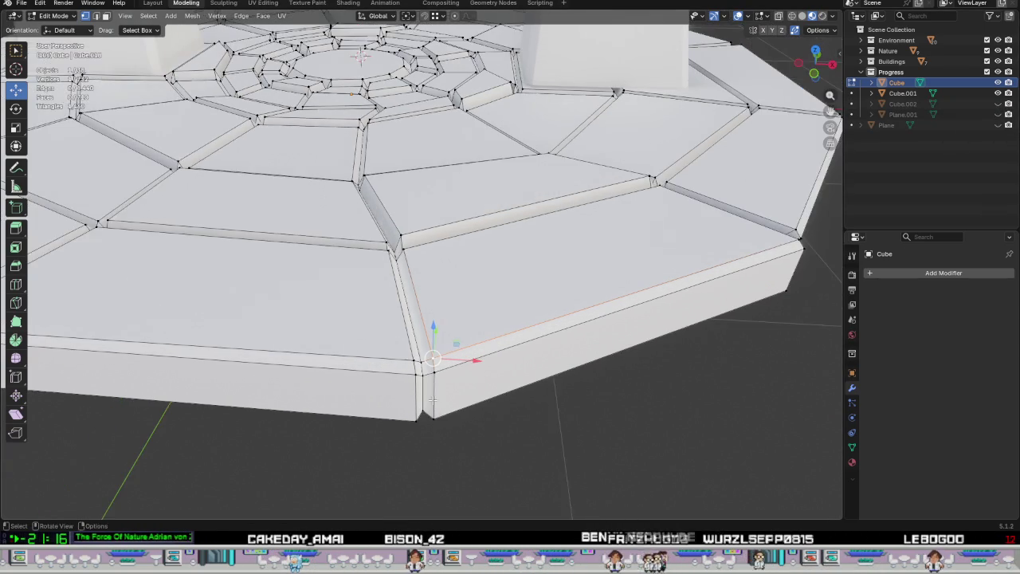
scroll(463, 359, up, 4)
mouse_move(462, 359)
middle_down()
mouse_move(467, 383)
mouse_move(473, 346)
mouse_move(445, 384)
mouse_move(505, 371)
mouse_move(547, 423)
mouse_move(478, 334)
mouse_move(431, 404)
middle_up()
scroll(431, 404, down, 5)
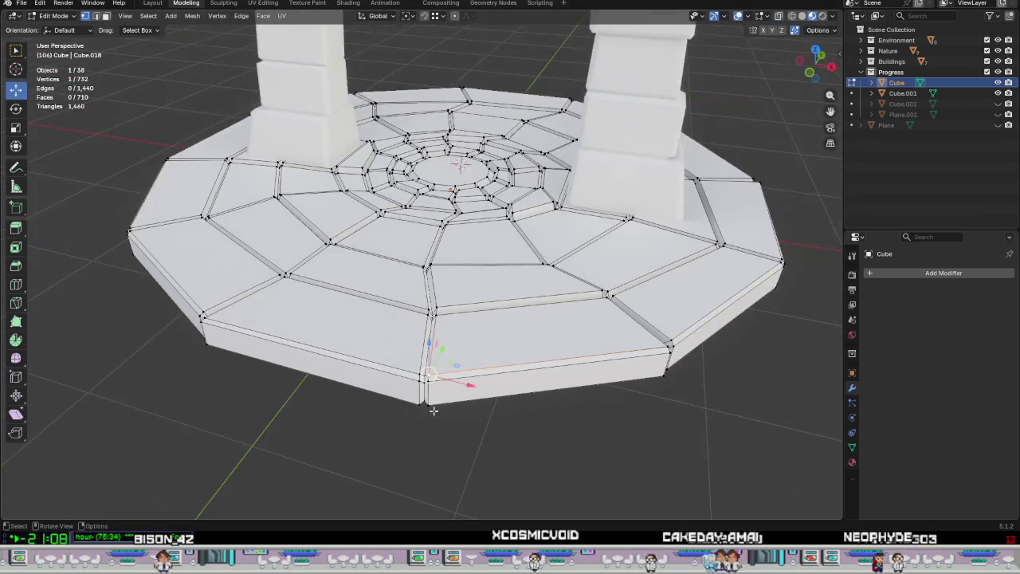
scroll(434, 408, up, 2)
scroll(438, 406, up, 2)
scroll(430, 390, up, 3)
Slide the corner vertices 0.001932 m X and 0.014907 m Y to close the notch.
drag(427, 371, 468, 435)
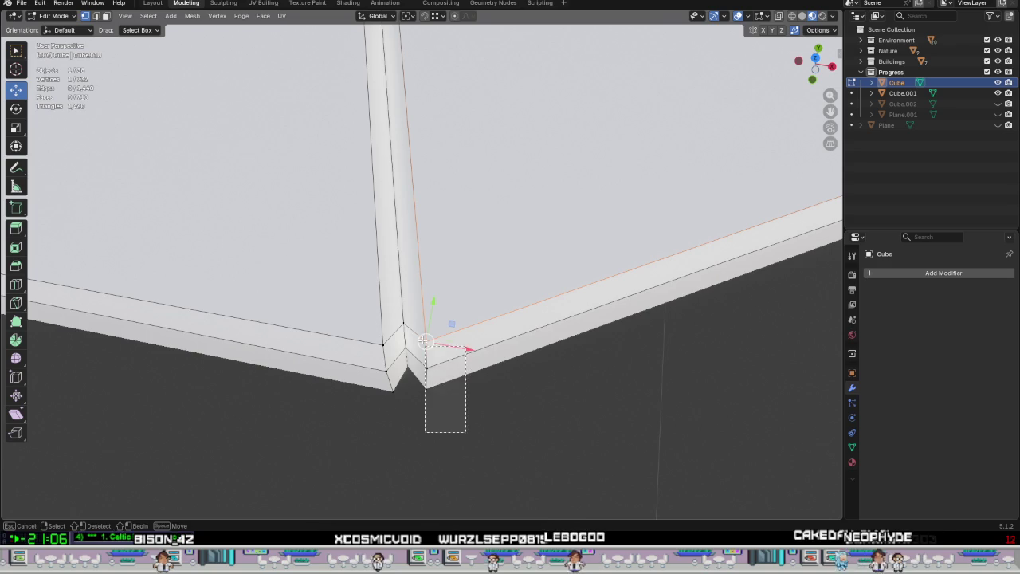
drag(452, 349, 454, 342)
scroll(462, 359, down, 2)
scroll(471, 390, down, 4)
mouse_move(473, 414)
middle_down()
mouse_move(474, 426)
mouse_move(463, 283)
middle_up()
scroll(473, 425, down, 4)
scroll(464, 283, up, 3)
mouse_move(497, 348)
middle_down()
mouse_move(543, 337)
mouse_move(478, 347)
mouse_move(504, 321)
middle_up()
click(540, 320)
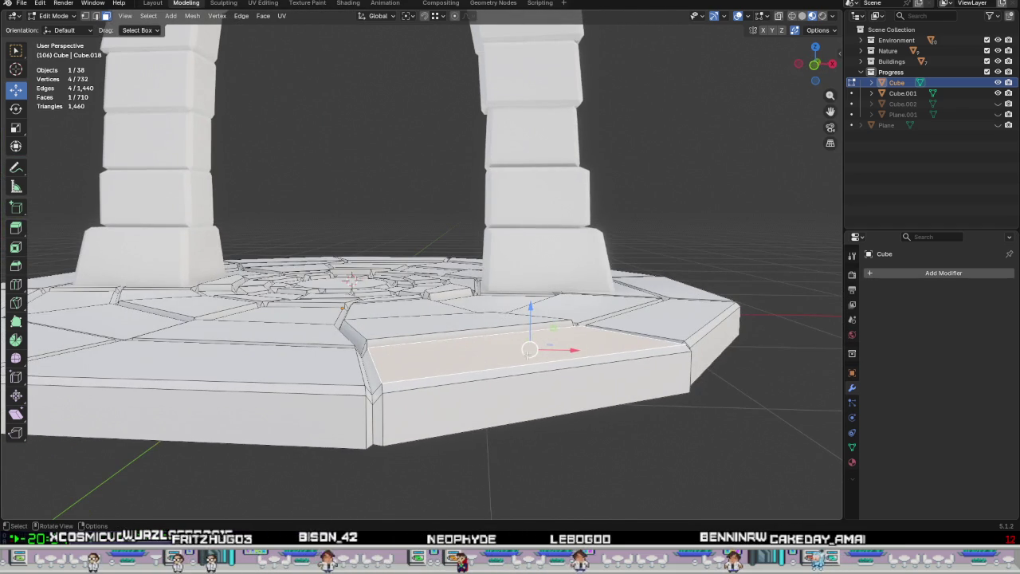
Select one rim tile's top face and lower it slightly.
shift+click(541, 372)
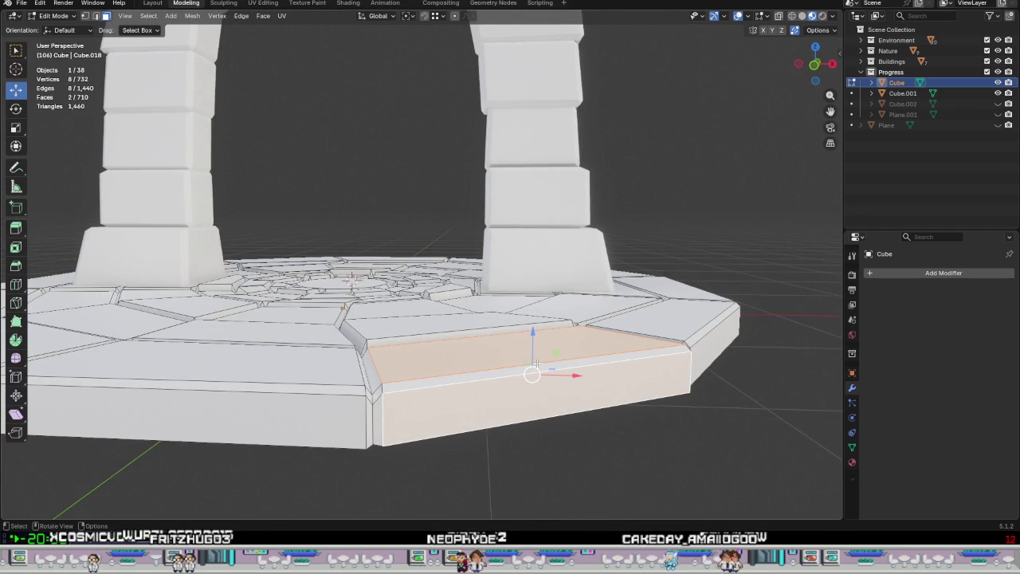
shift+click(533, 369)
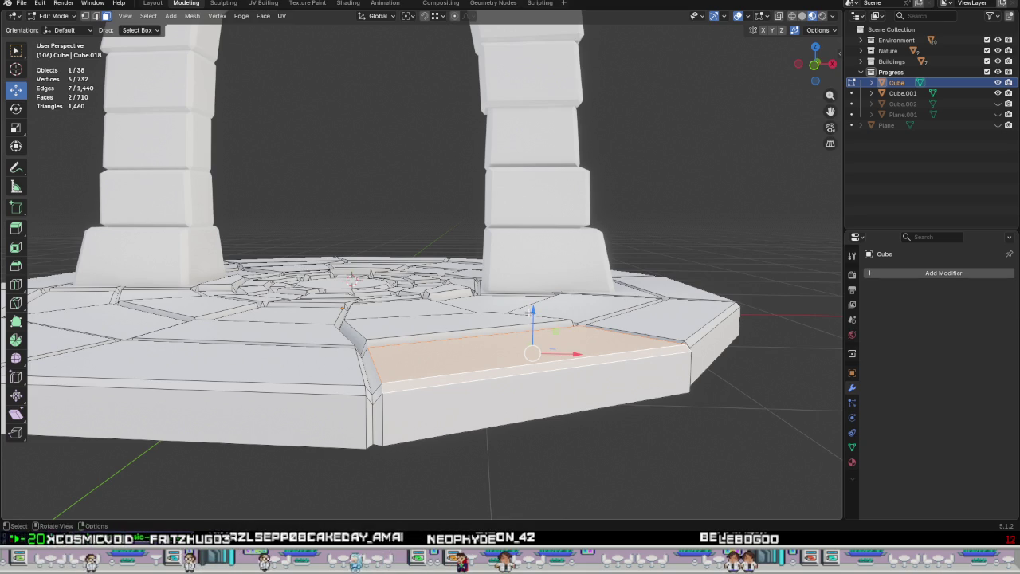
drag(533, 313, 539, 276)
middle_drag(539, 276, 620, 315)
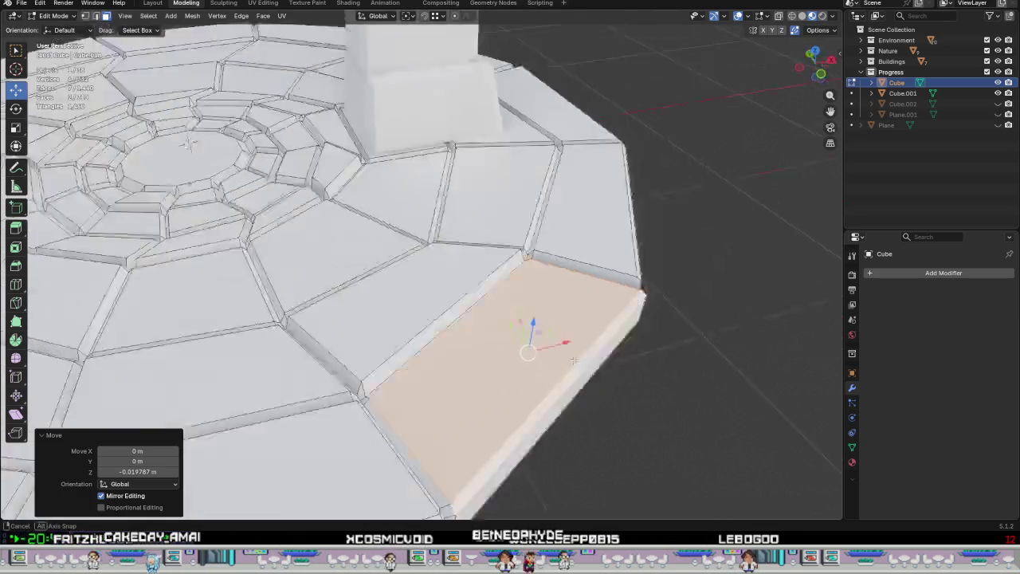
scroll(619, 315, down, 6)
Raise another rim tile about 3.9 cm vertically.
key(Tab)
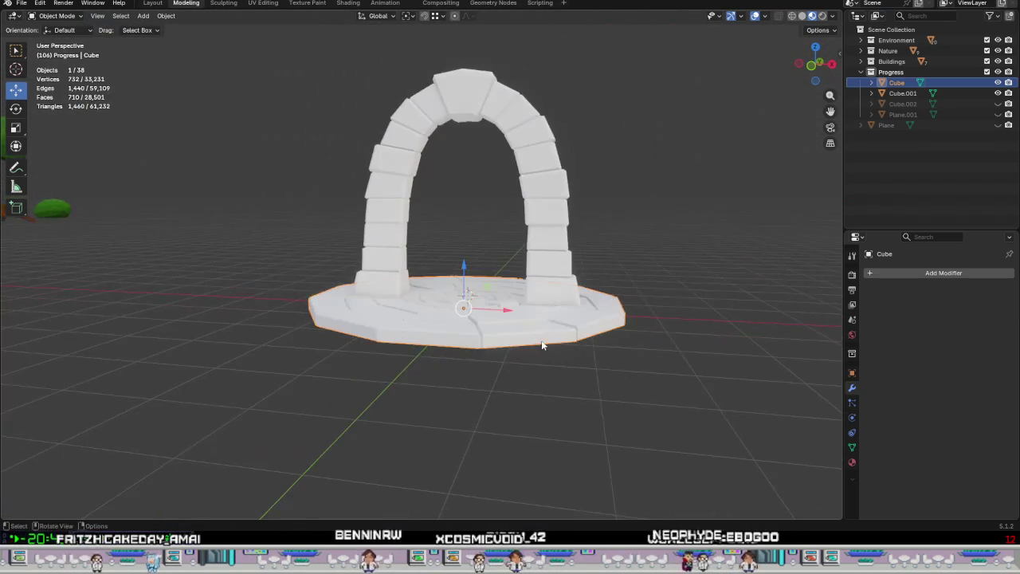
mouse_move(620, 315)
middle_down()
mouse_move(546, 364)
mouse_move(553, 352)
middle_up()
key(Tab)
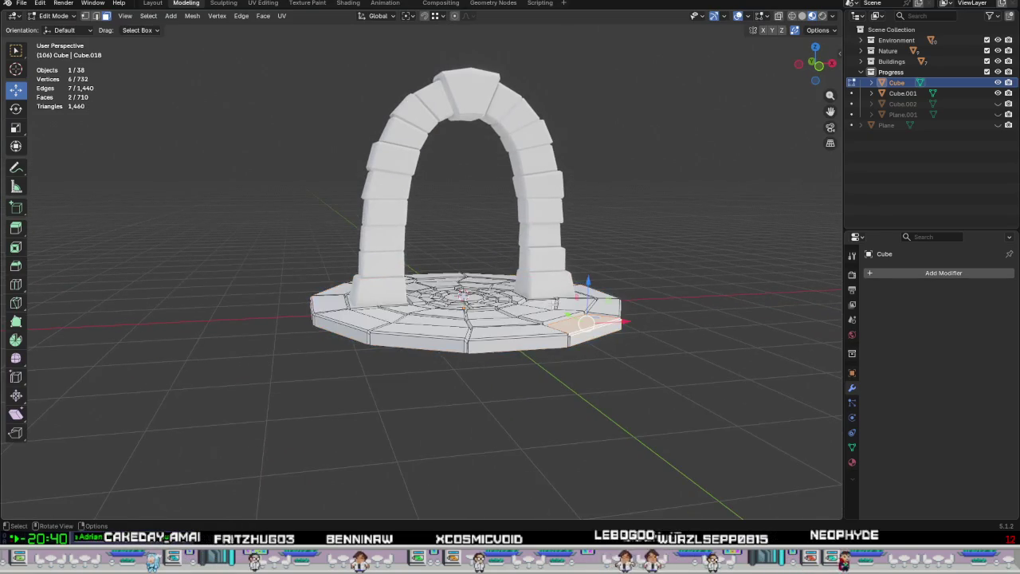
scroll(505, 333, up, 4)
mouse_move(480, 338)
middle_down()
mouse_move(496, 305)
mouse_move(511, 310)
mouse_move(414, 339)
mouse_move(399, 365)
mouse_move(371, 319)
middle_up()
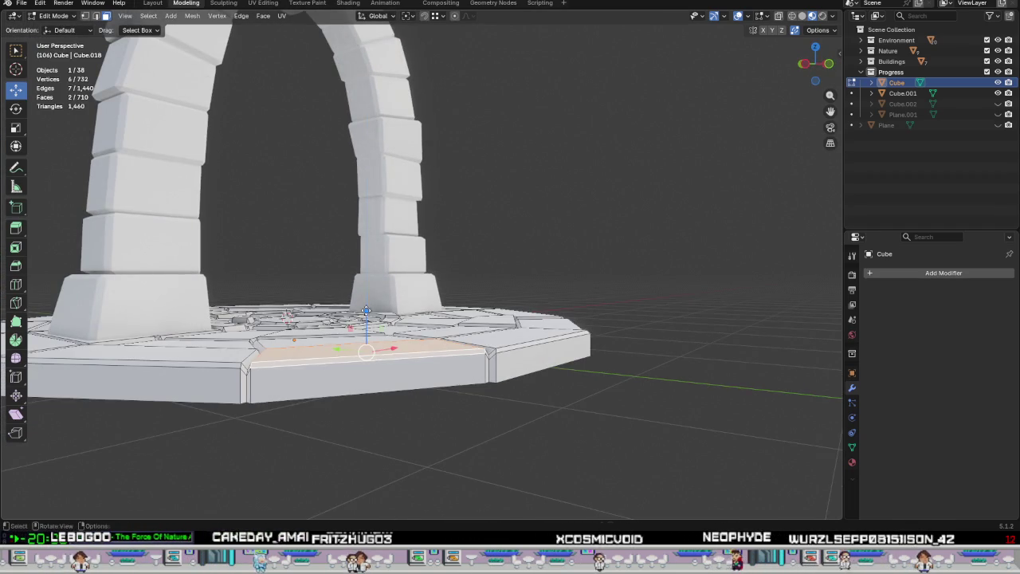
key(g)
key(z)
click(377, 279)
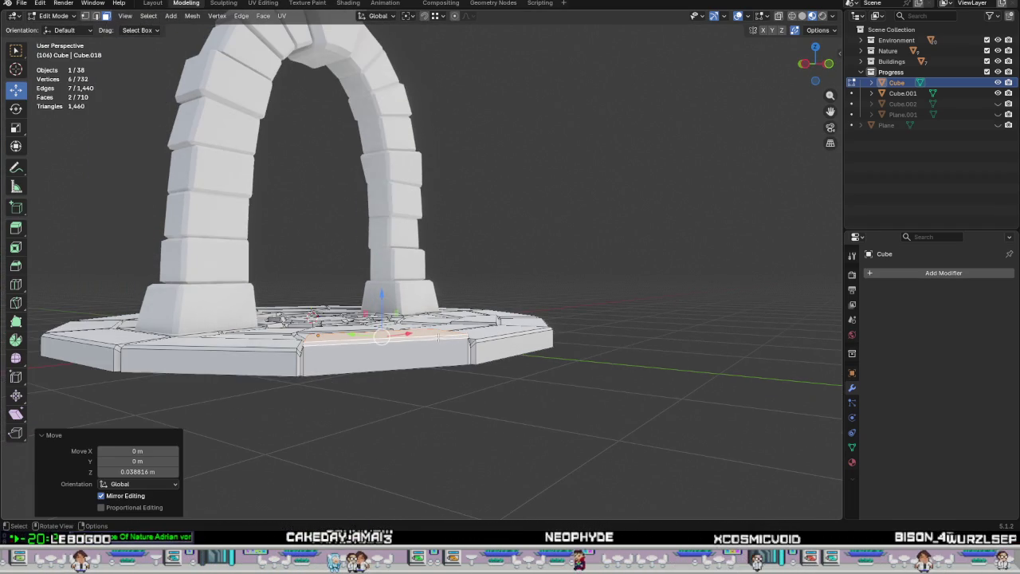
mouse_move(415, 342)
middle_down()
mouse_move(439, 390)
mouse_move(300, 372)
mouse_move(479, 388)
mouse_move(492, 367)
mouse_move(461, 369)
middle_up()
click(439, 390)
Lower two front rim tile faces vertically.
scroll(446, 363, up, 2)
scroll(423, 355, up, 2)
click(404, 345)
shift+click(404, 345)
mouse_move(404, 345)
middle_down()
mouse_move(361, 294)
mouse_move(650, 347)
middle_up()
key(g)
key(z)
click(361, 293)
scroll(361, 293, down, 3)
scroll(440, 345, up, 2)
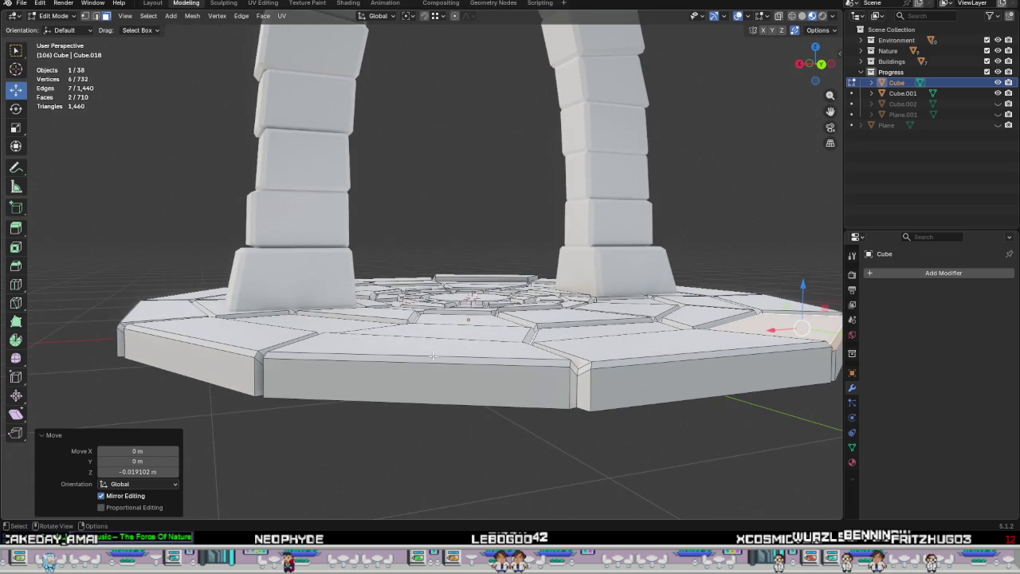
Raise the front rim tile and the left rim tile about 2.3 cm.
click(431, 357)
drag(397, 303, 403, 279)
shift+middle_drag(271, 319, 444, 367)
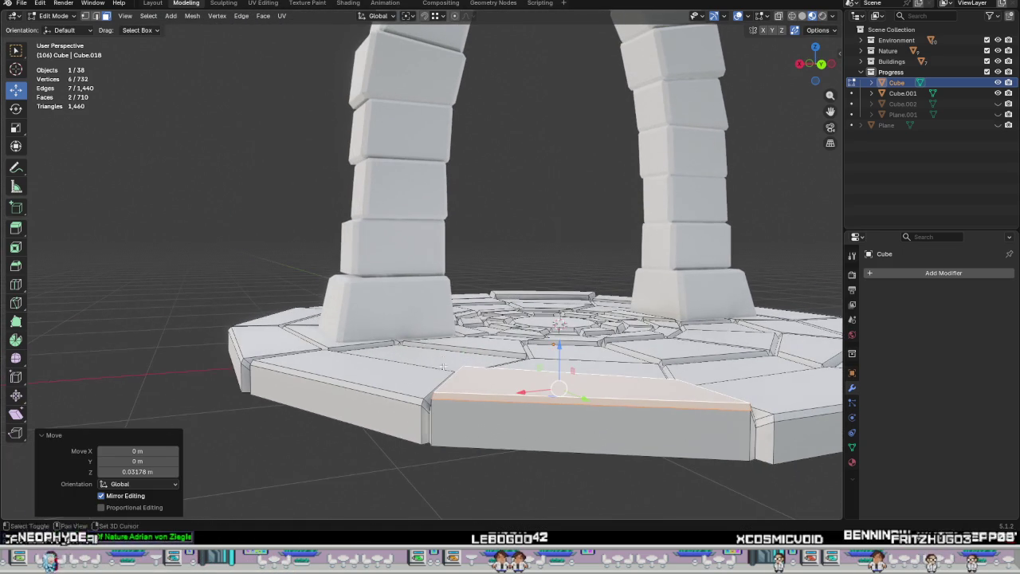
click(394, 395)
drag(356, 329, 356, 323)
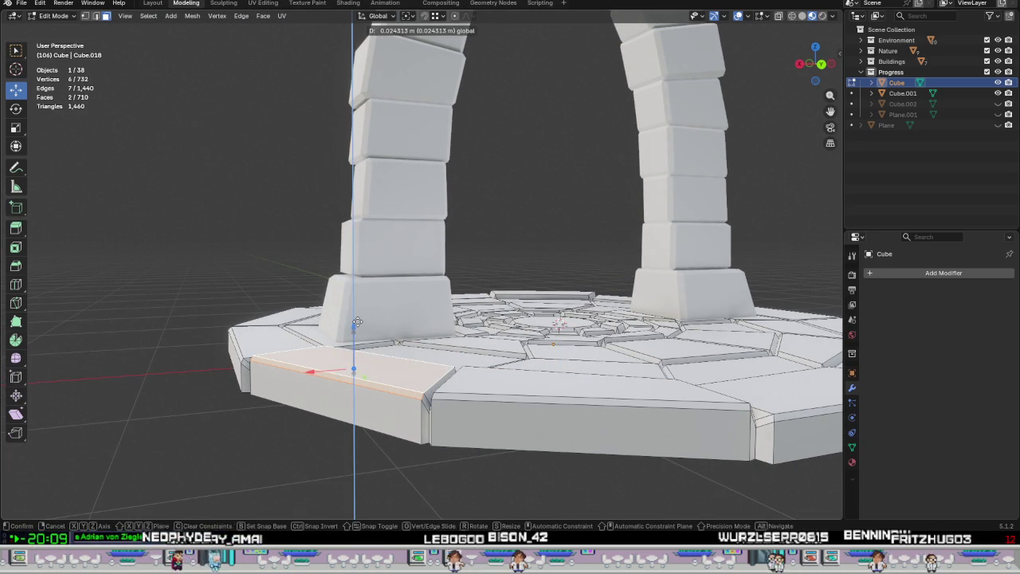
scroll(398, 359, down, 3)
mouse_move(398, 399)
middle_down()
mouse_move(438, 451)
mouse_move(669, 372)
mouse_move(557, 351)
mouse_move(496, 322)
middle_up()
click(438, 451)
scroll(558, 351, down, 5)
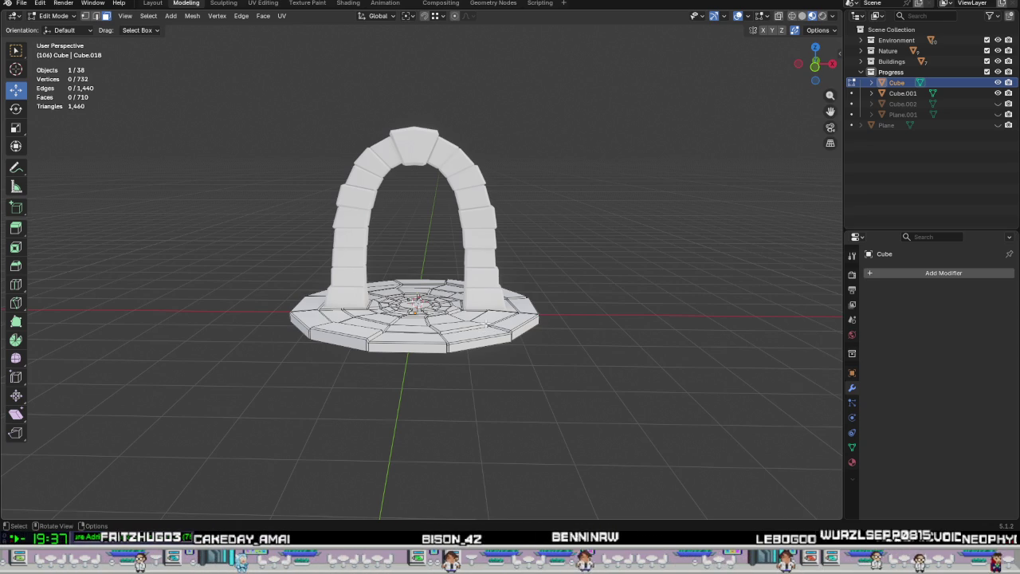
Return to Object Mode and orbit around the uneven tiled base from high and low angles.
key(Tab)
mouse_move(505, 358)
middle_down()
mouse_move(503, 383)
mouse_move(535, 380)
middle_up()
scroll(535, 380, up, 3)
mouse_move(568, 351)
middle_down()
mouse_move(610, 313)
mouse_move(661, 320)
mouse_move(576, 319)
mouse_move(580, 330)
mouse_move(610, 317)
middle_up()
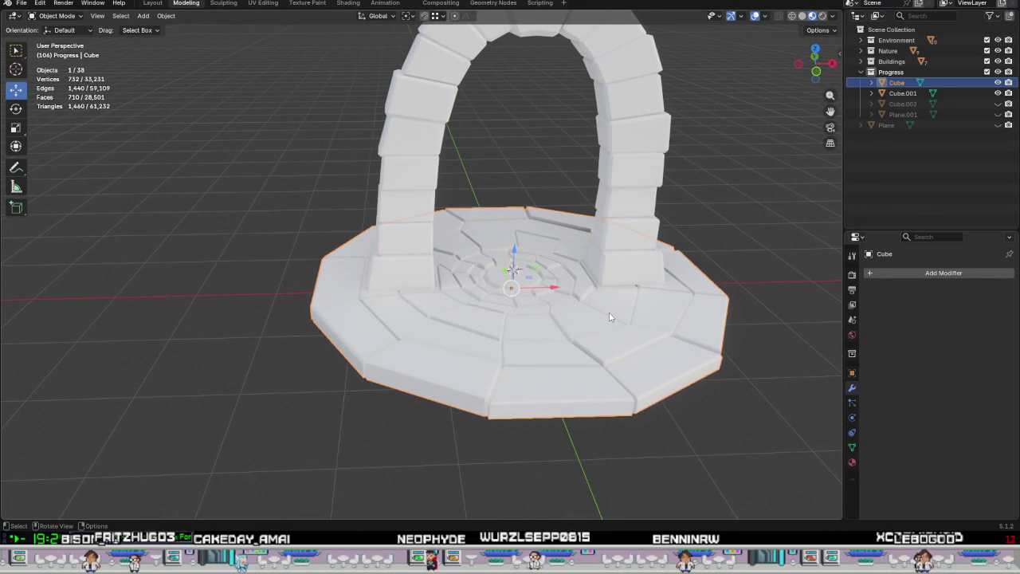
middle_drag(615, 345, 660, 361)
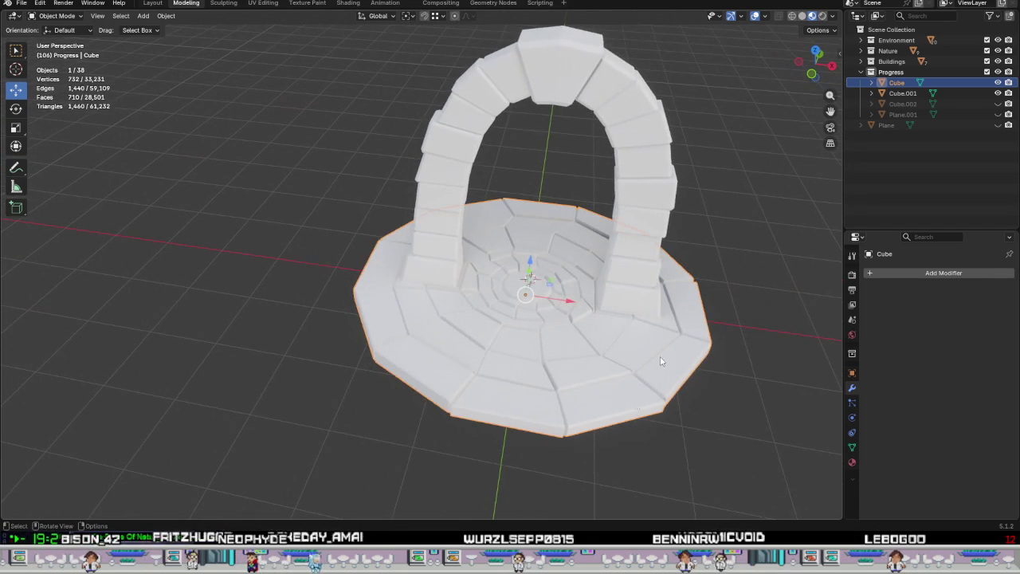
mouse_move(647, 323)
middle_down()
mouse_move(625, 407)
mouse_move(619, 385)
middle_up()
scroll(620, 385, up, 3)
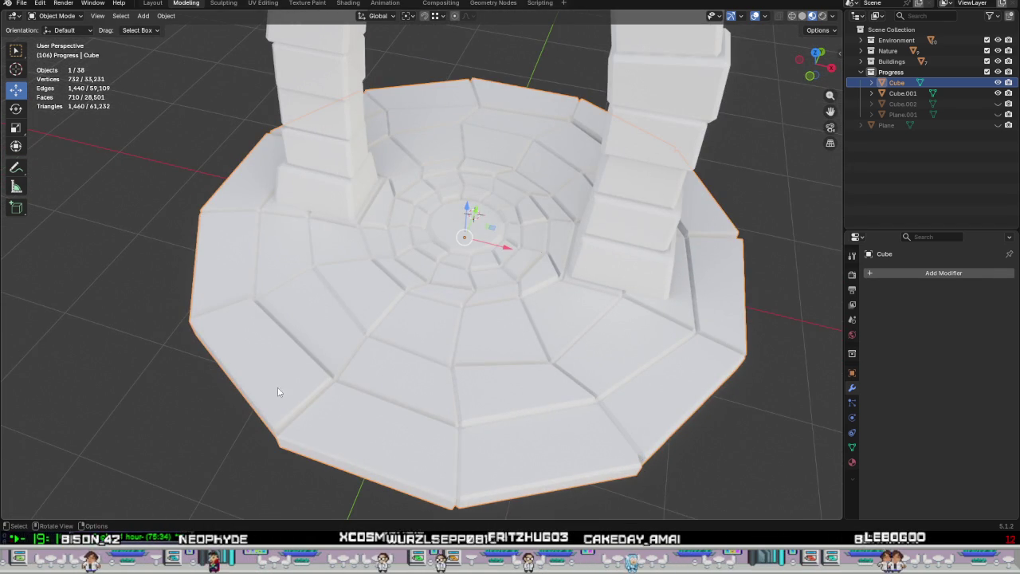
mouse_move(394, 419)
middle_down()
mouse_move(542, 381)
mouse_move(447, 319)
mouse_move(404, 268)
mouse_move(454, 254)
middle_up()
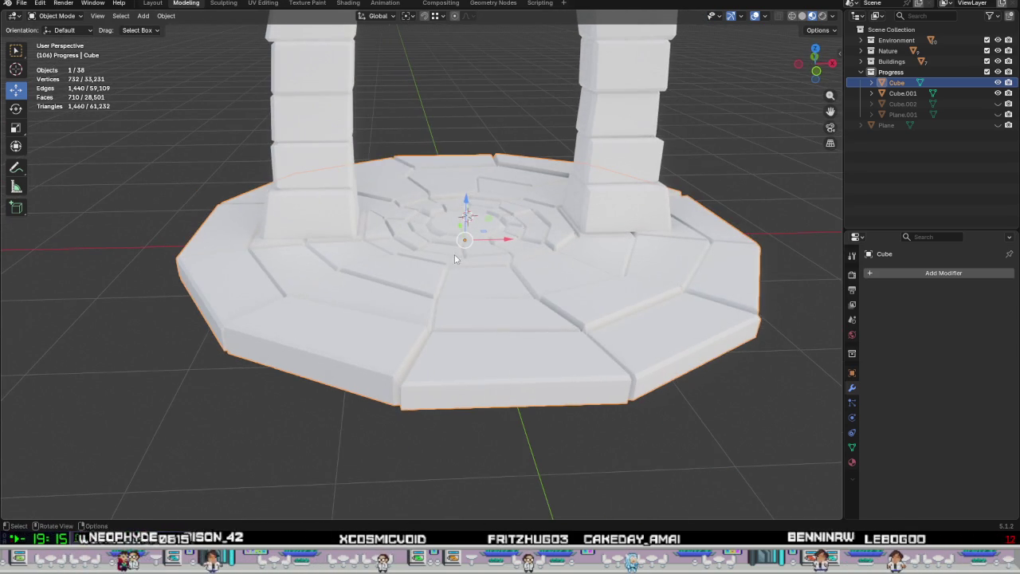
mouse_move(471, 342)
middle_down()
mouse_move(441, 314)
mouse_move(458, 338)
middle_up()
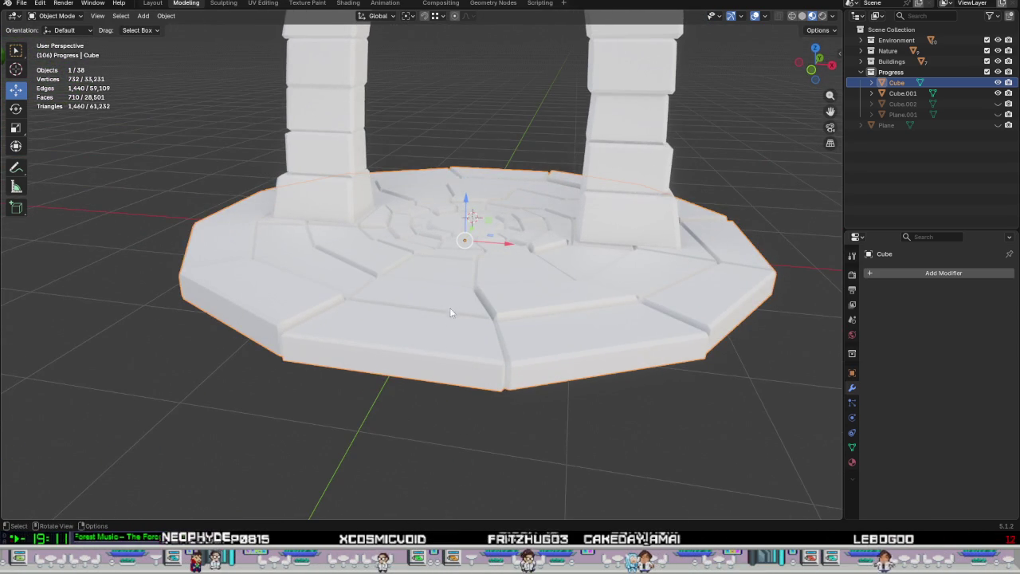
scroll(442, 328, down, 2)
scroll(445, 311, down, 2)
scroll(448, 353, down, 1)
middle_drag(430, 363, 443, 362)
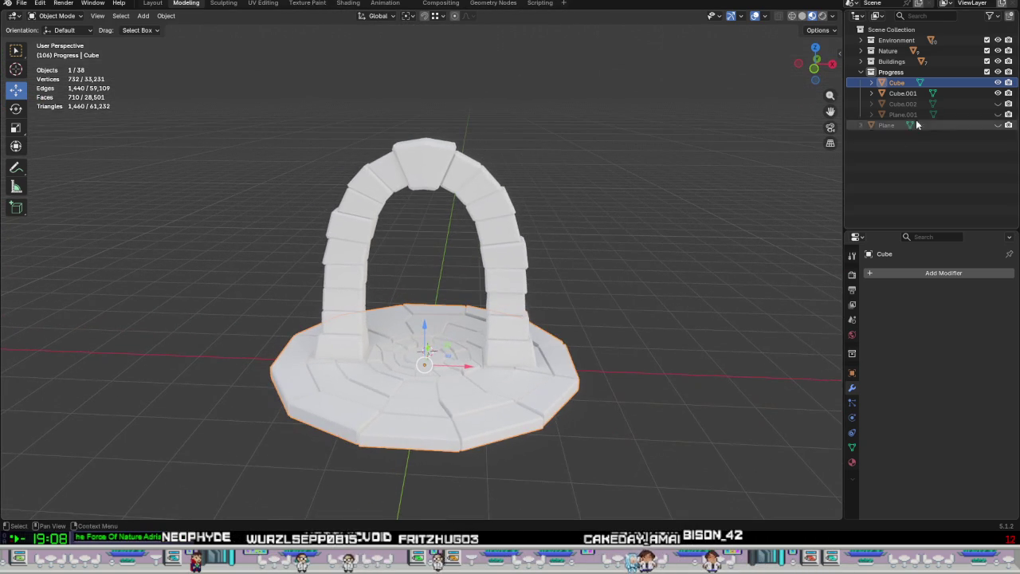
Unhide Cube.002 and Plane.001 in the Outliner and view the arch from the side.
click(998, 104)
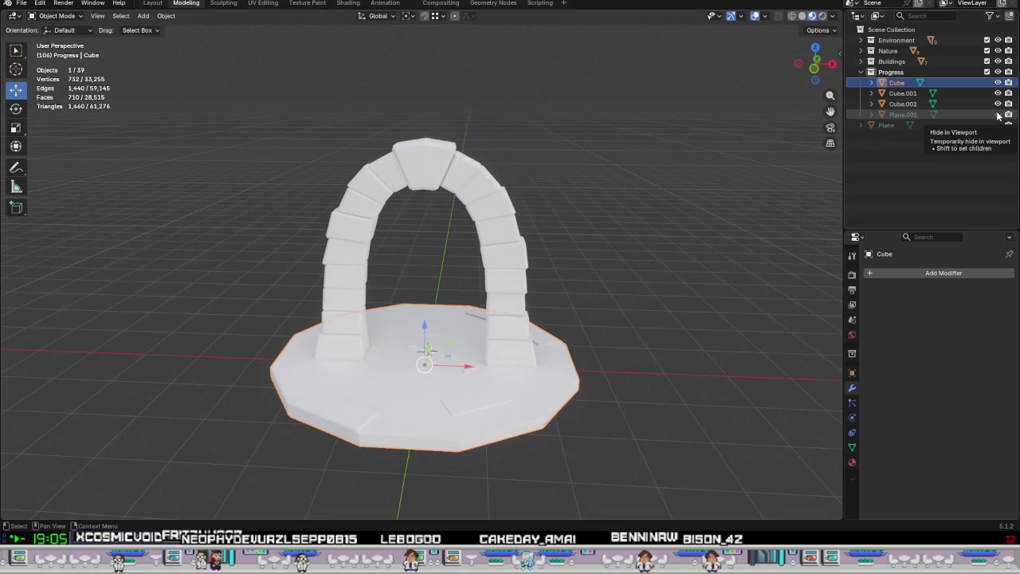
click(998, 114)
scroll(637, 207, up, 2)
mouse_move(638, 207)
middle_down()
mouse_move(608, 233)
mouse_move(822, 239)
mouse_move(539, 231)
mouse_move(585, 236)
mouse_move(505, 245)
middle_up()
scroll(597, 232, up, 2)
scroll(569, 239, down, 2)
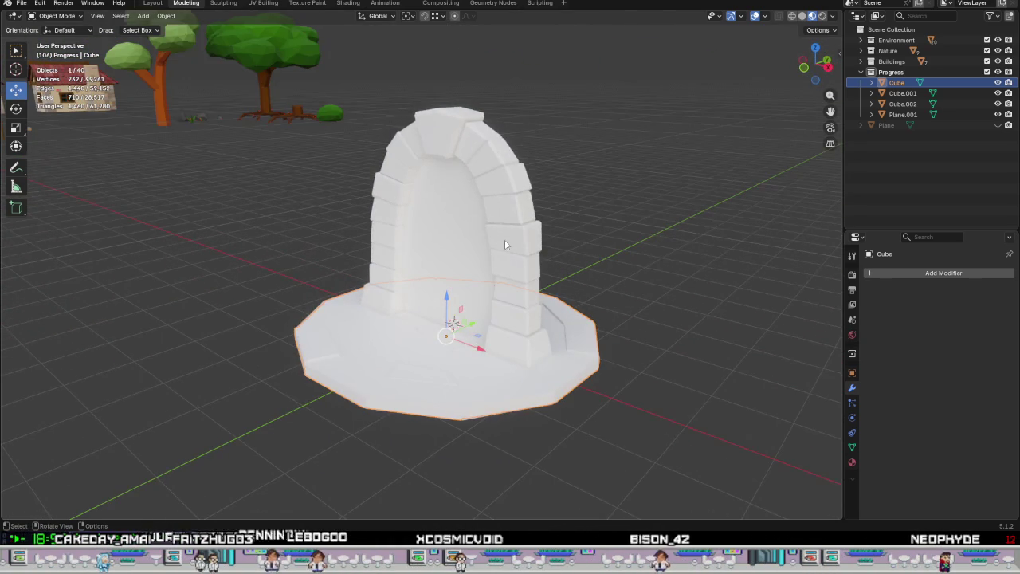